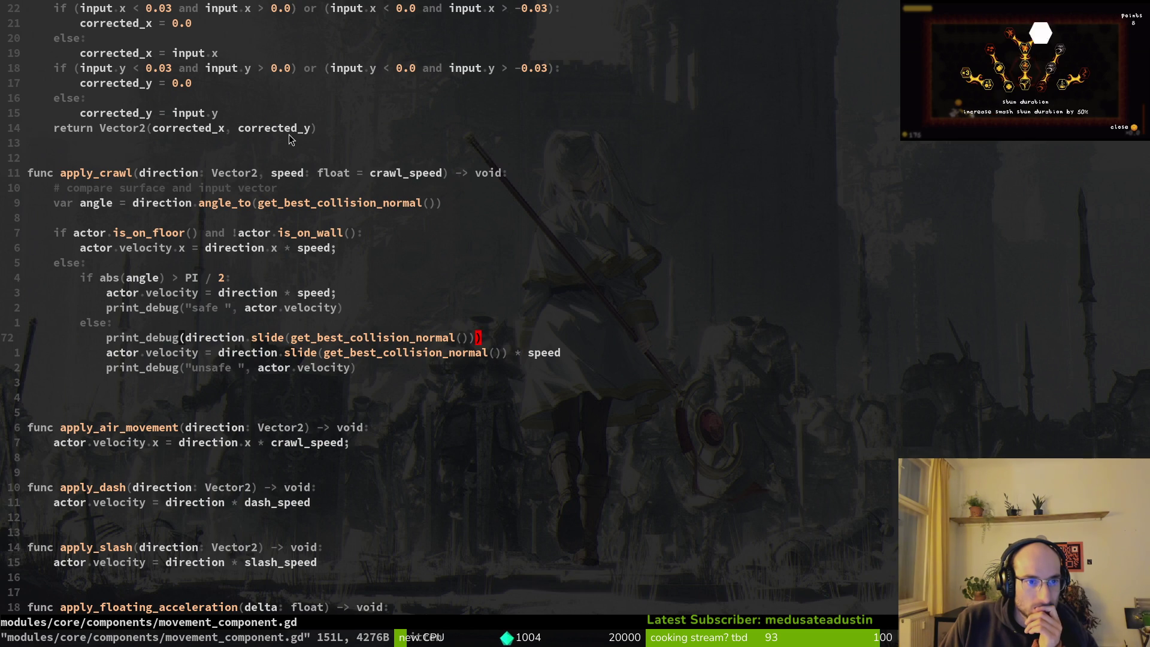
- Restore apply_crawl's safe, unsafe and slide debug prints, then save movement_component.gd
key("u")
key("u")
key("u")
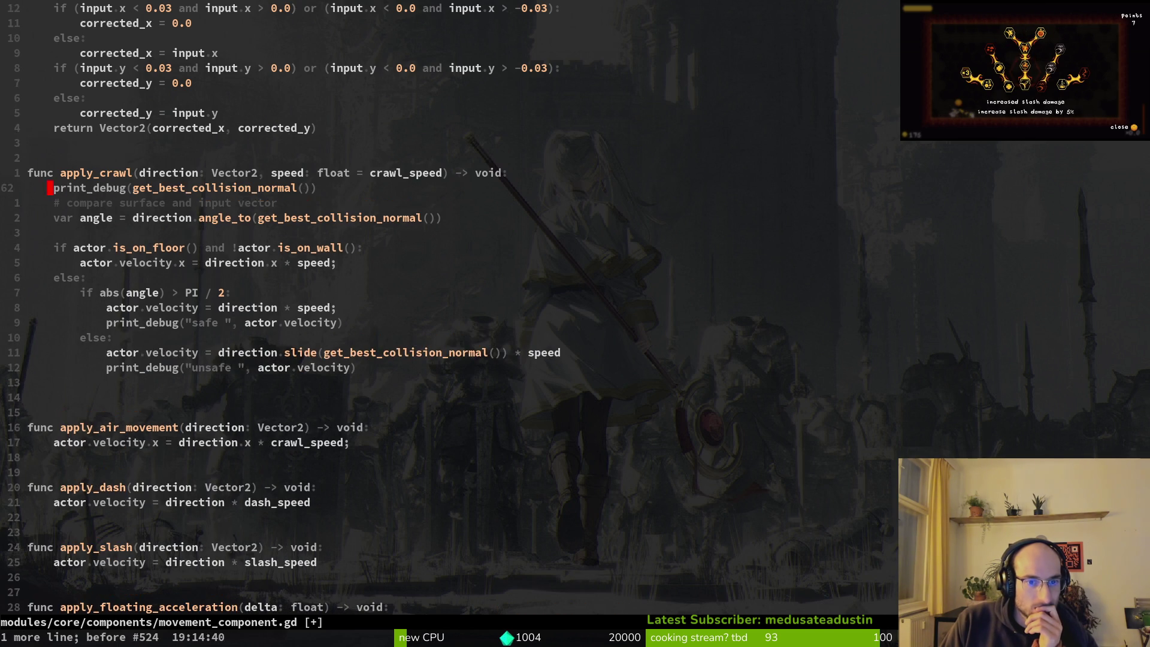
key("u")
key("u")
key("u")
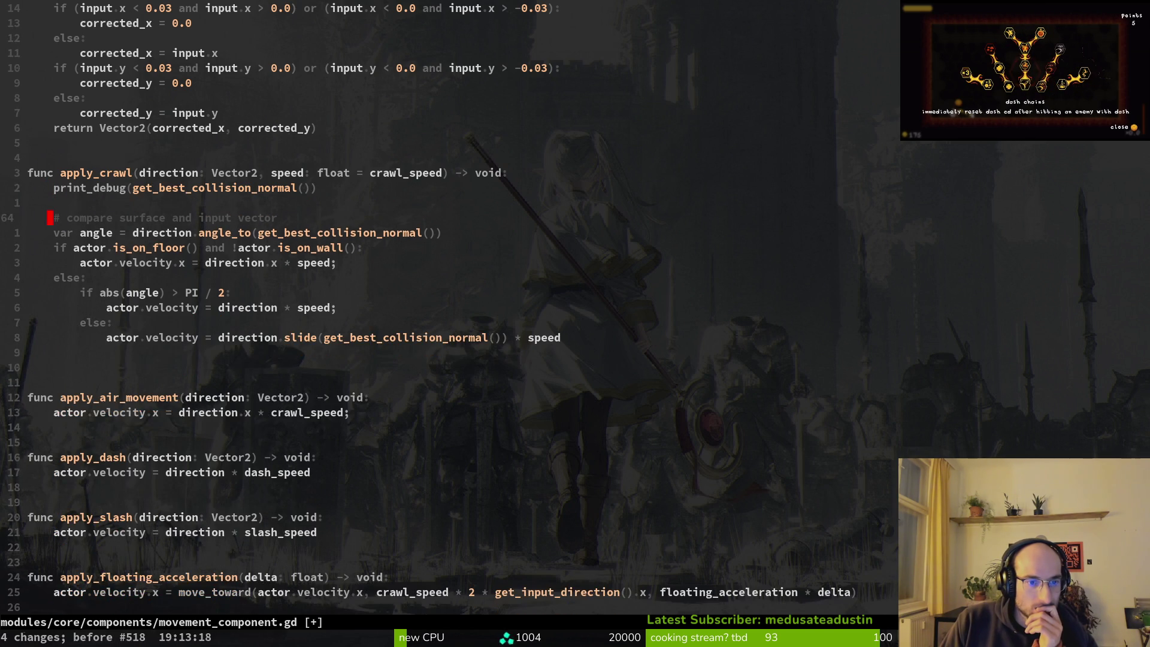
key("ctrl+r")
key("ctrl+r")
key("ctrl+r")
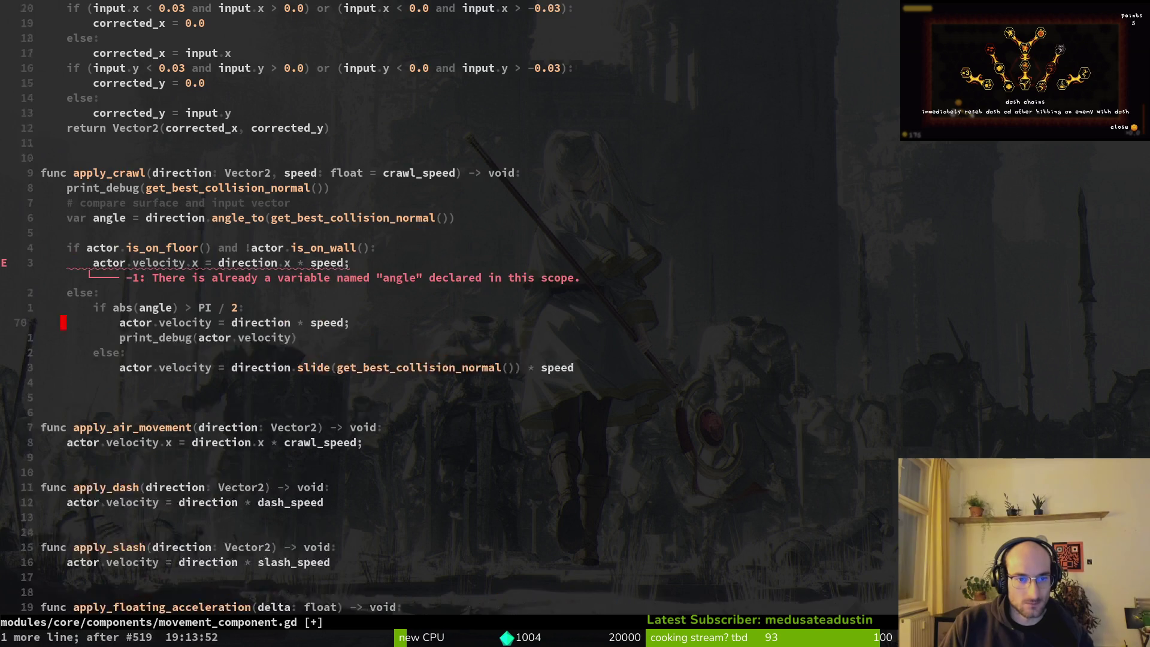
key("ctrl+r")
key("ctrl+r")
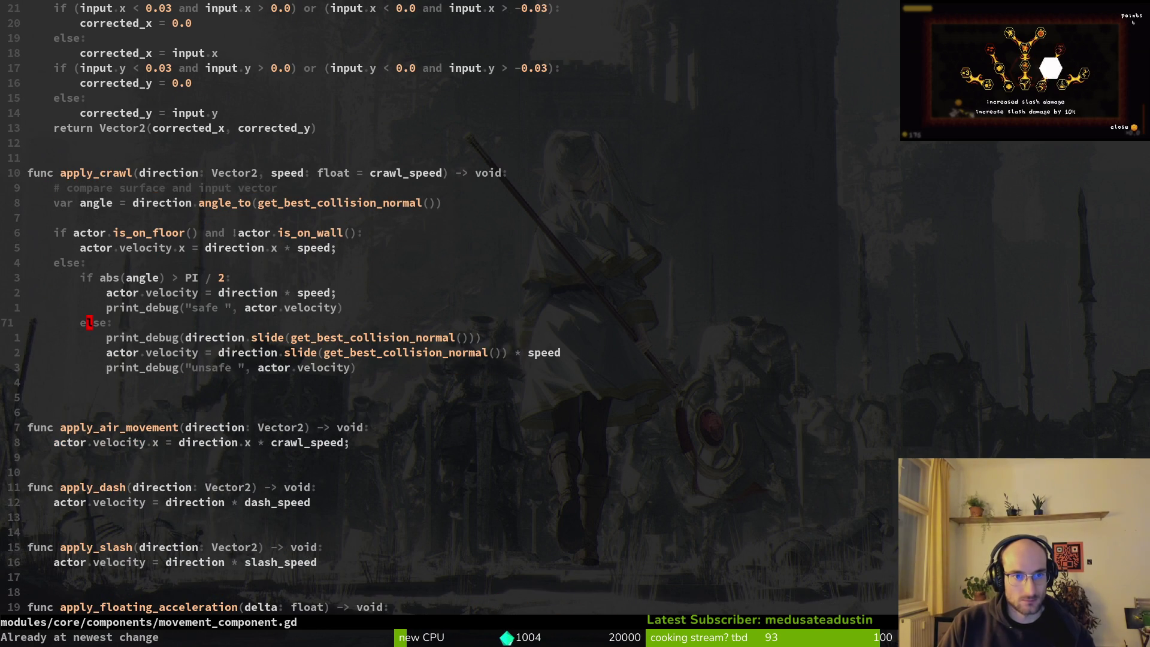
type(":w")
key("Return")
- Select the apply_crawl function name on its signature to search the project for it
key("k")
key("k")
key("k")
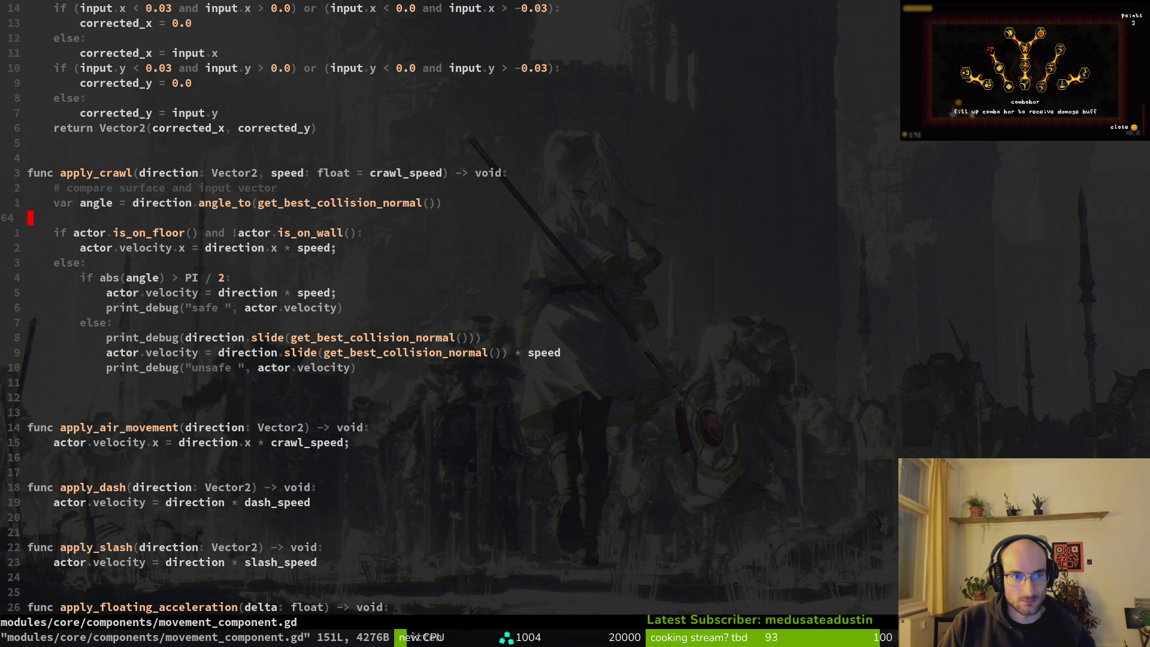
key("w")
key("w")
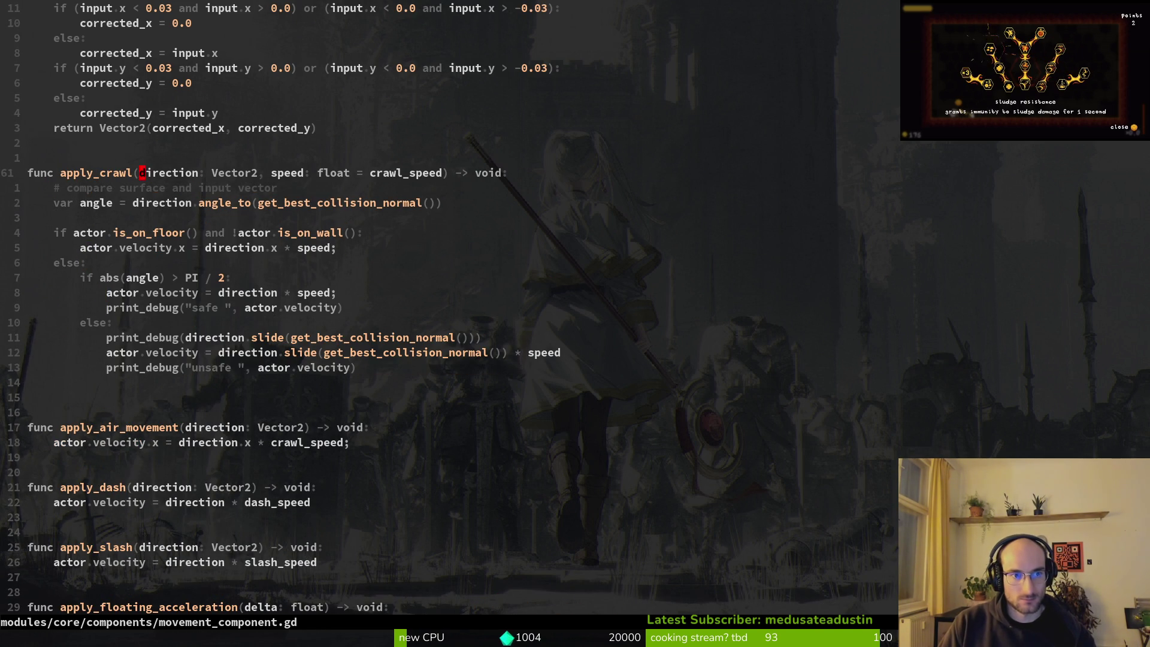
key("v")
key("h")
key("h")
key("h")
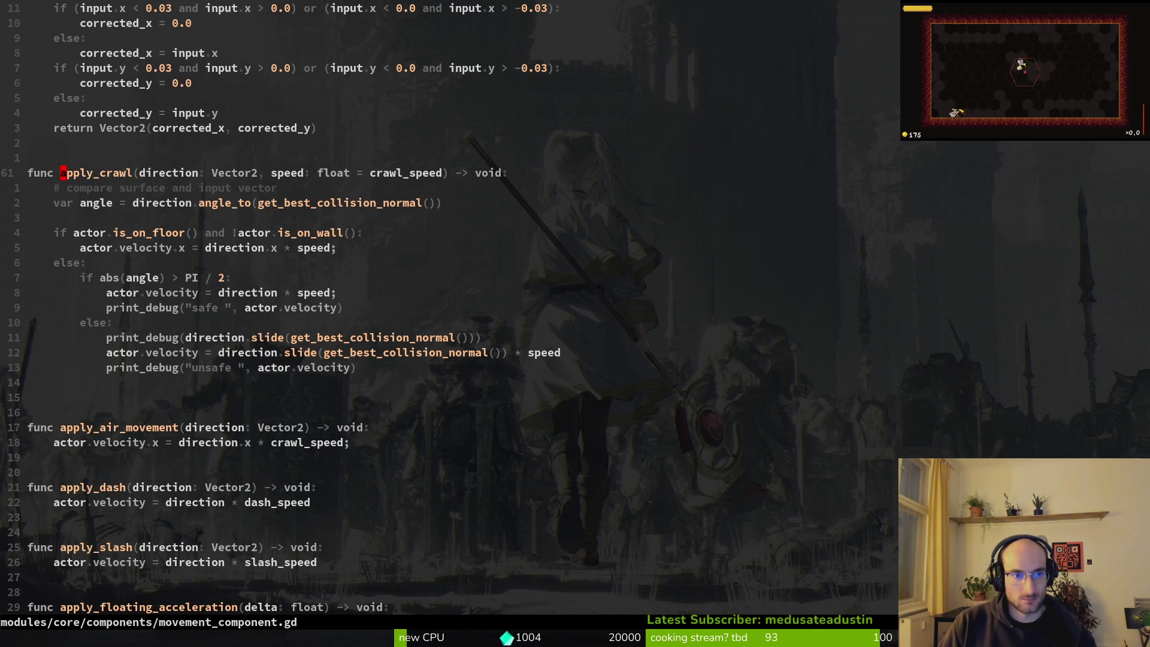
key("space")
- Grep the project for apply_crawl and open its call in crawling.gd
key("f")
key("w")
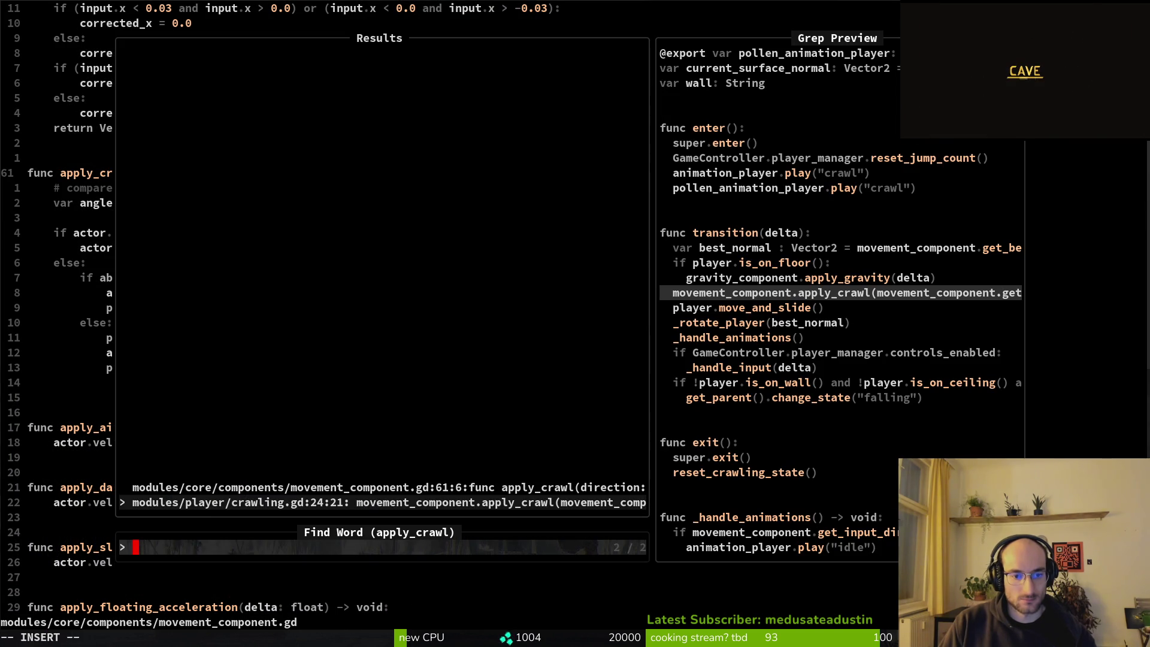
key("Return")
key("shift+v")
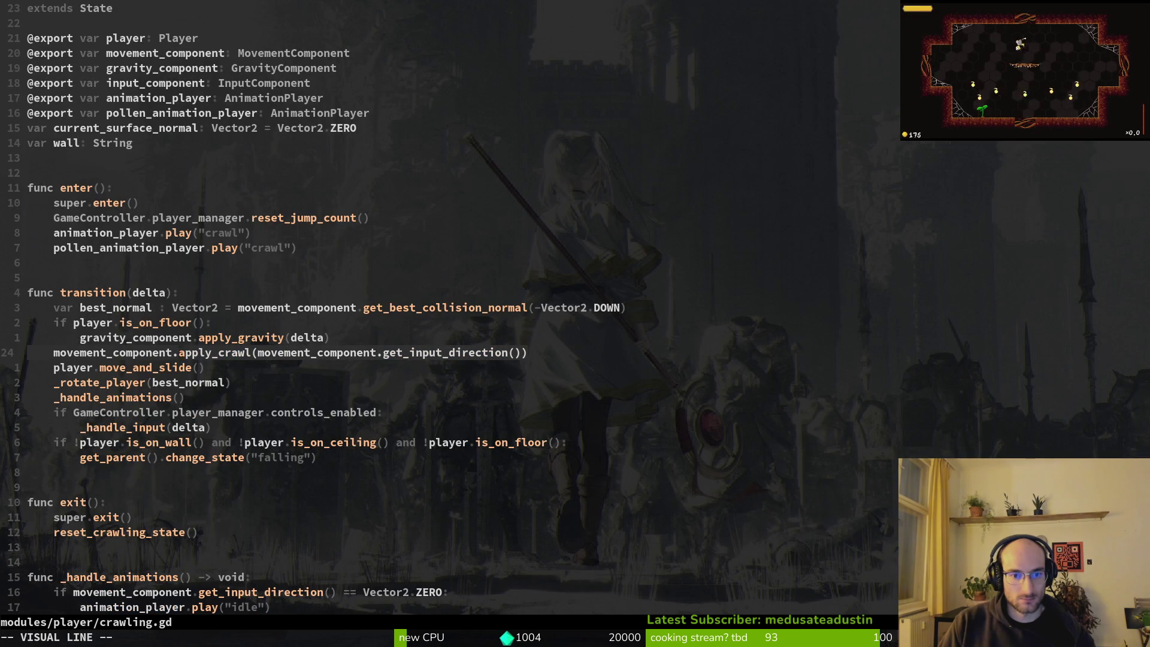
key("Escape")
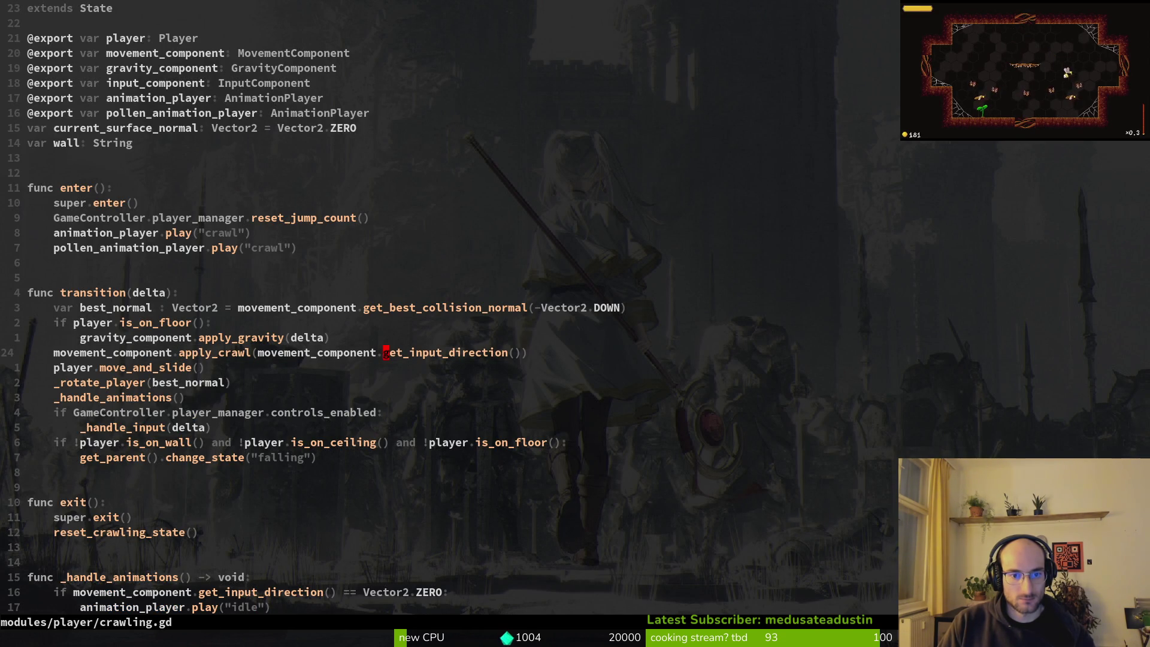
- Grep get_input_direction, inspect its input normalization line, then jump back to crawling.gd
key("space")
key("f")
key("w")
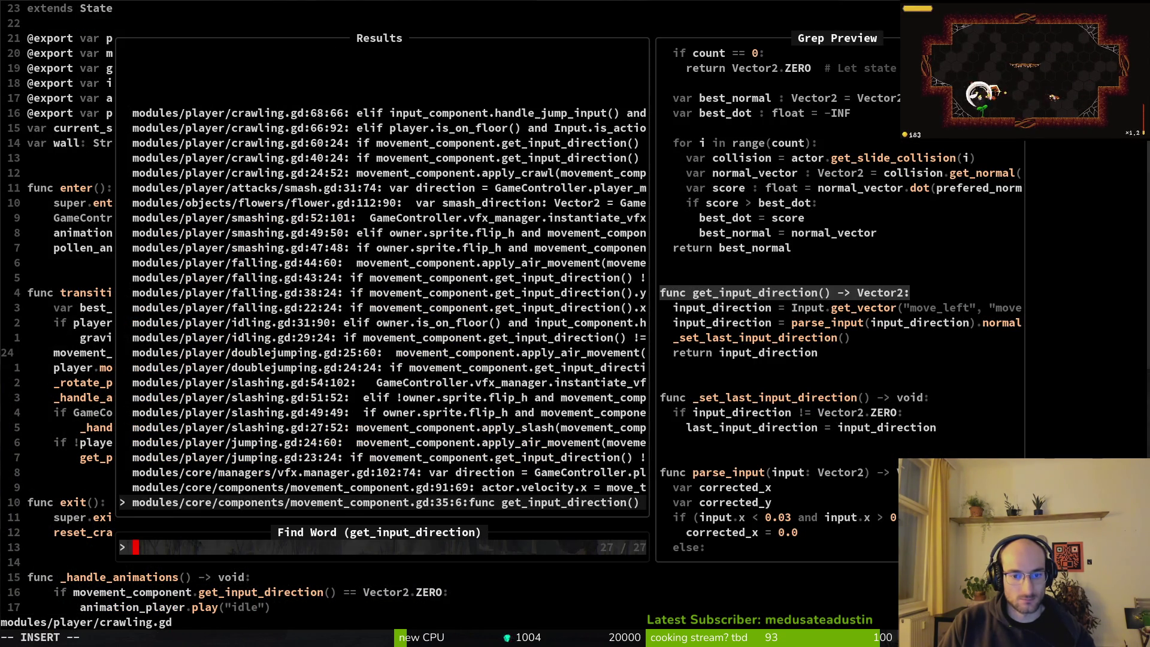
key("Return")
key("shift+v")
key("j")
key("j")
key("Escape")
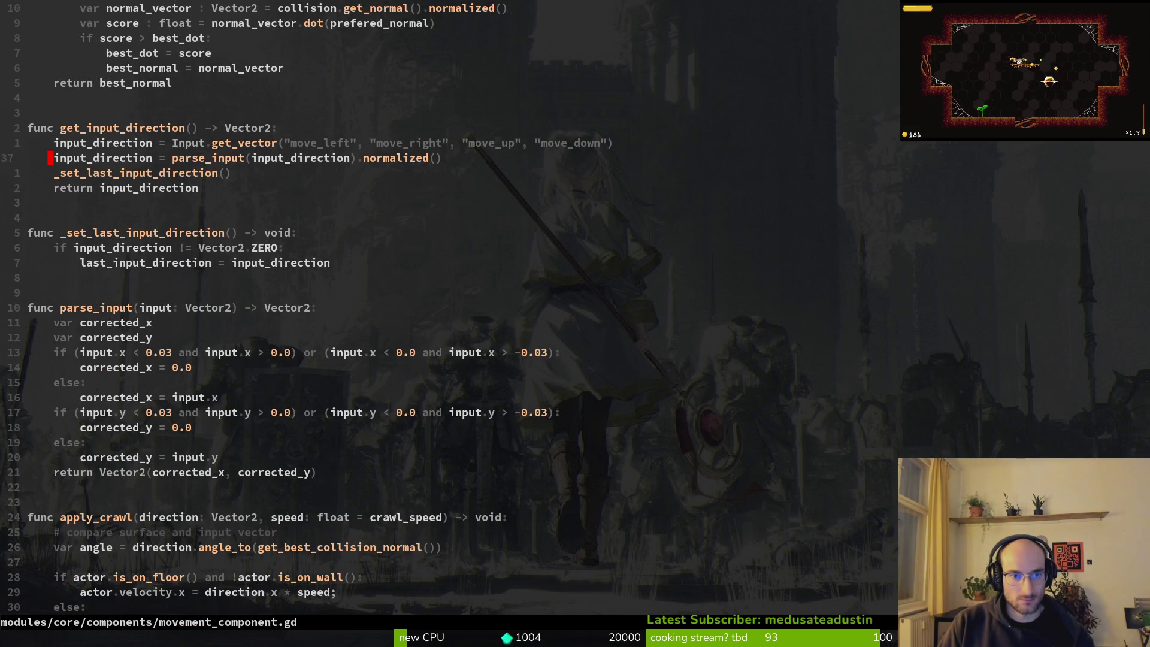
key("ctrl+o")
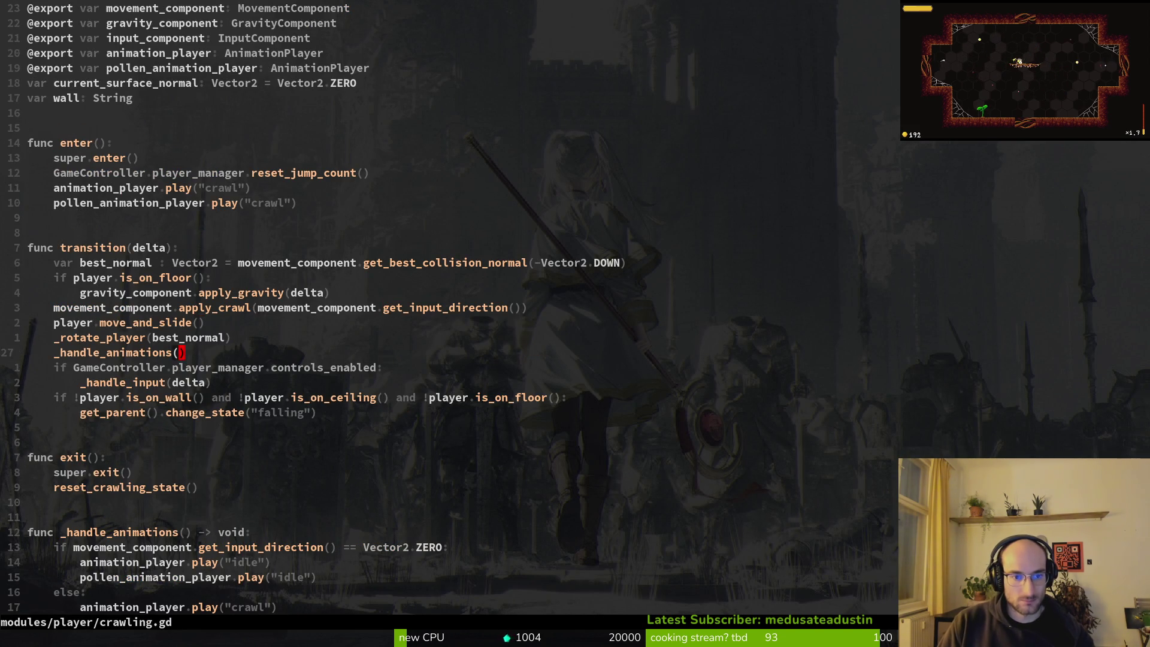
- Scroll through crawling.gd's rotation, input handling and sprite flipping code
key("z")
key("z")
key("j")
key("j")
key("j")
key("j")
key("ctrl+d")
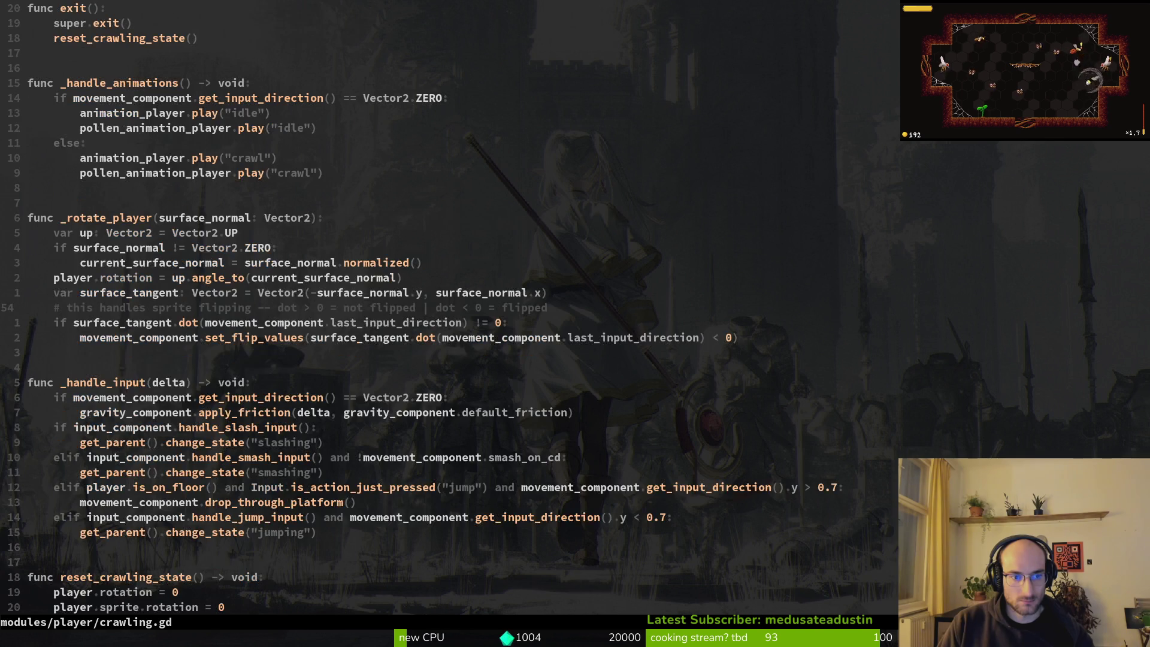
key("ctrl+d")
key("ctrl+u")
- Reopen movement_component.gd with the file finder ('movecom') and go to apply_crawl's else branch
key("space")
key("f")
key("f")
type("movecom")
key("Return")
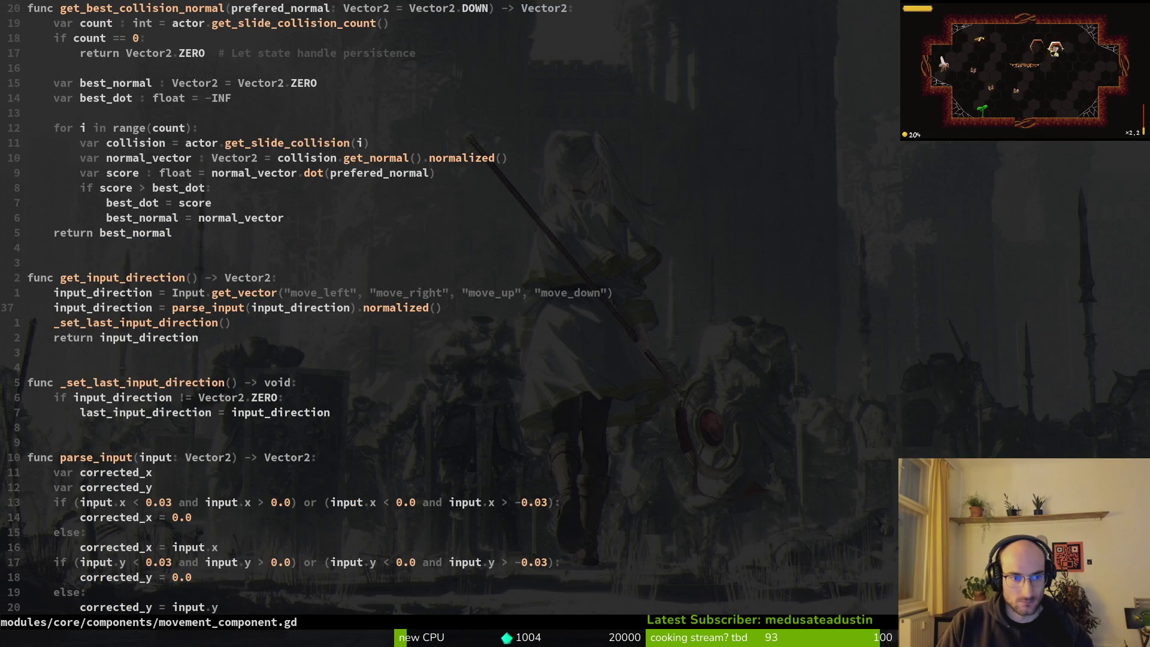
key("ctrl+d")
key("j")
key("j")
key("j")
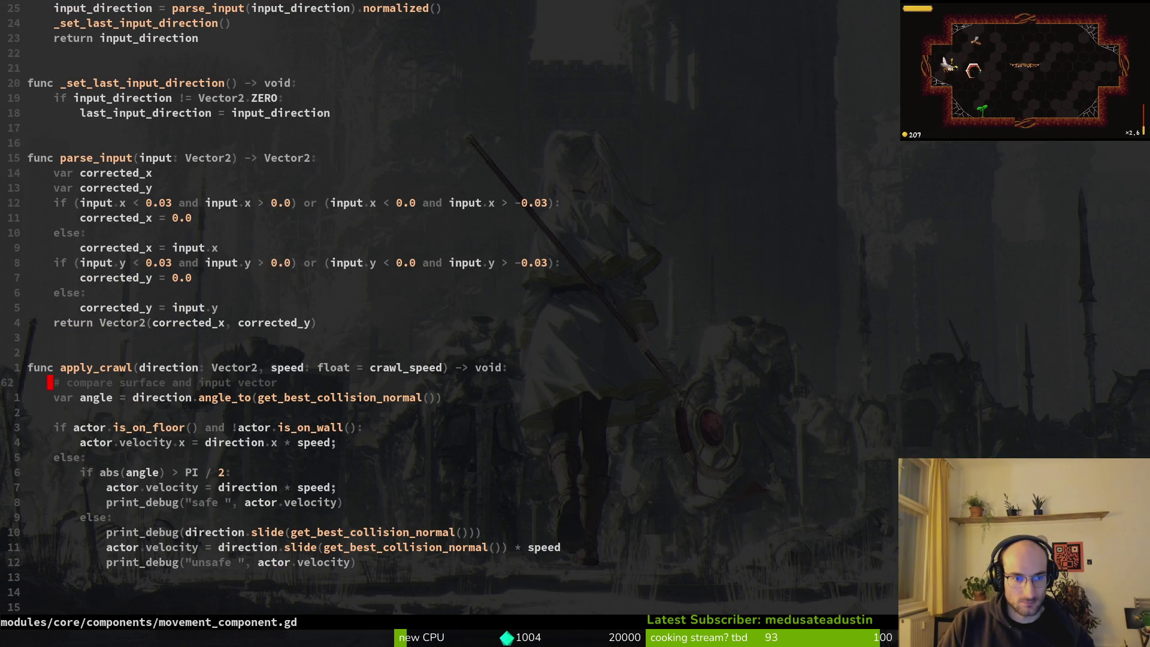
- Review apply_crawl's safe velocity line and move to the slide velocity line in the else branch
key("k")
key("k")
key("k")
key("j")
key("j")
key("j")
key("j")
key("j")
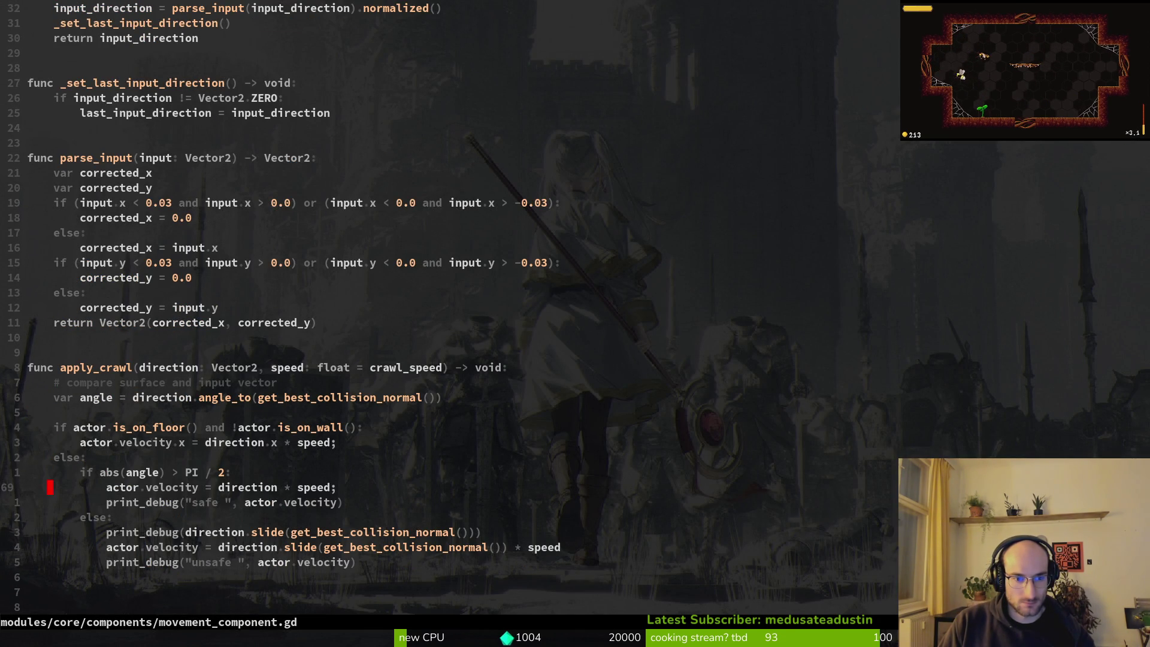
key("k")
key("k")
key("j")
key("j")
key("ctrl+d")
key("j")
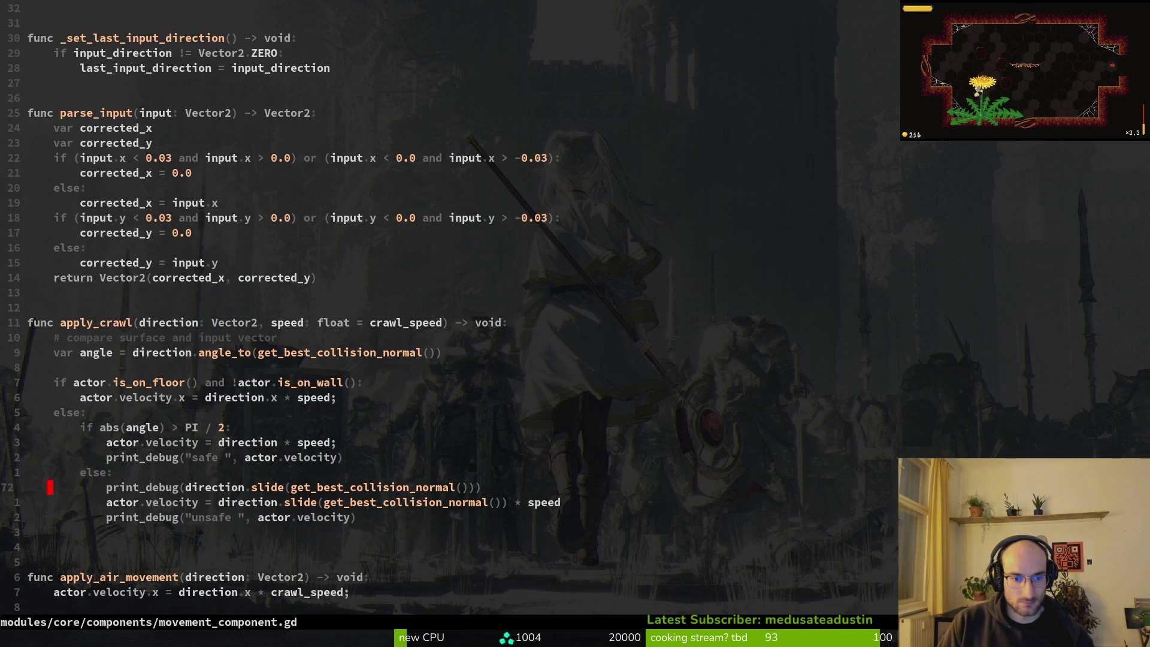
key("j")
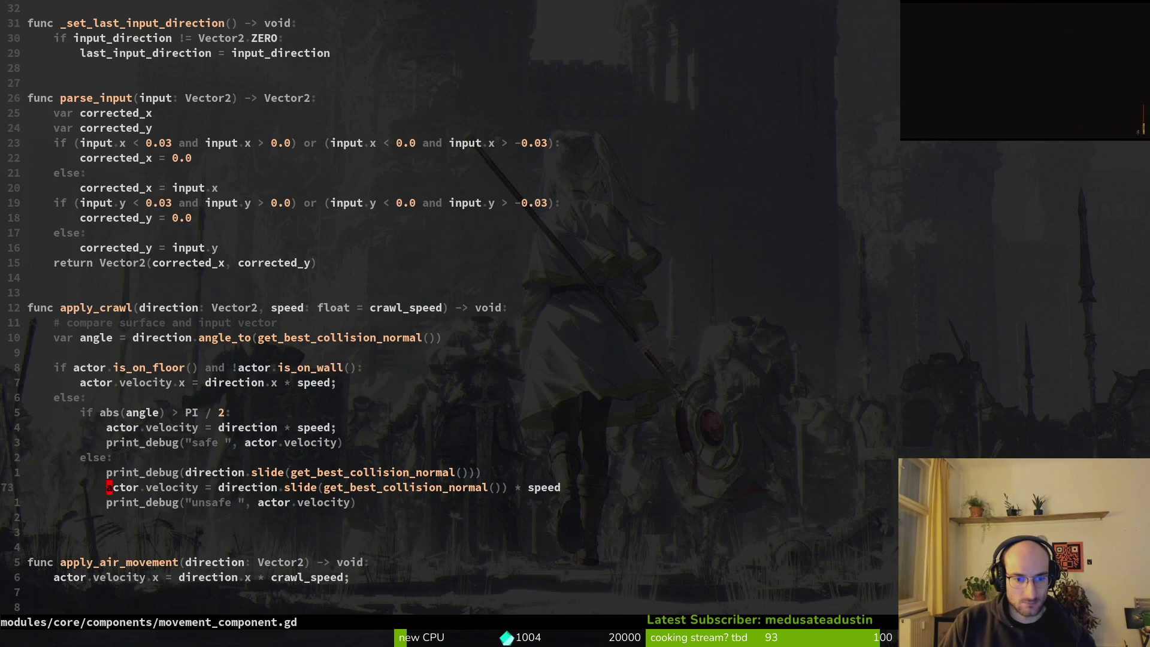
- Add .normalized() after slide(get_best_collision_normal()) on line 73, save, and relaunch the game
key("w")
key("w")
key("w")
key("w")
key("w")
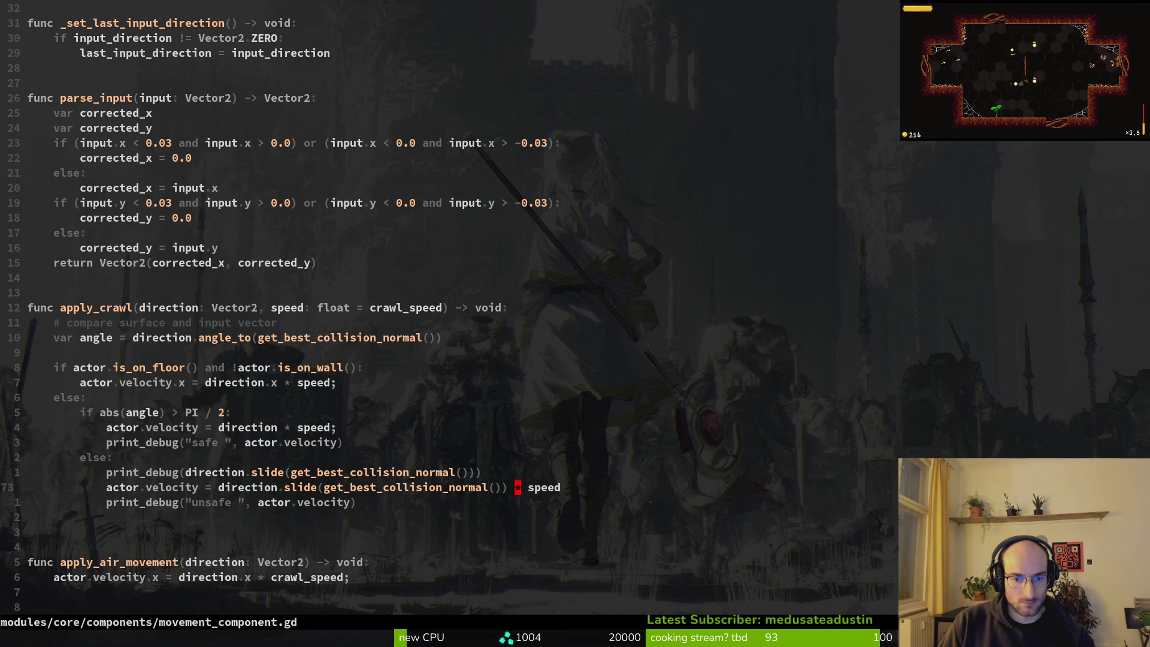
type("al()).norm")
key("Return")
key("Escape")
type(":w")
key("Return")
key("F5")
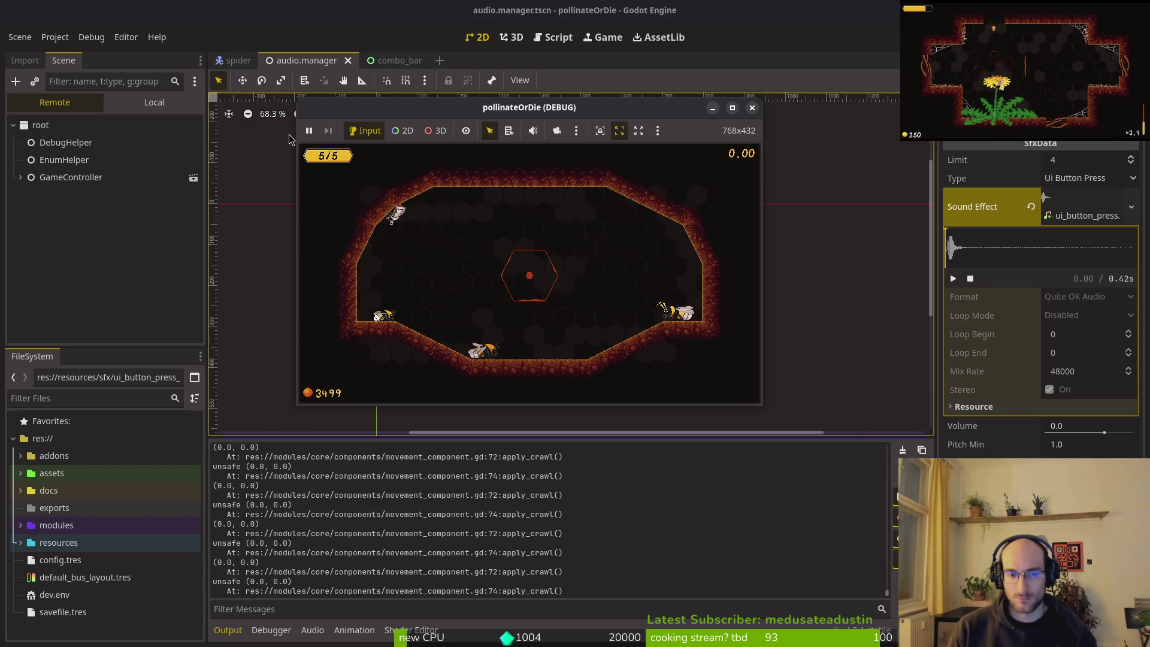
- Leave the running game and return to movement_component.gd in Neovim
key("alt+Tab")
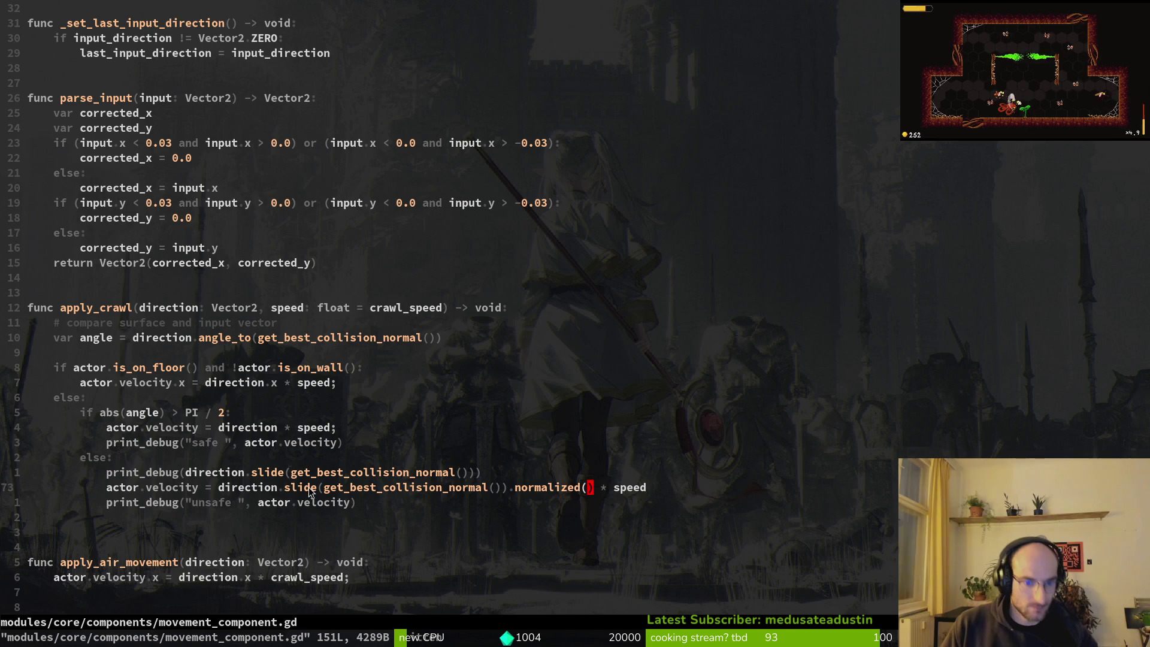
- Put the cursor at the start of line 73, then bring up the Vector2 slide() documentation
left_click(266, 488)
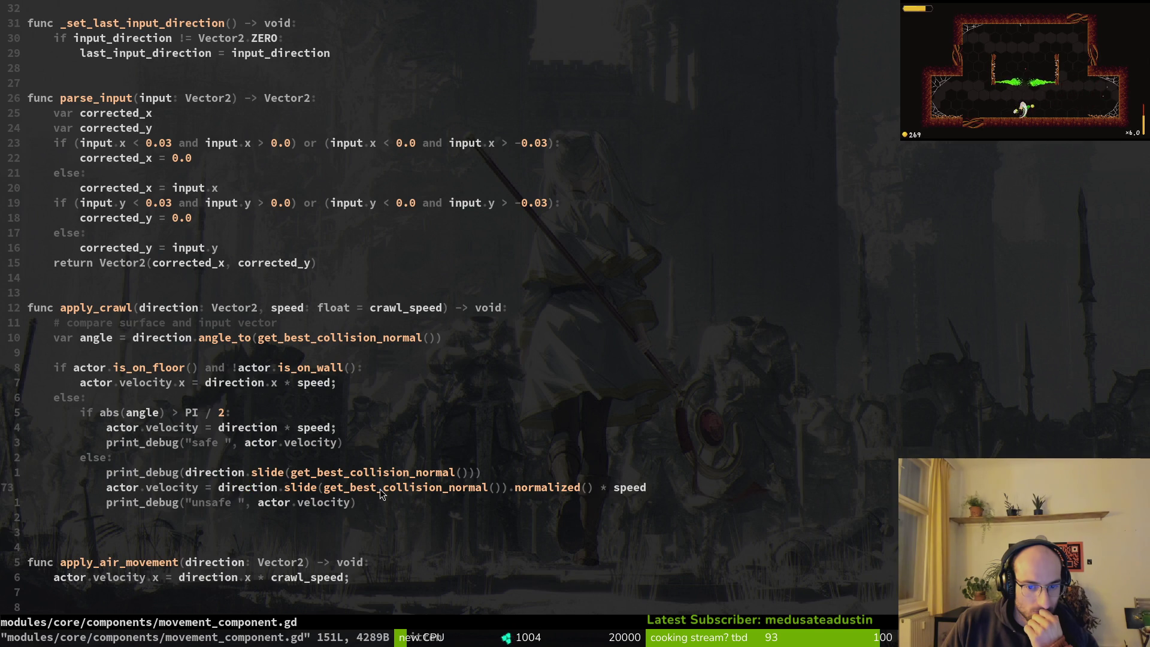
key("0")
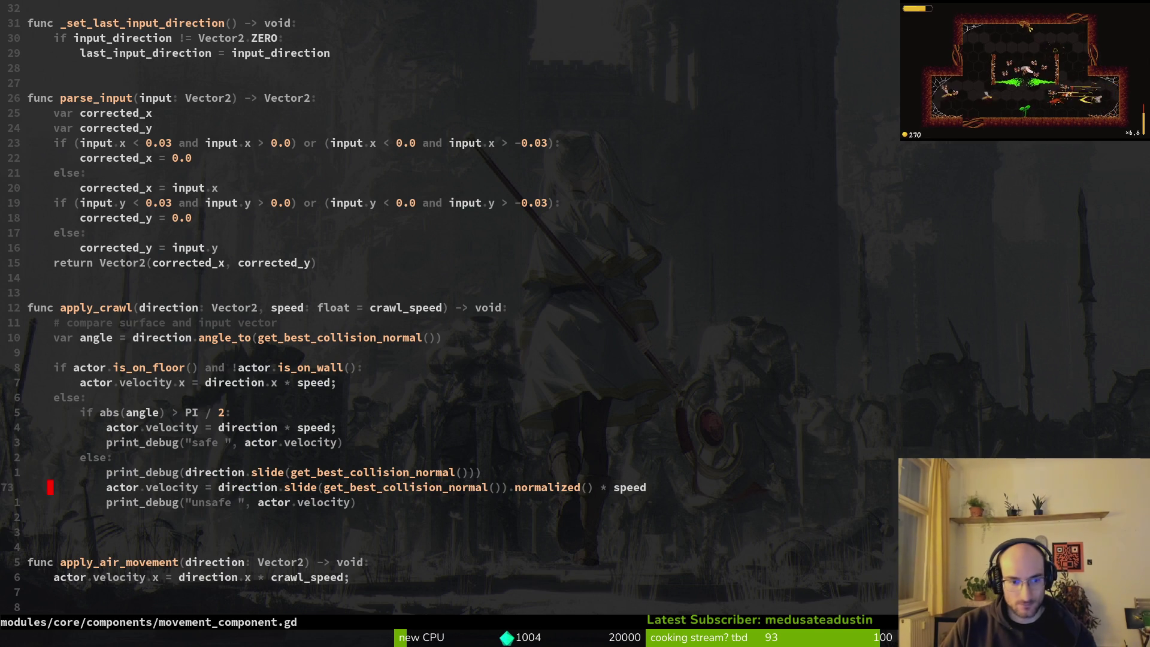
key("alt+Tab")
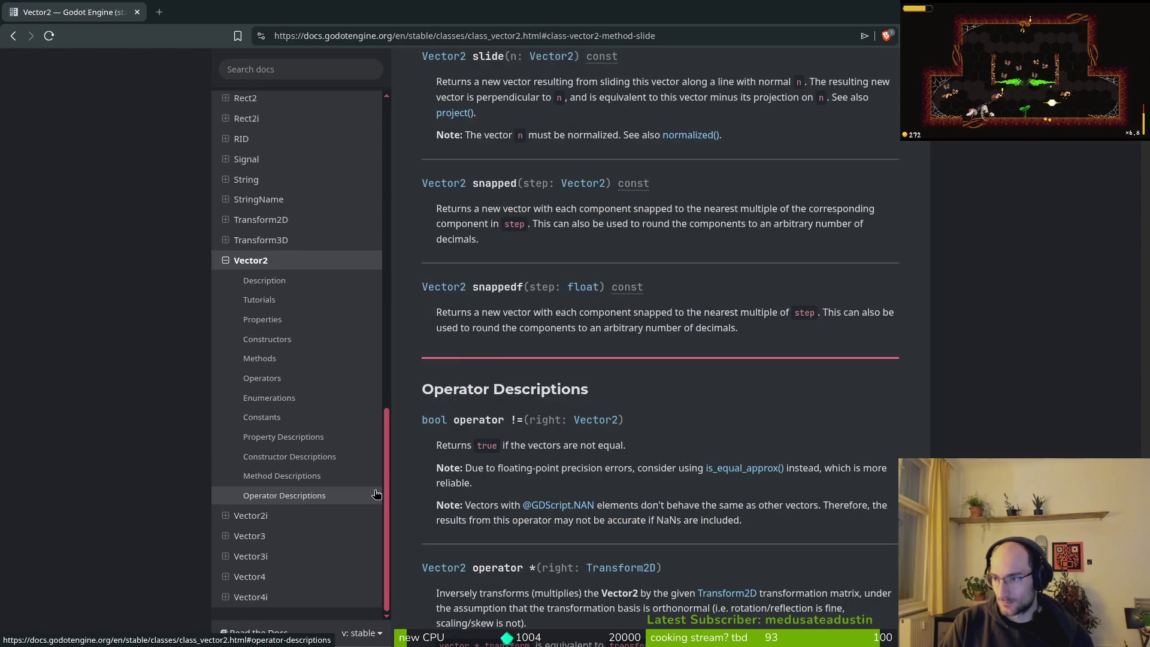
- In a new Perplexity tab, paste the crawl velocity line and ask about it
key("ctrl+t")
type("per")
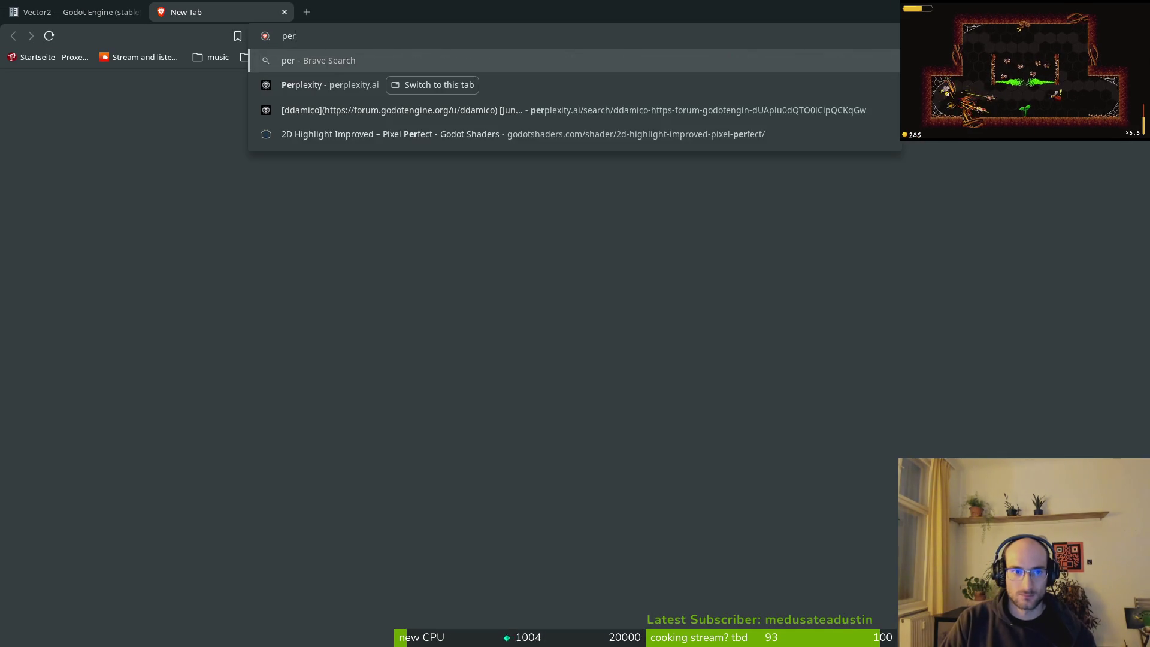
key("Return")
type("actor.velocity = direction.slide(get_best_collision_normal()).normalized() * speed")
key("shift+Return")
key("shift+Return")
type("hits lin")
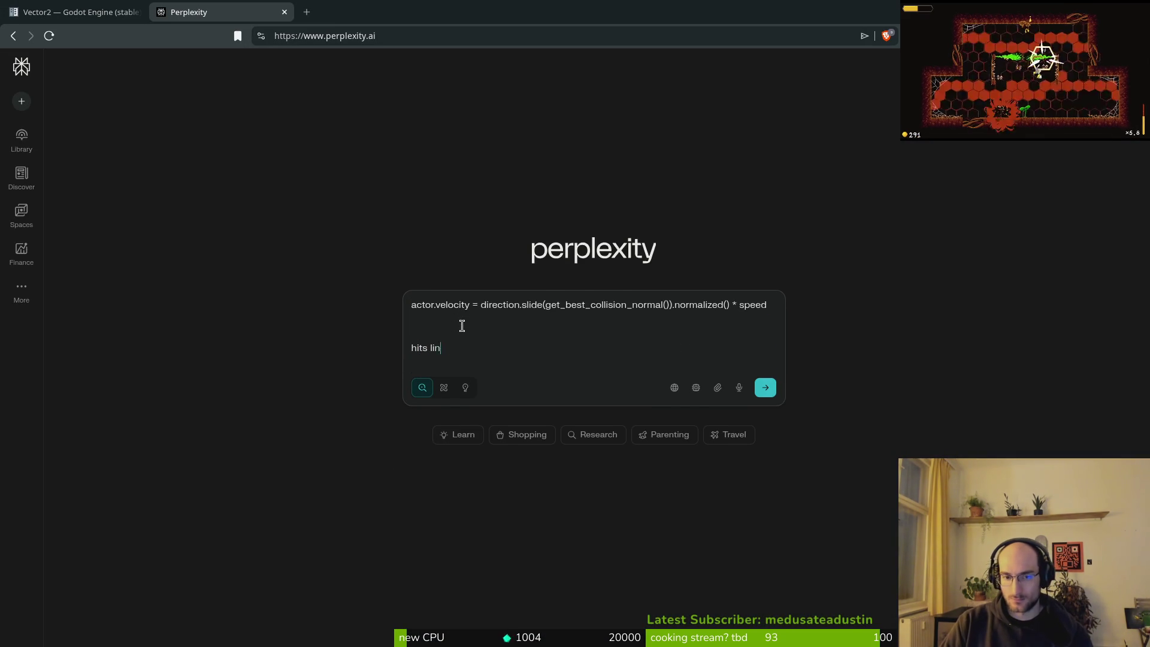
type("e of code can hoj a.")
key("Return")
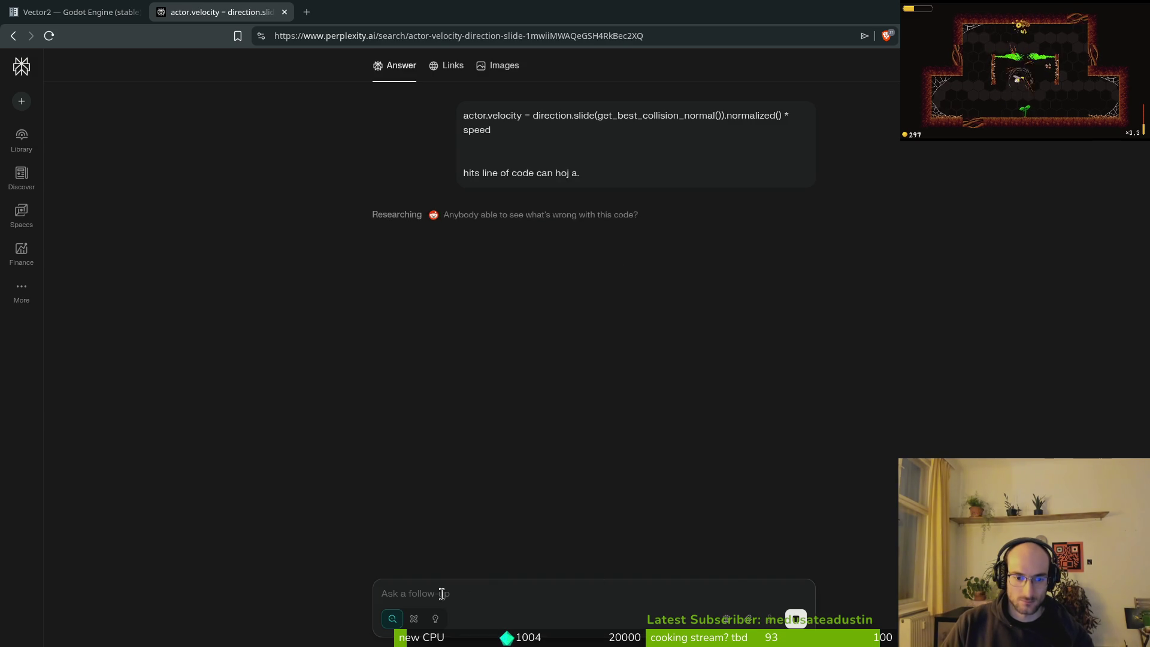
- Send a follow-up with the pasted line asking Perplexity to walk through it, then return to Neovim
left_click(441, 594)
type("actor.velocity = direction.slide(get_best_collision_normal()).normalized() * speed")
key("shift+Return")
key("shift+Return")
type("this ")
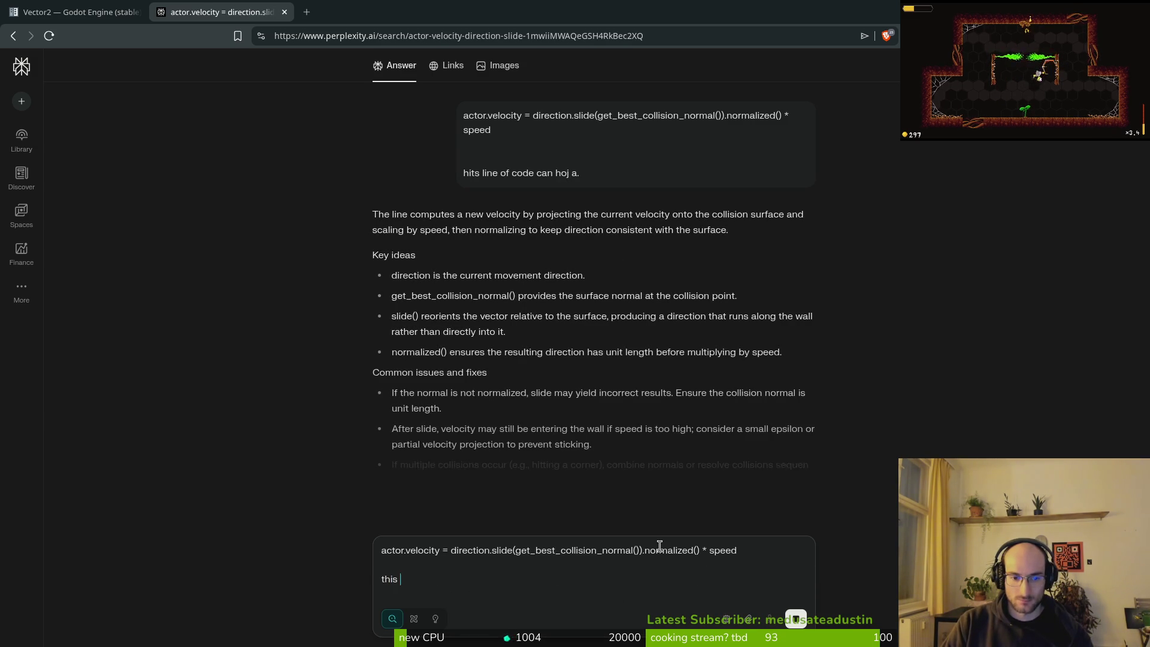
type("linie of code can ")
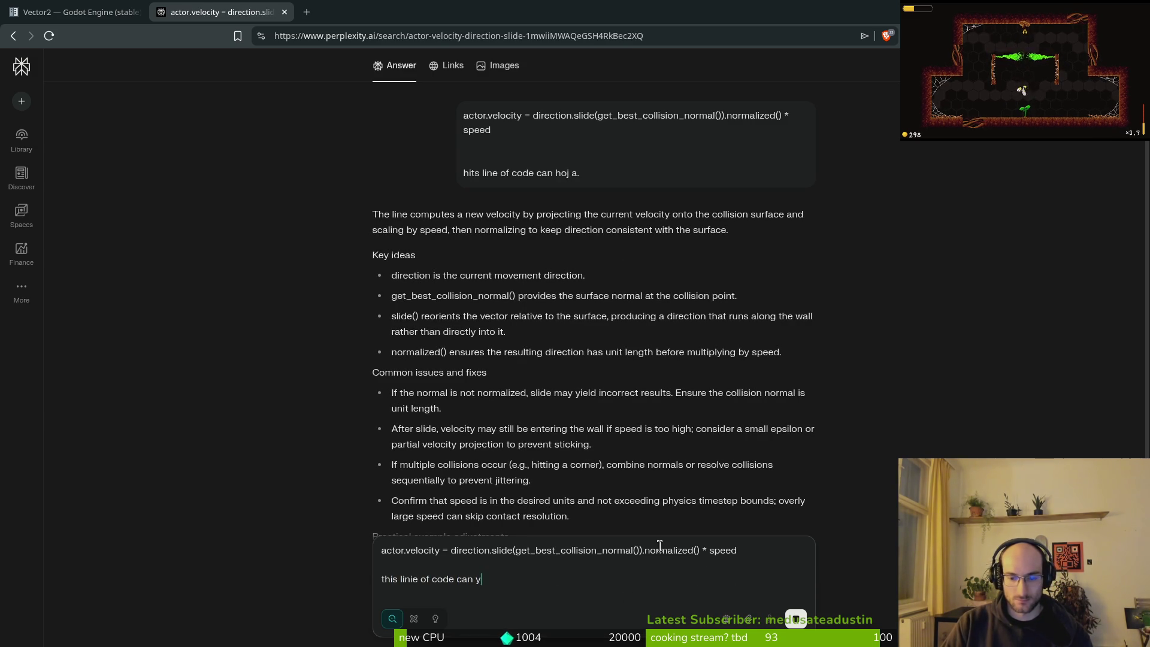
type("you wlk me through it an")
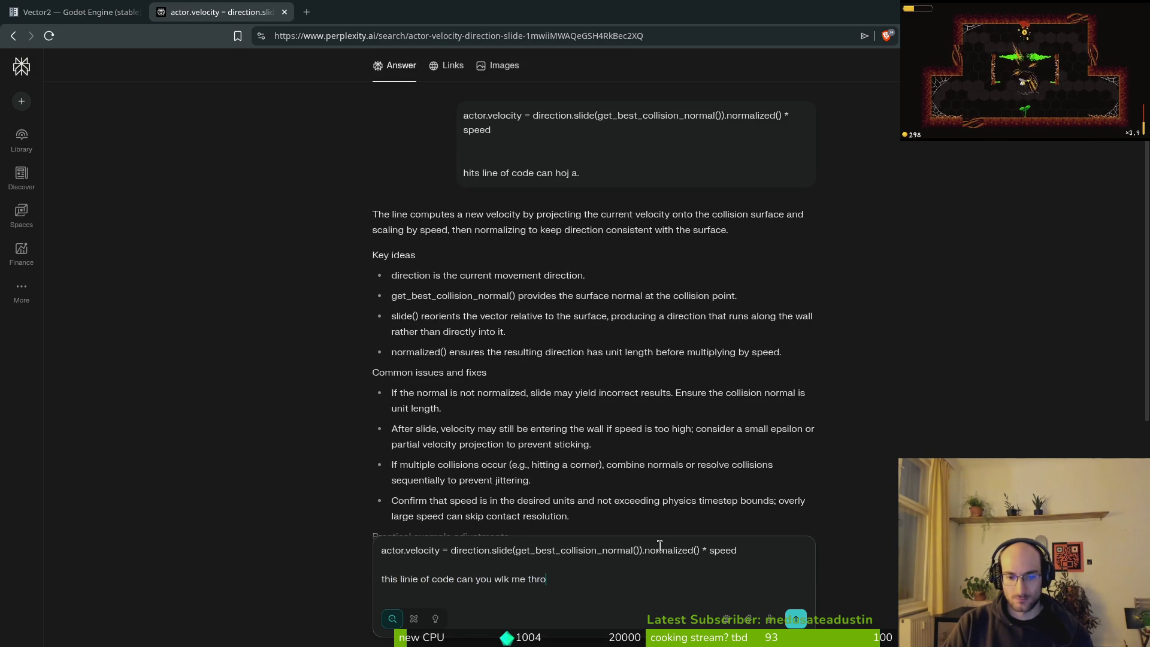
type("dm ya")
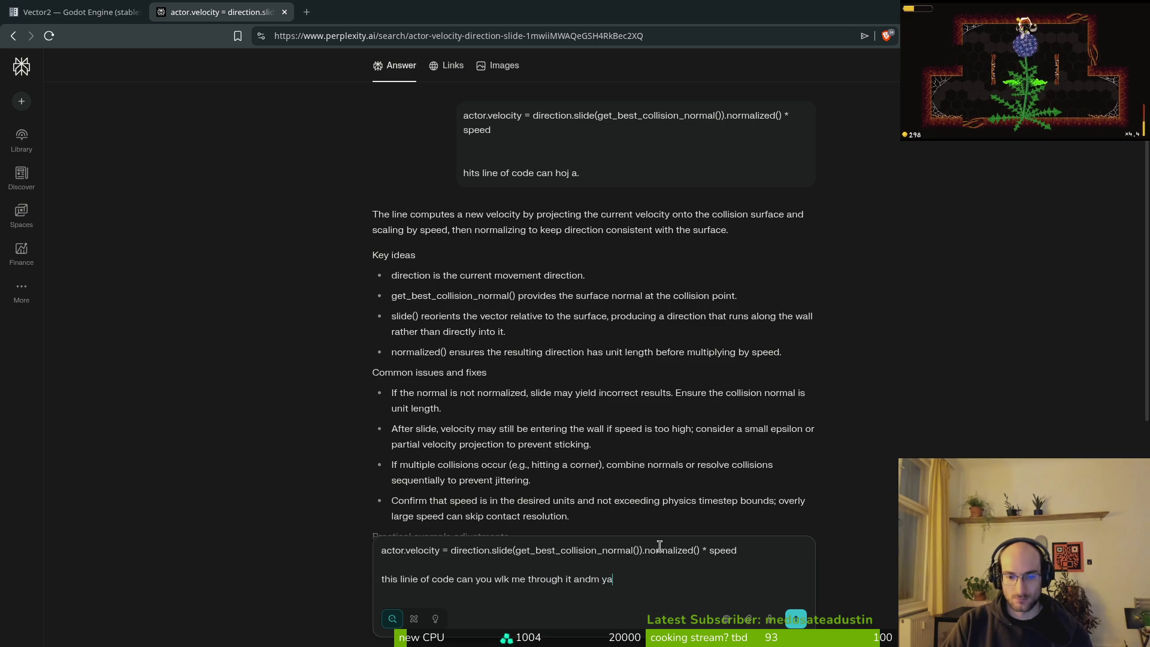
key("BackSpace")
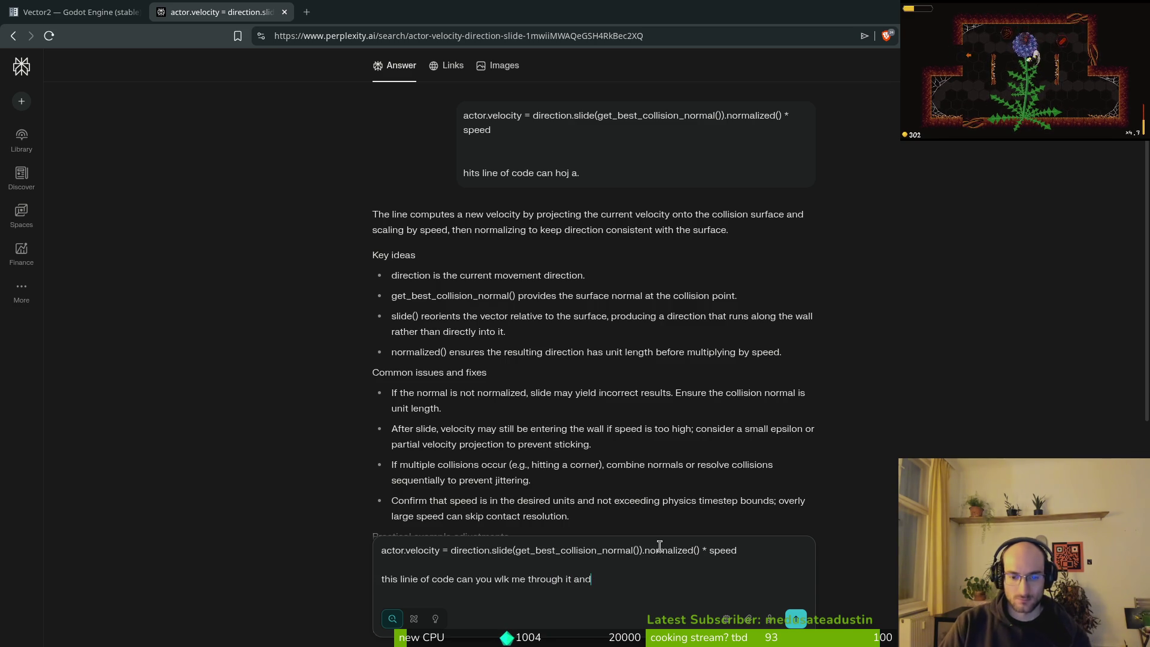
key("Return")
key("alt+Tab")
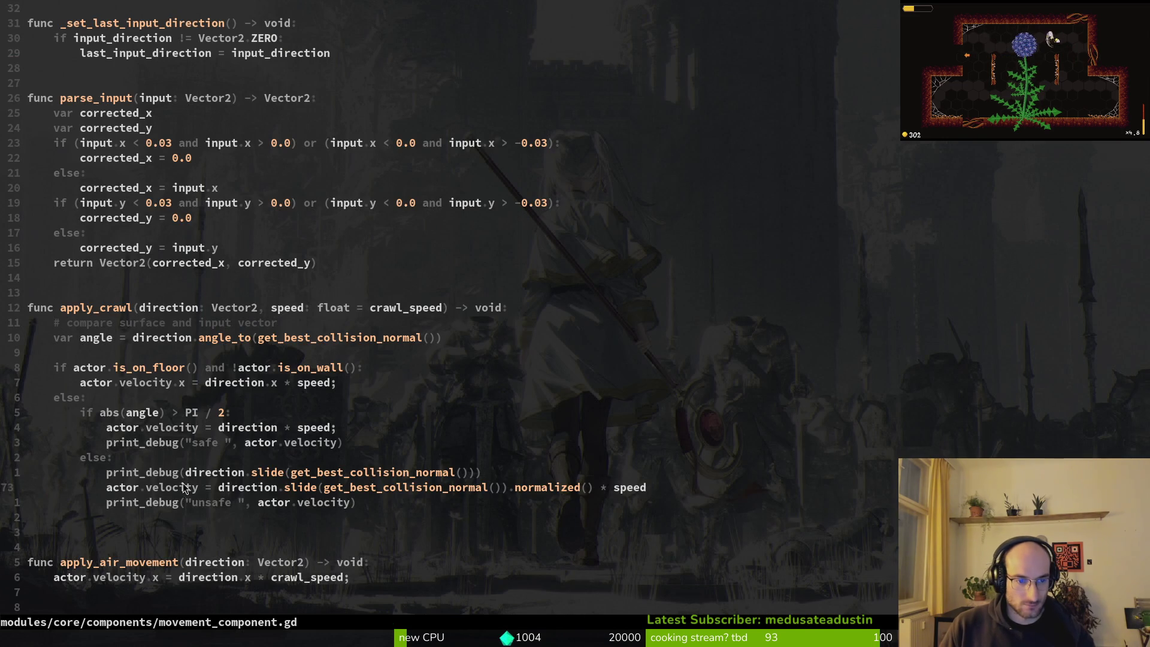
- Replace direction on line 73 with get_best_collision_normal() and save
left_click_drag(217, 491, 278, 491)
type("y")
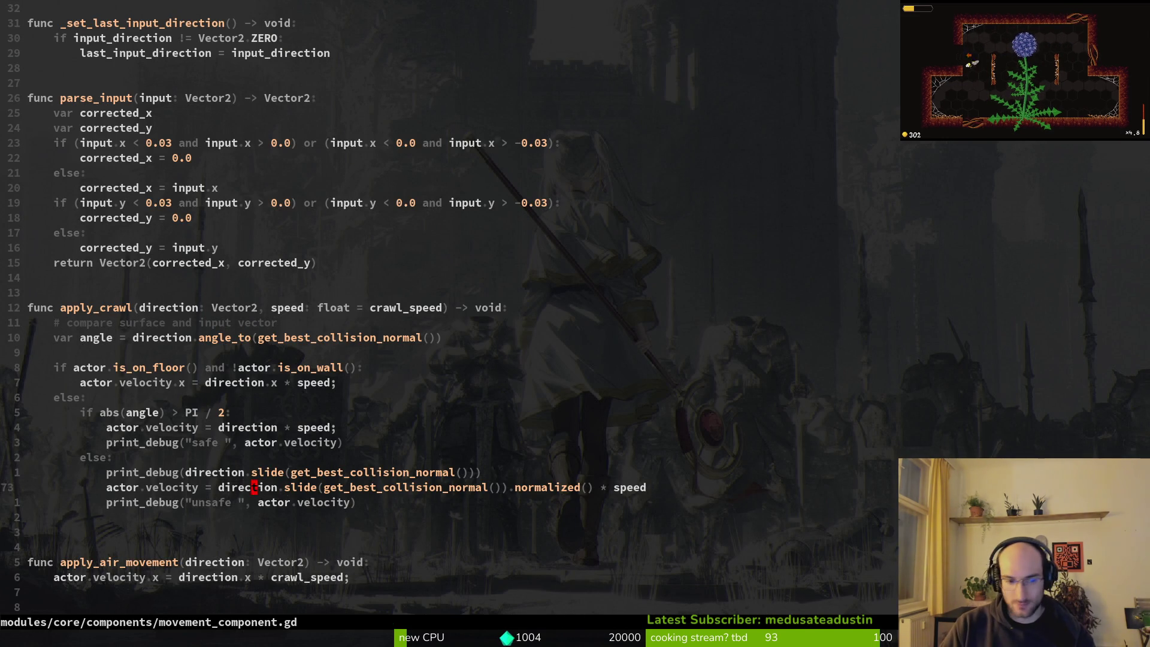
type("ciwgetbe")
key("Return")
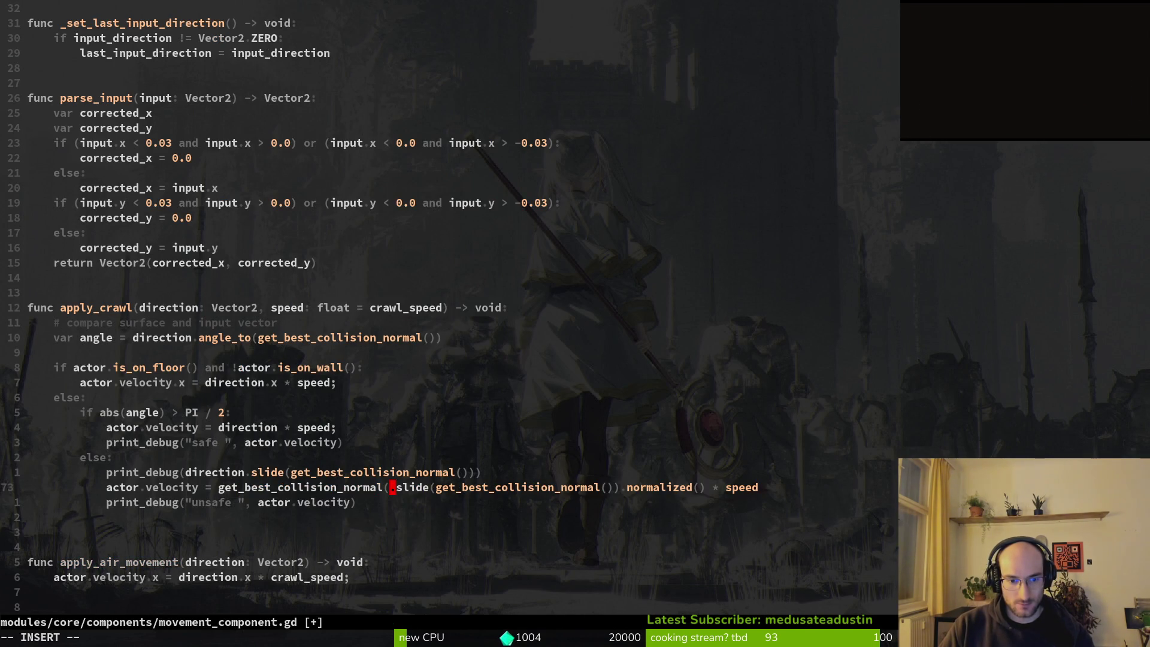
type(")")
key("Escape")
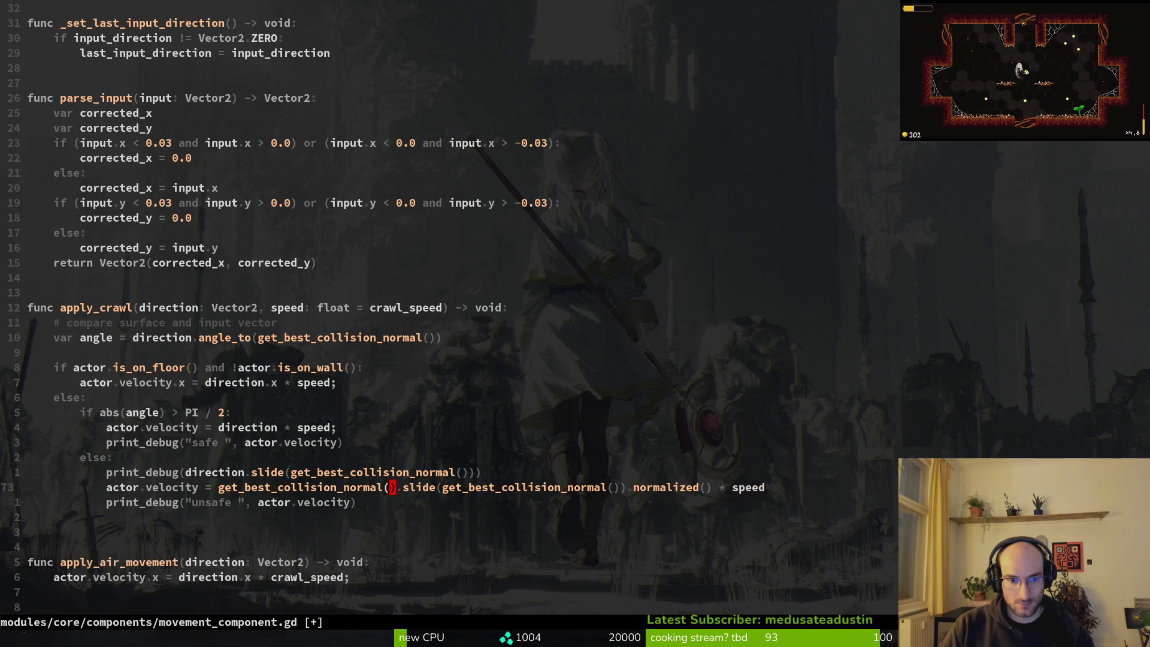
type(":w")
key("Return")
- Change slide's argument to direction, save, and launch the game
key("w")
key("w")
type("ci(")
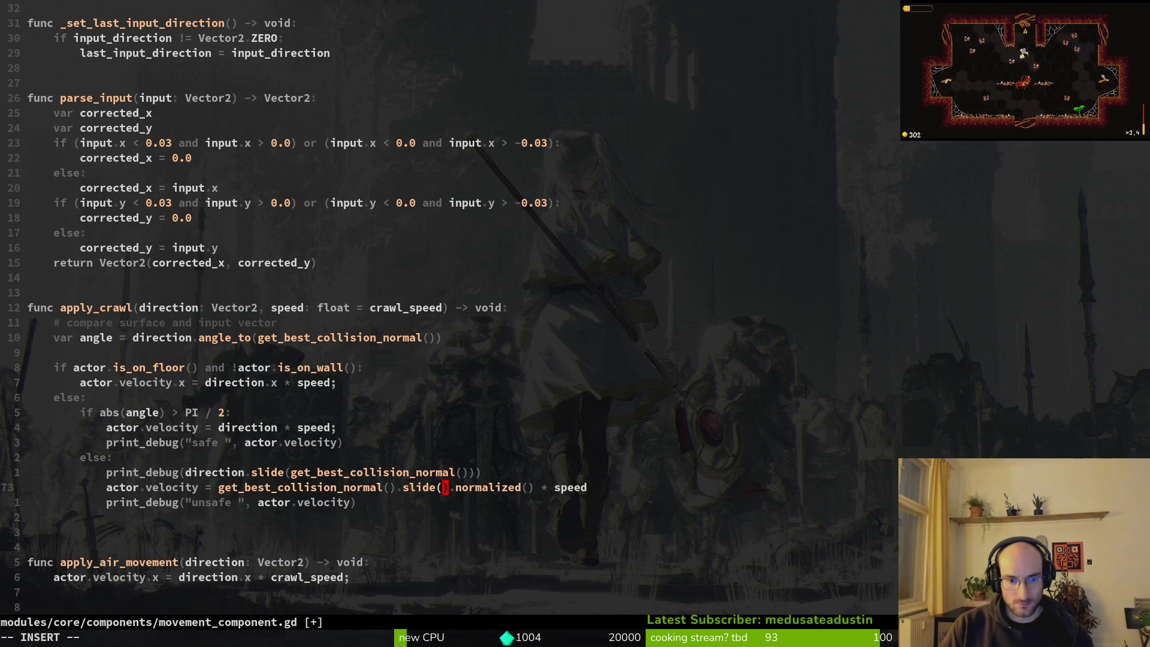
type("direction")
key("Escape")
type(":w")
key("Return")
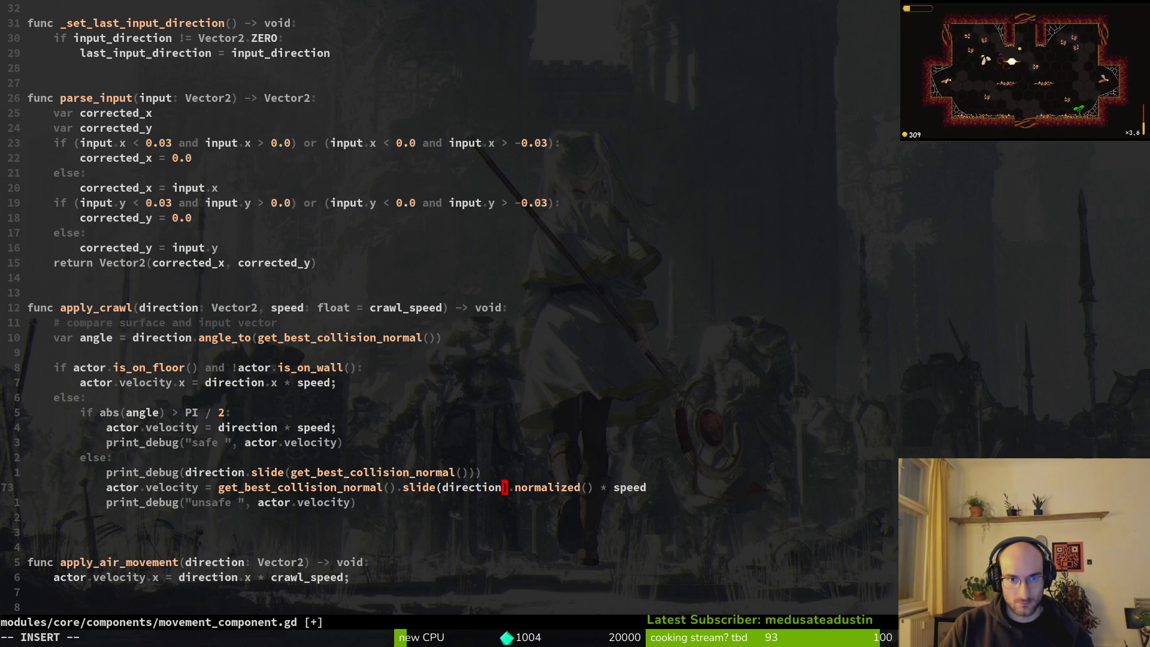
key("F5")
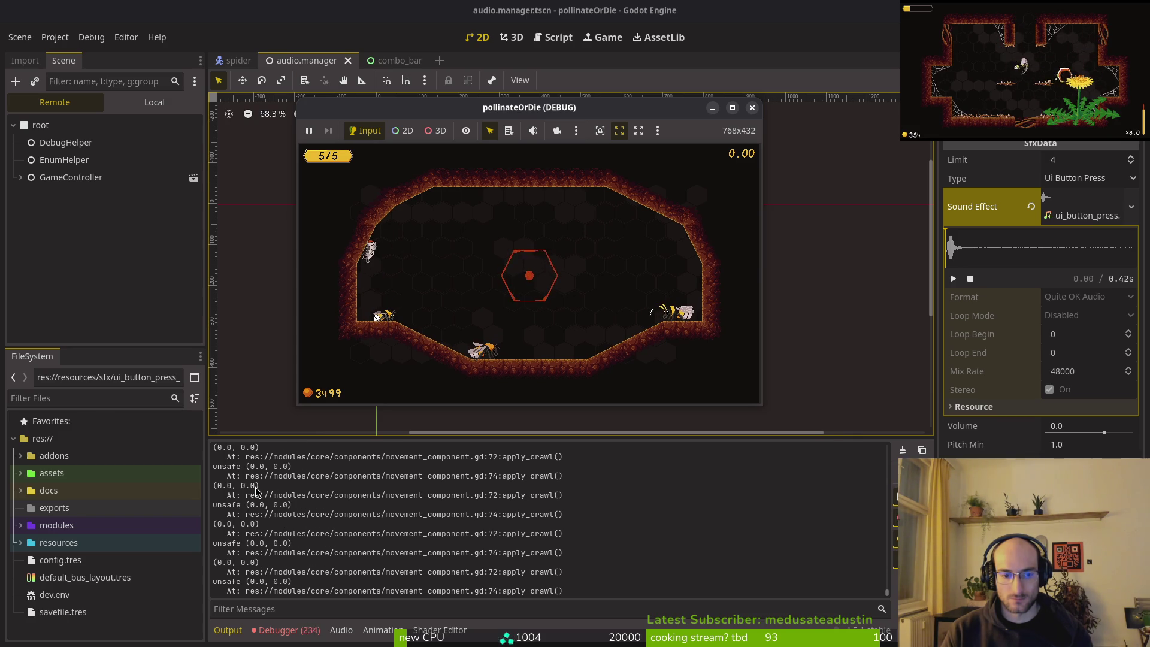
- Review the debugger's 'normal Vector2 must be normalized' errors from line 73, then return to Neovim
left_click(289, 629)
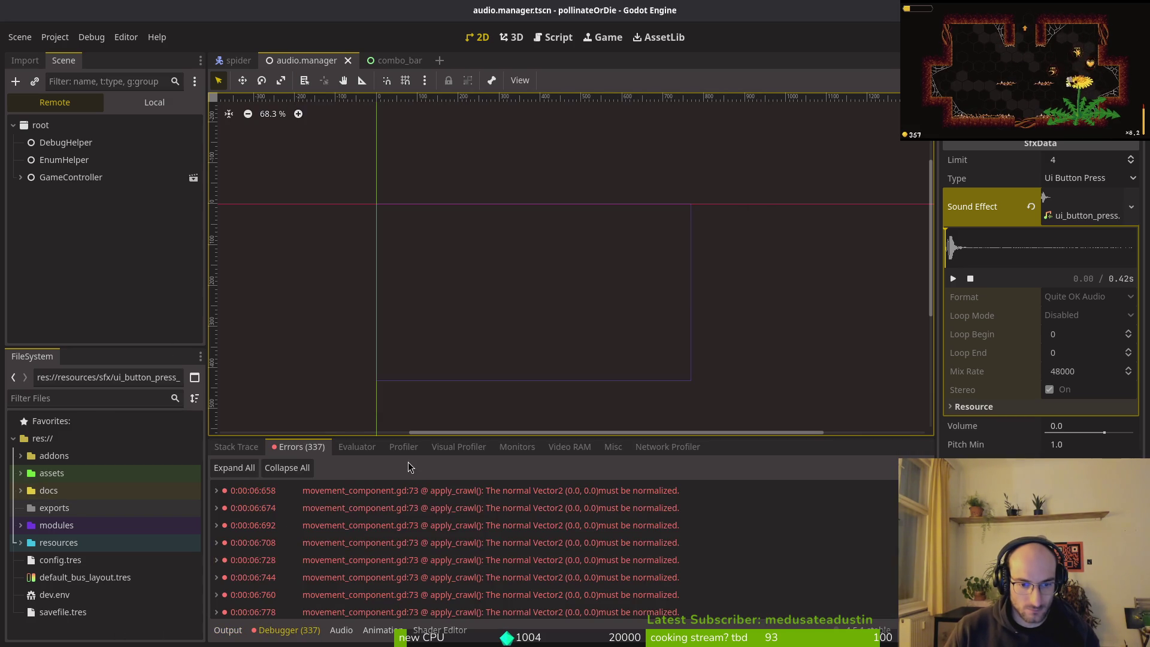
mouse_move(561, 529)
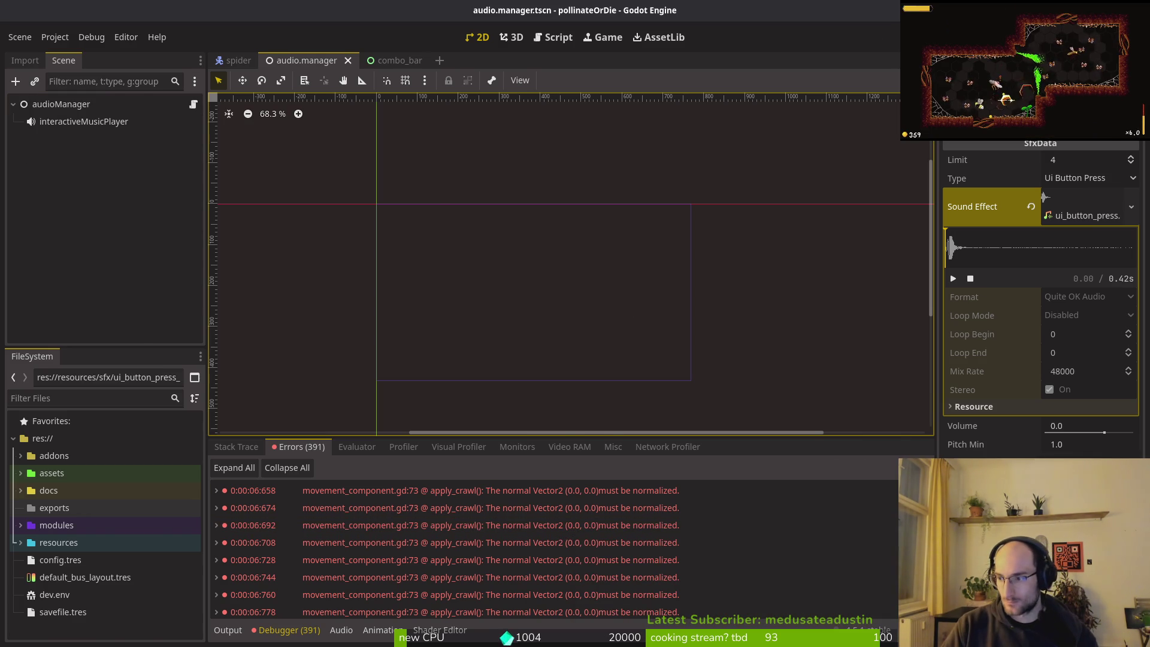
key("alt+Tab")
type(":")
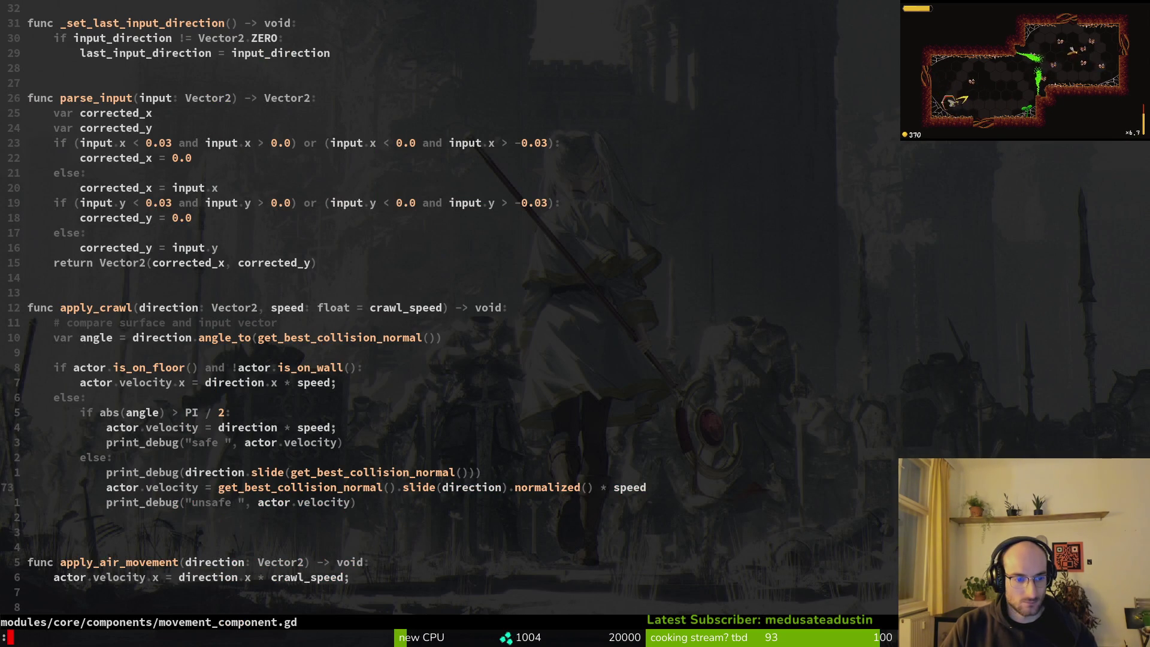
- Try appending .no to direction on line 73, then undo it
key("shift+v")
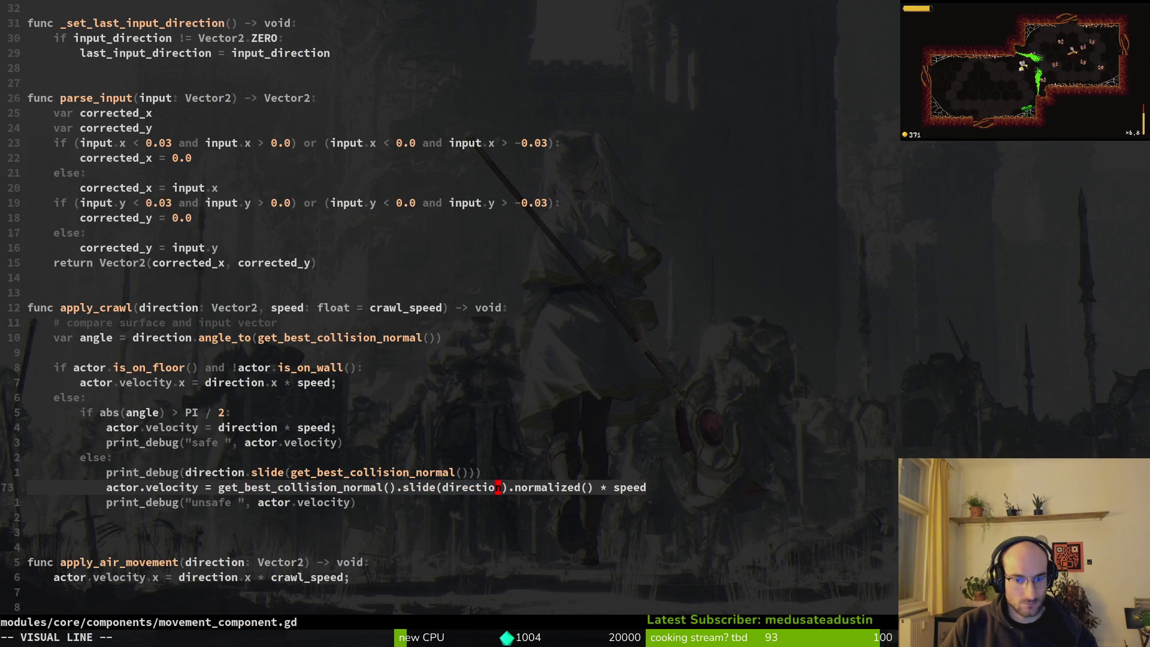
key("Escape")
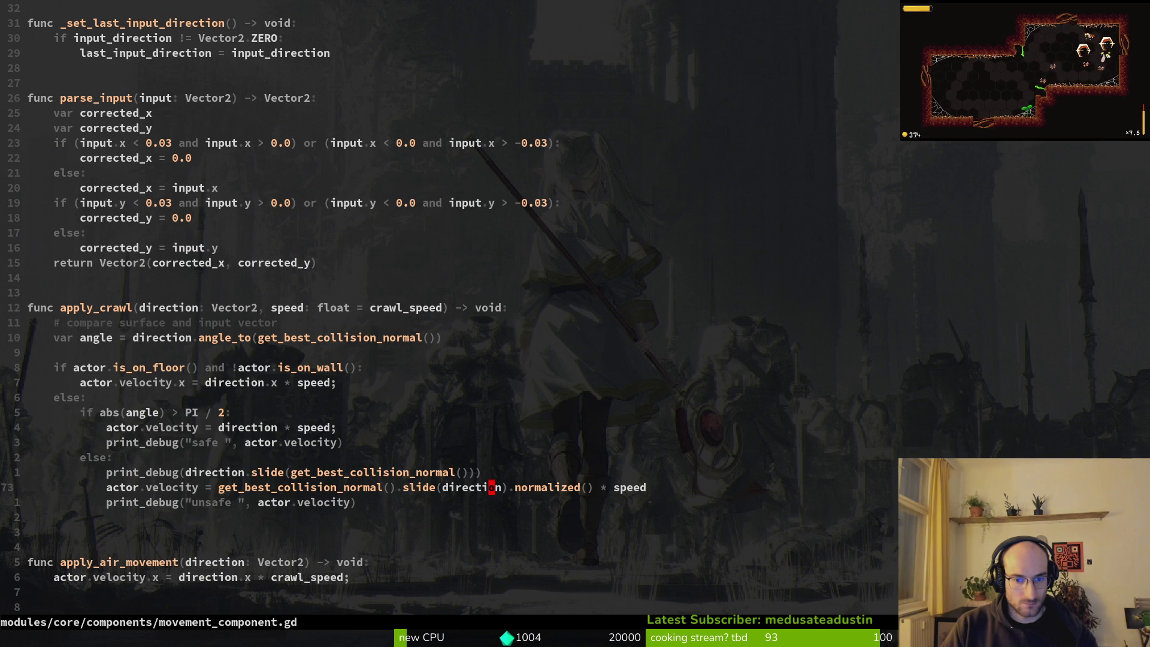
type("ion.no")
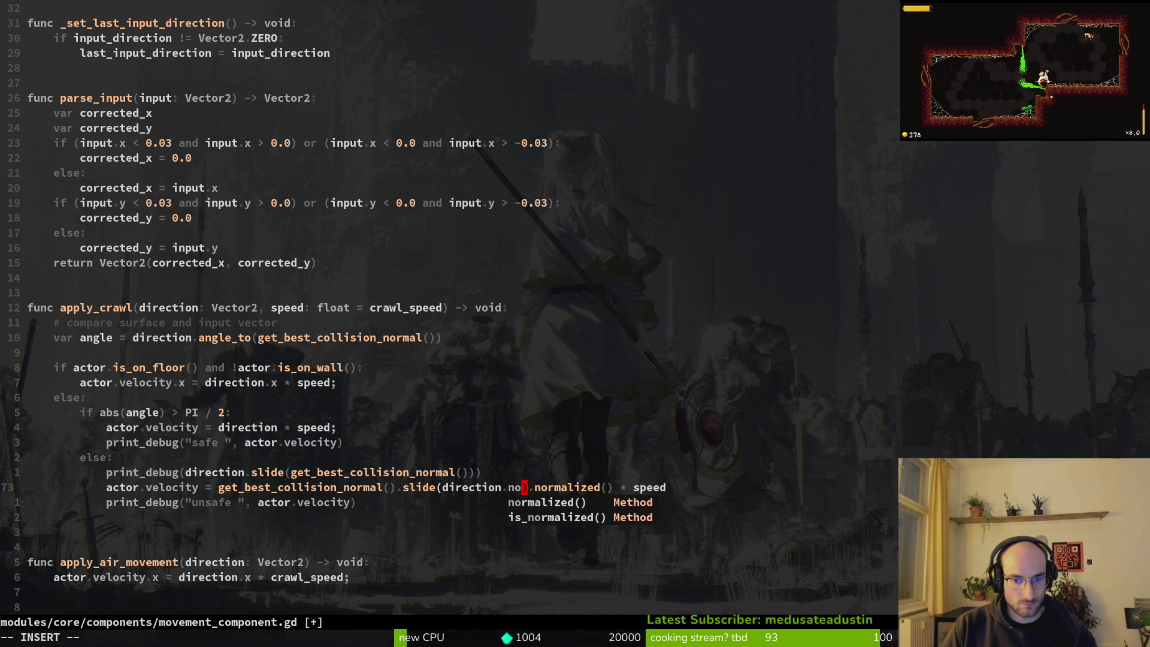
key("Escape")
key("u")
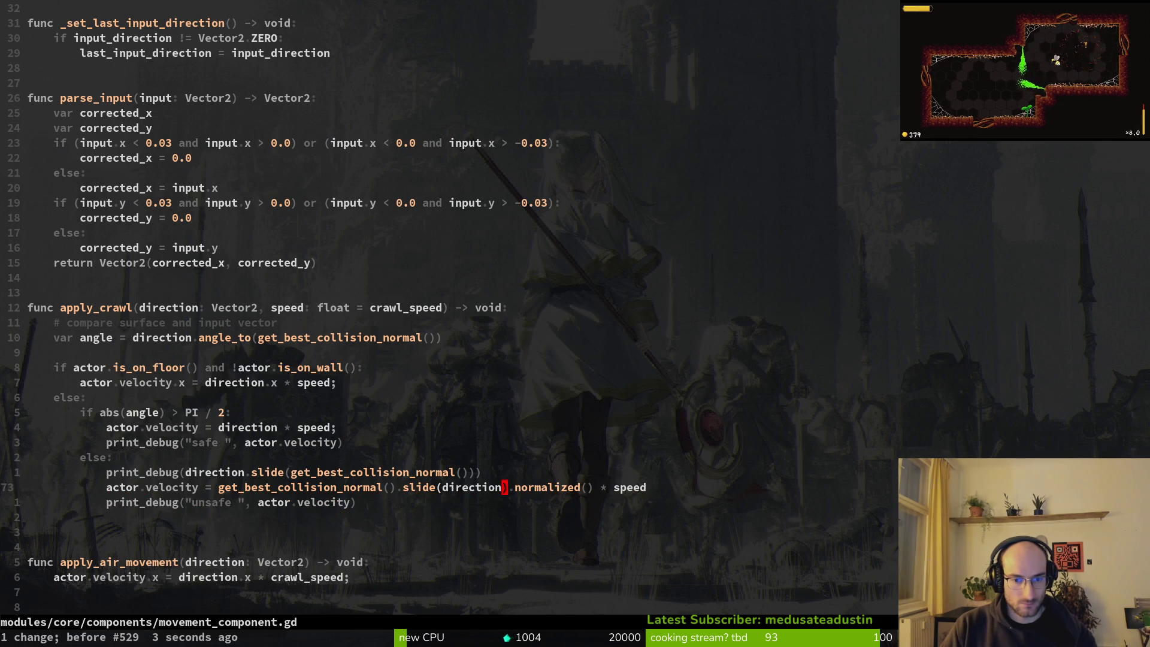
- Undo line 73 back to direction.slide(get_best_collision_normal()).normalized() * speed and save
key("j")
key("k")
key("k")
key("k")
key("k")
key("k")
key("k")
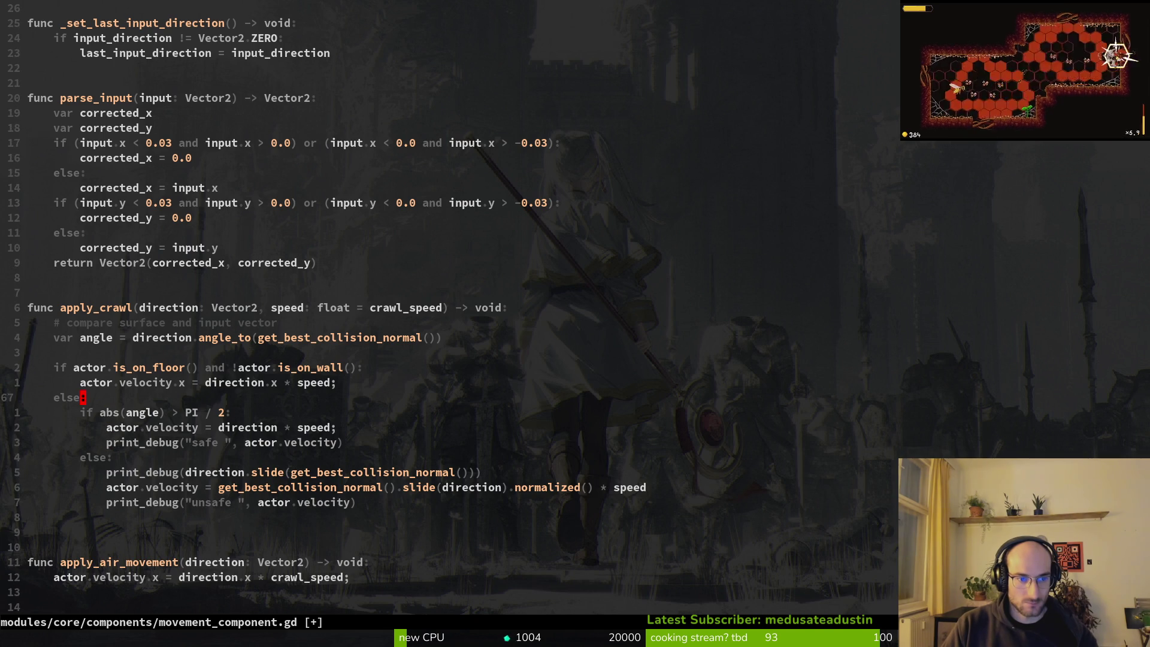
key("k")
key("k")
key("k")
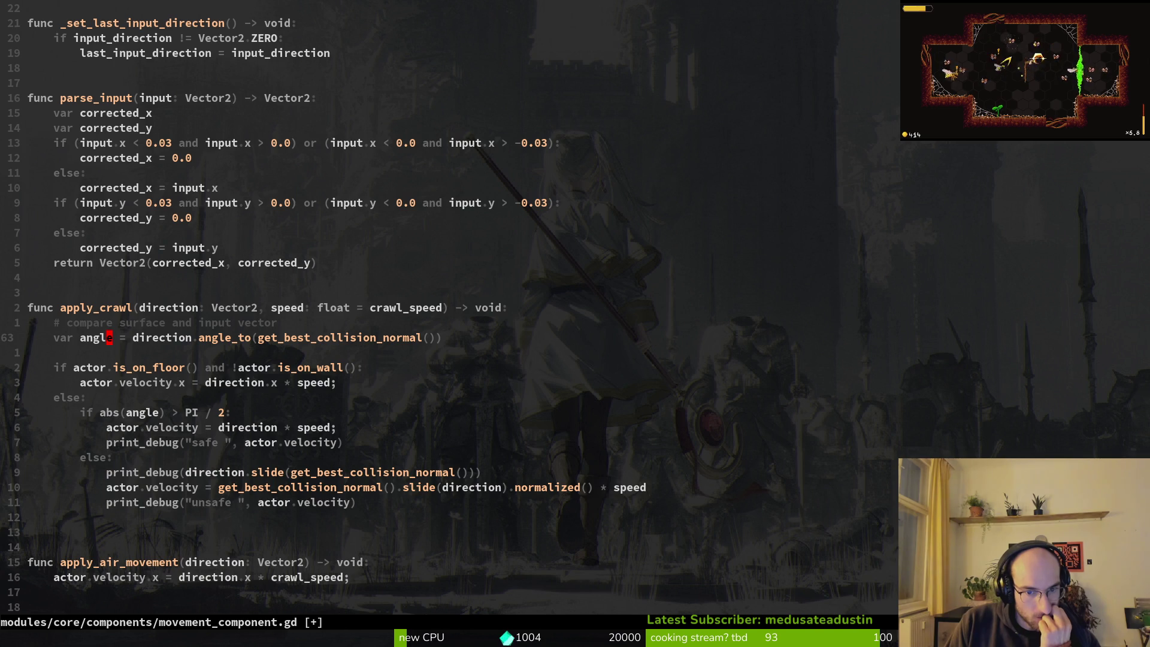
key("u")
key("u")
key("u")
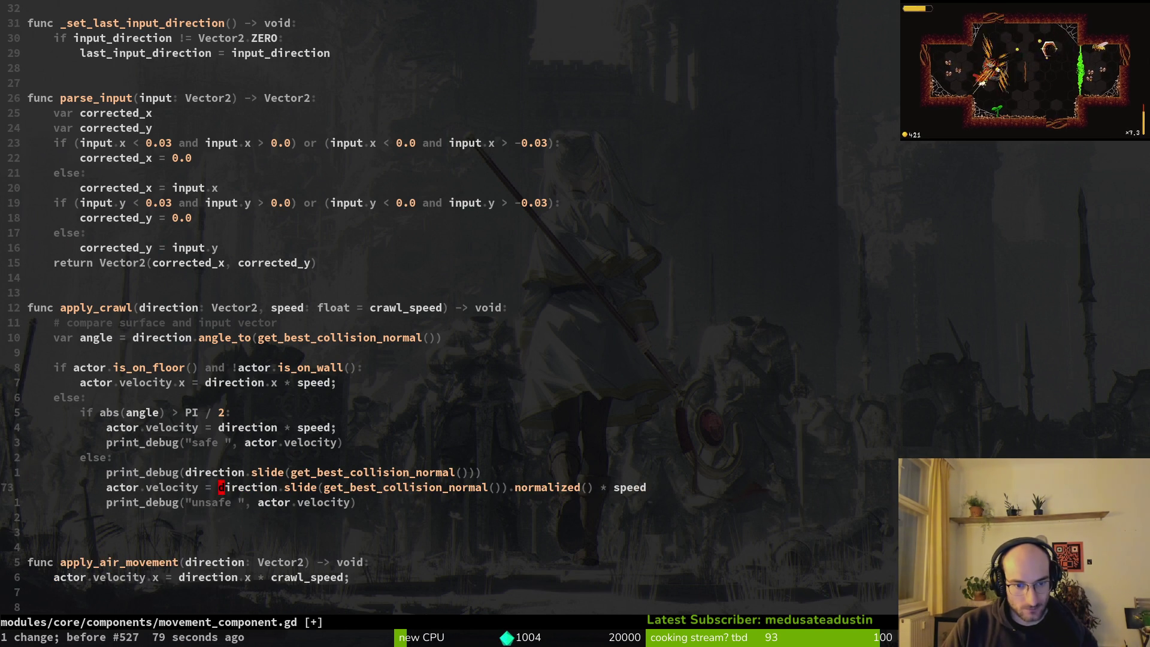
type(":w")
key("Return")
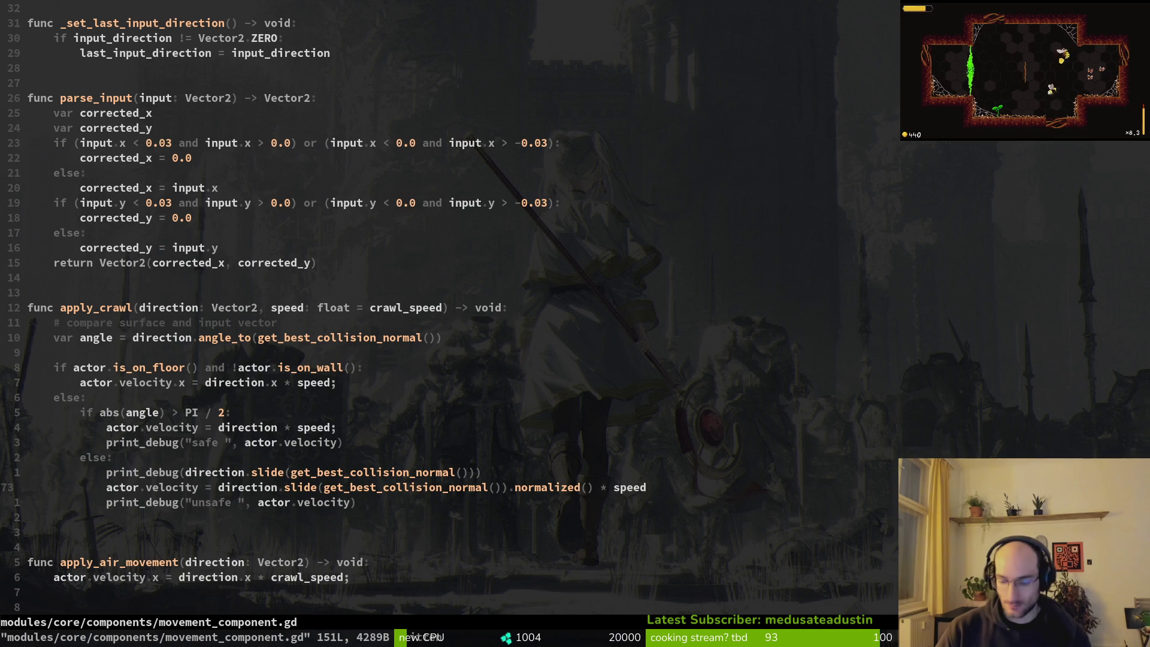
key("shift+o")
type("if")
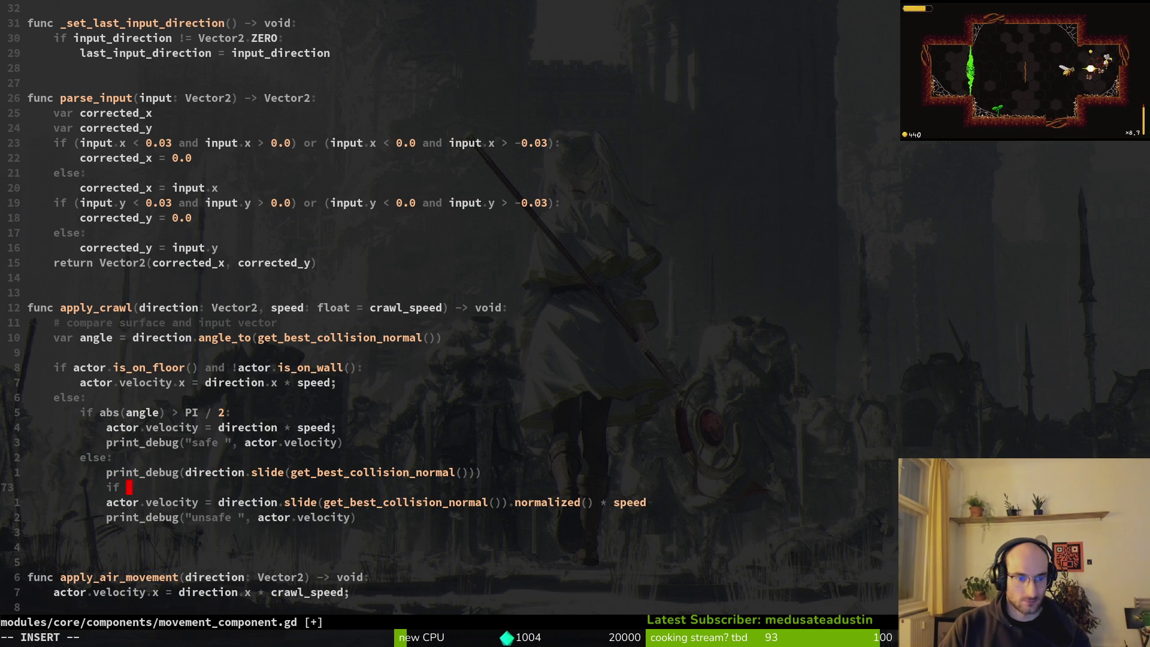
- Write an if direction == Vector2.ZERO check that calls print_debug("zero") above the velocity line
type("direction.")
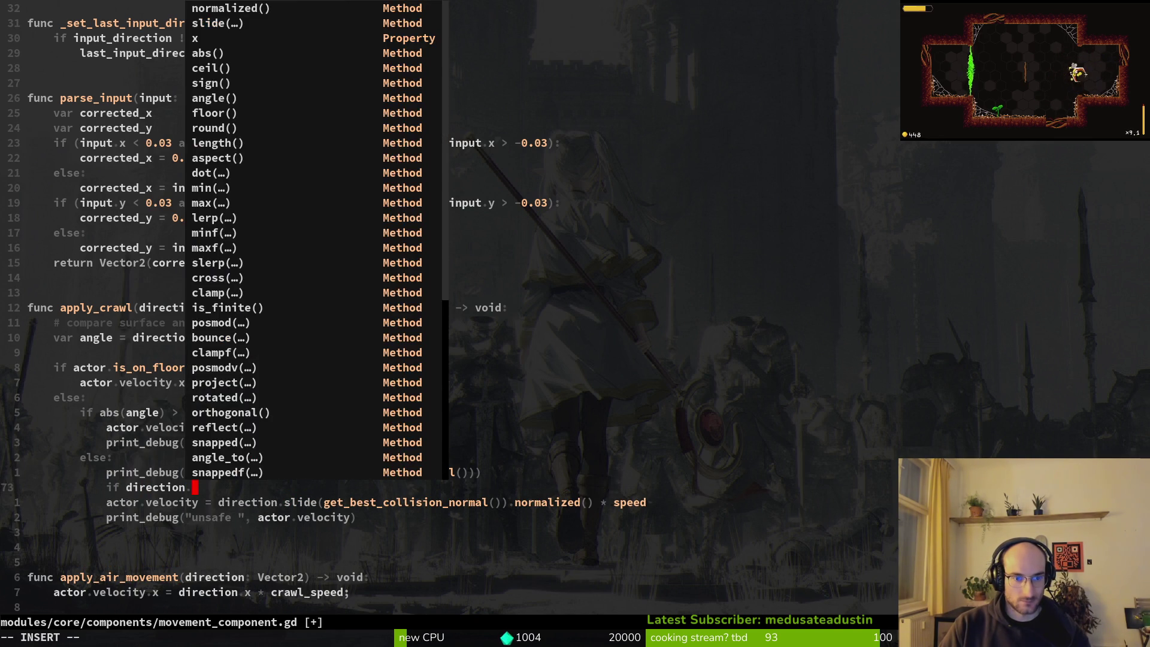
key("BackSpace")
type(" =")
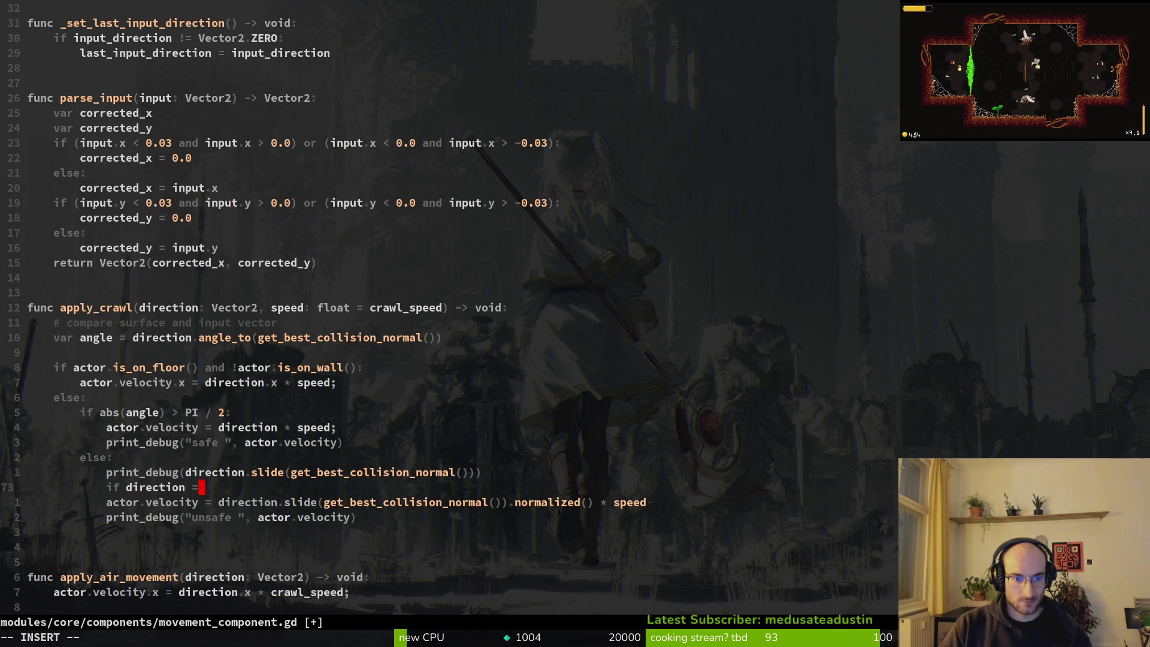
type("=Vec2")
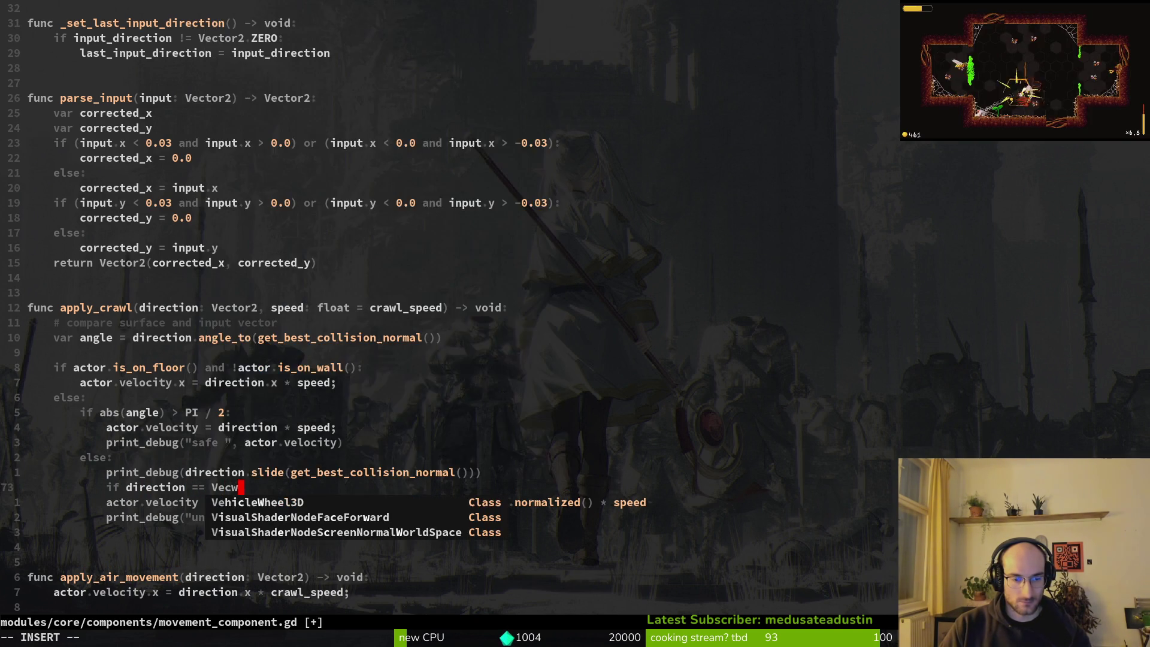
key("Return")
type(".")
key("Down")
key("Down")
key("Down")
key("Down")
key("Return")
type(":")
key("Return")
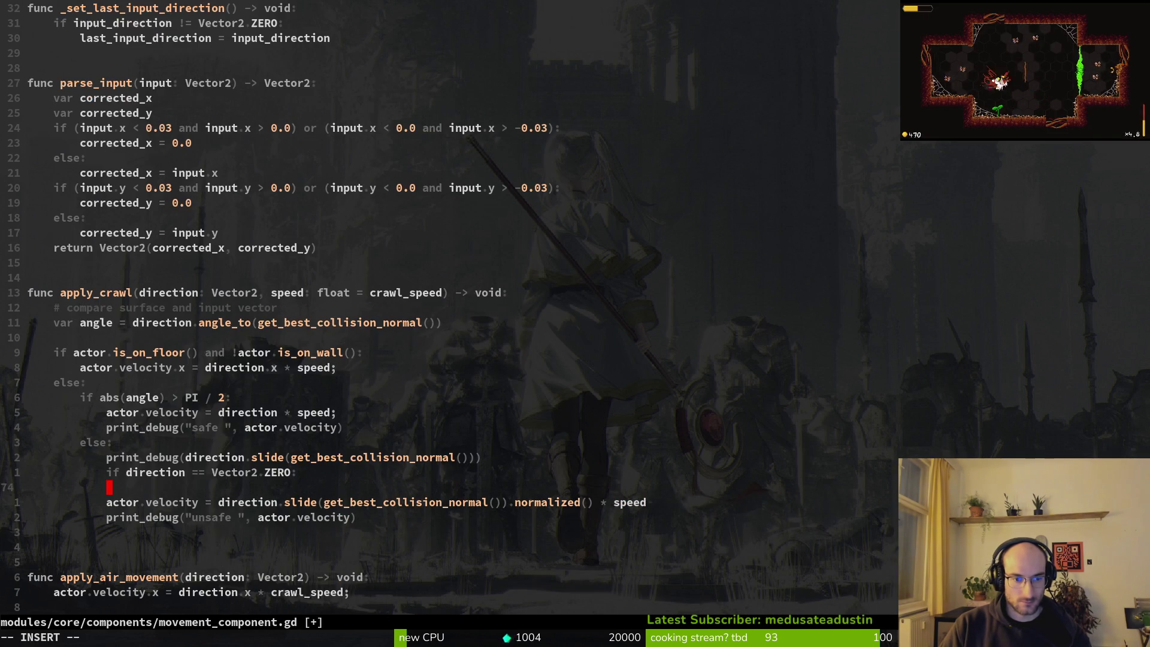
type("print_debug(\"")
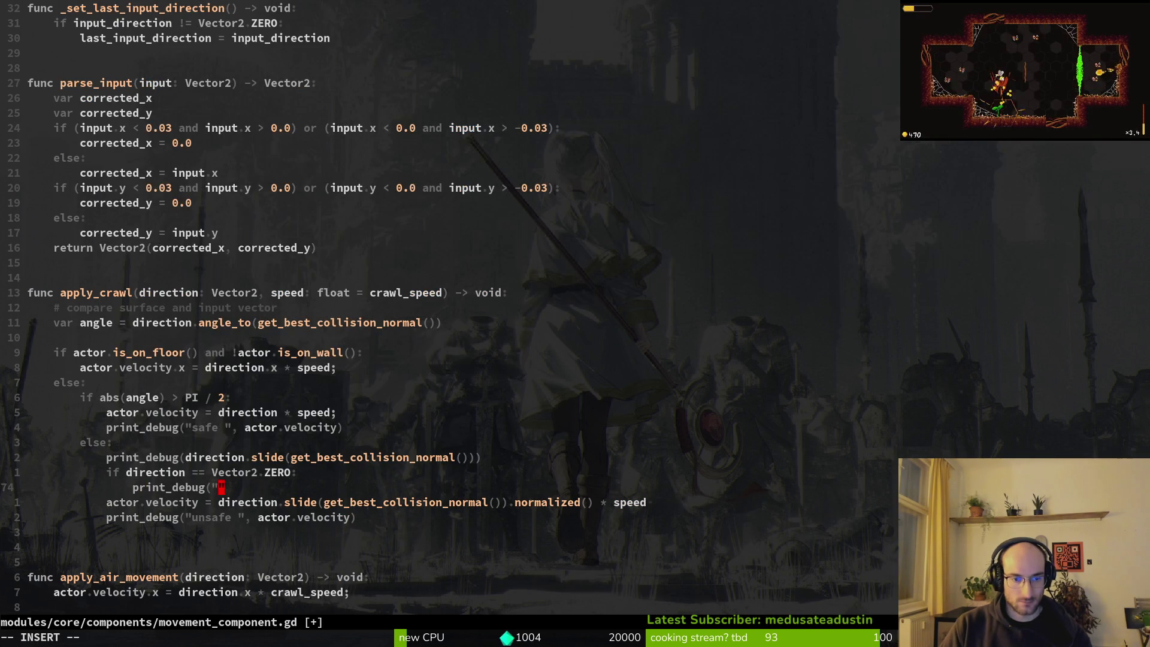
type("zero\"")
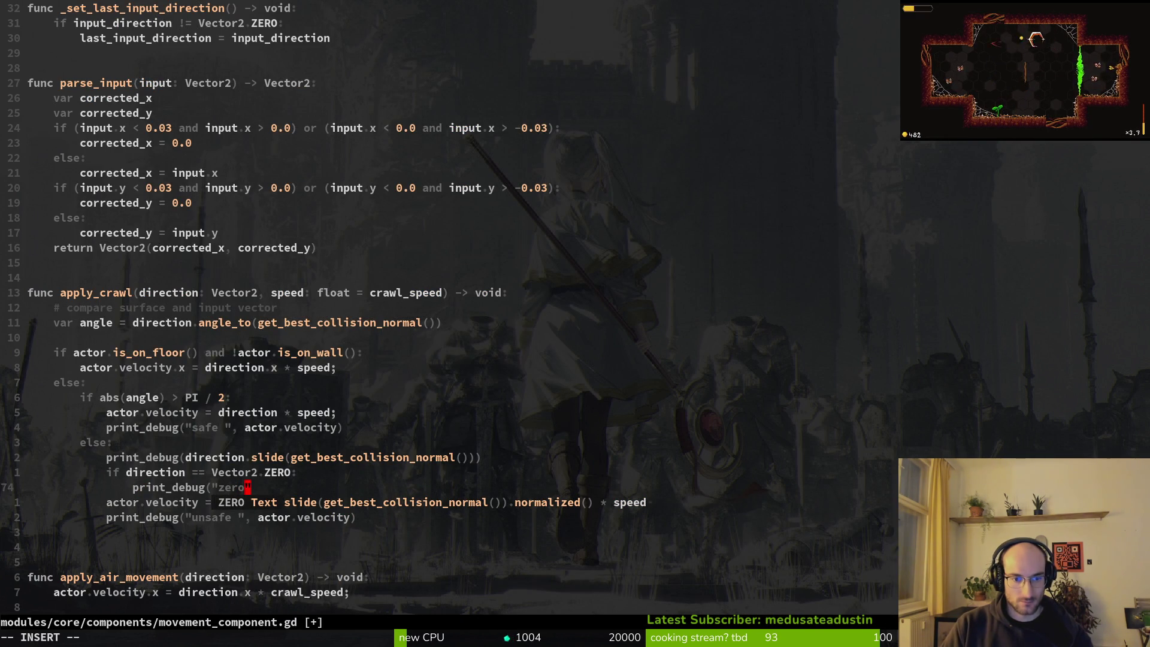
type(")")
key("Escape")
- Save the script and relaunch the game in Godot
type(":w")
key("Return")
key("alt+Tab")
key("F5")
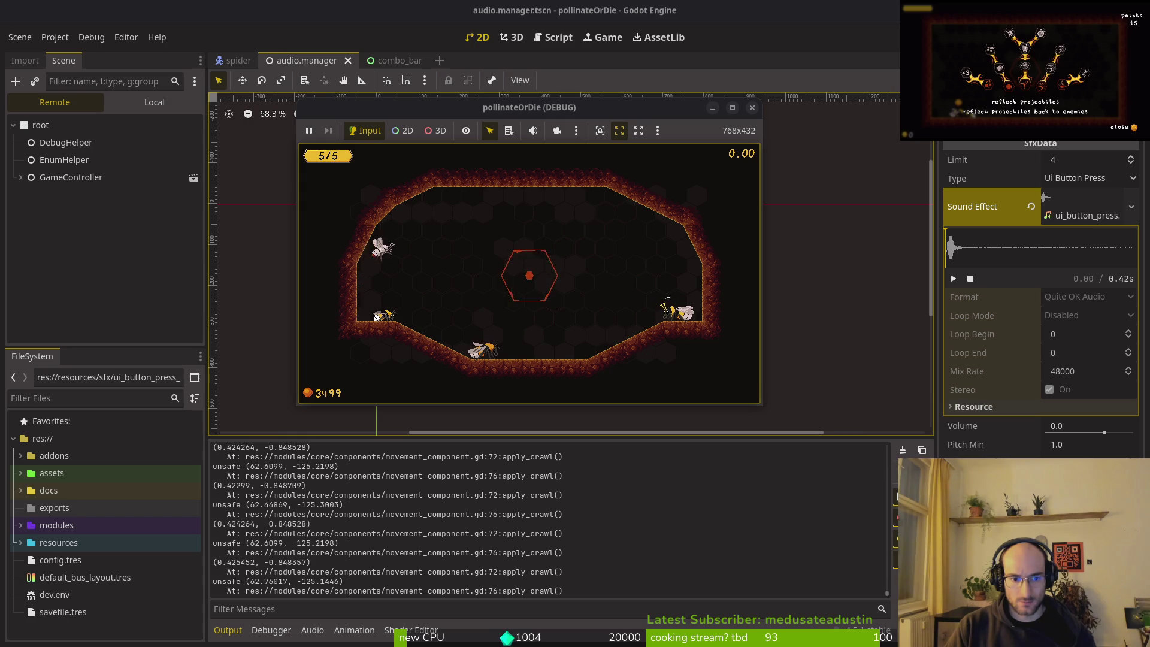
- Play-test the crawl change while apply_crawl logs nonzero unsafe velocities, then return to the script
key("alt+Tab")
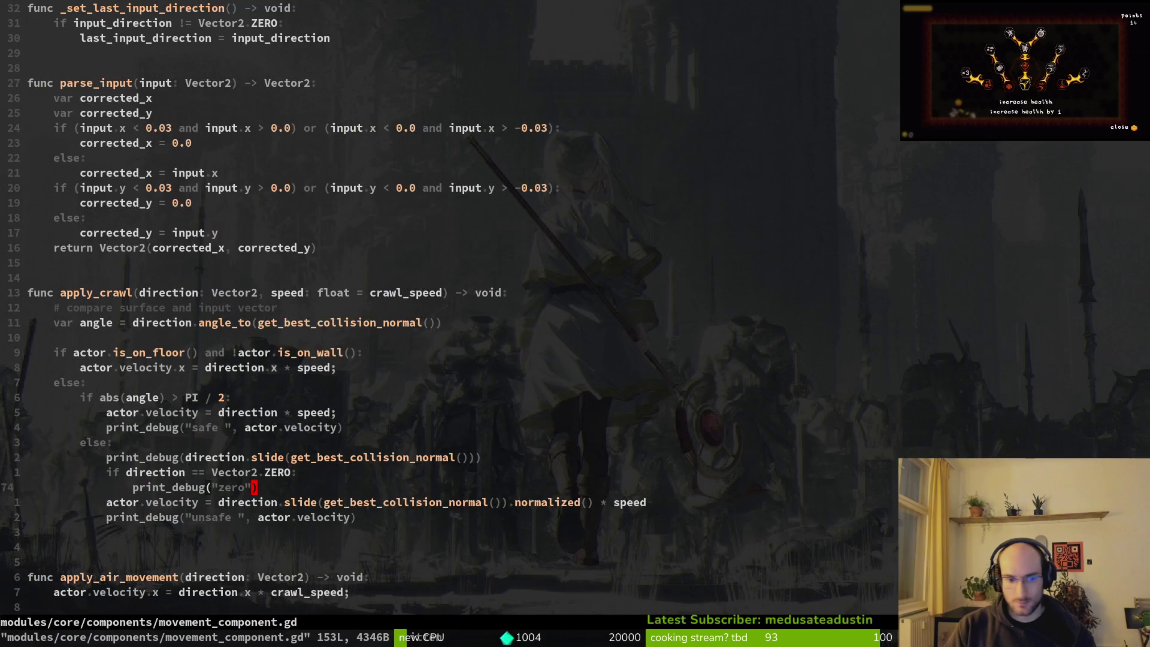
- Move to apply_crawl's else: line, then bring the pollinateOrDie debug game to the front
key("k")
key("k")
key("k")
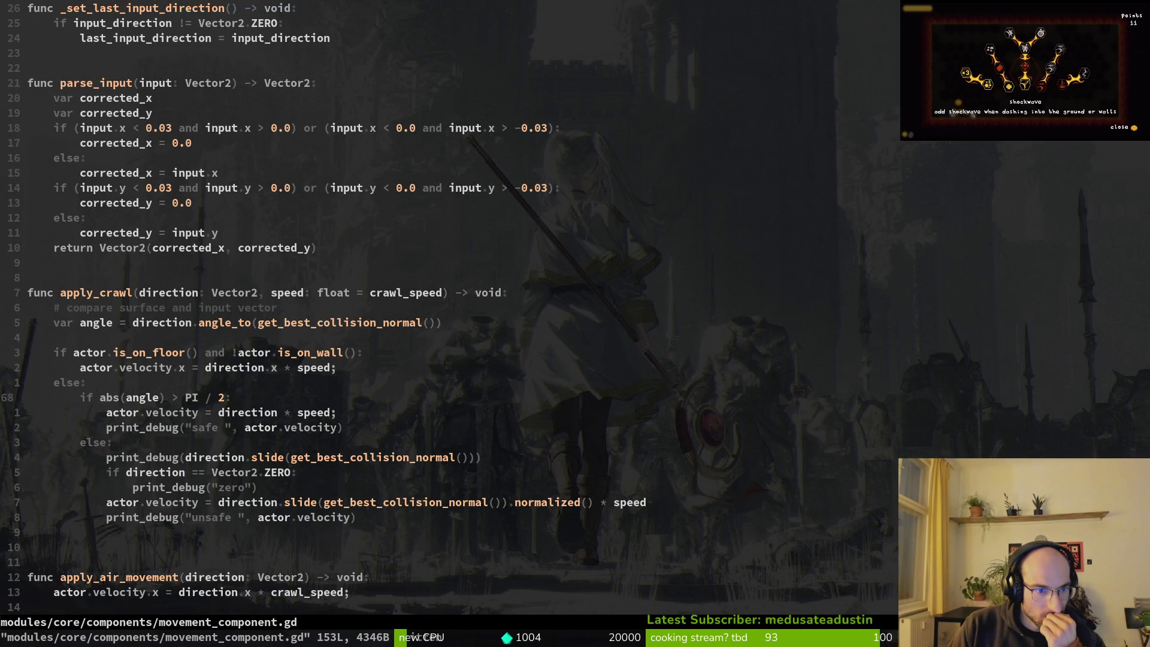
left_click(255, 352)
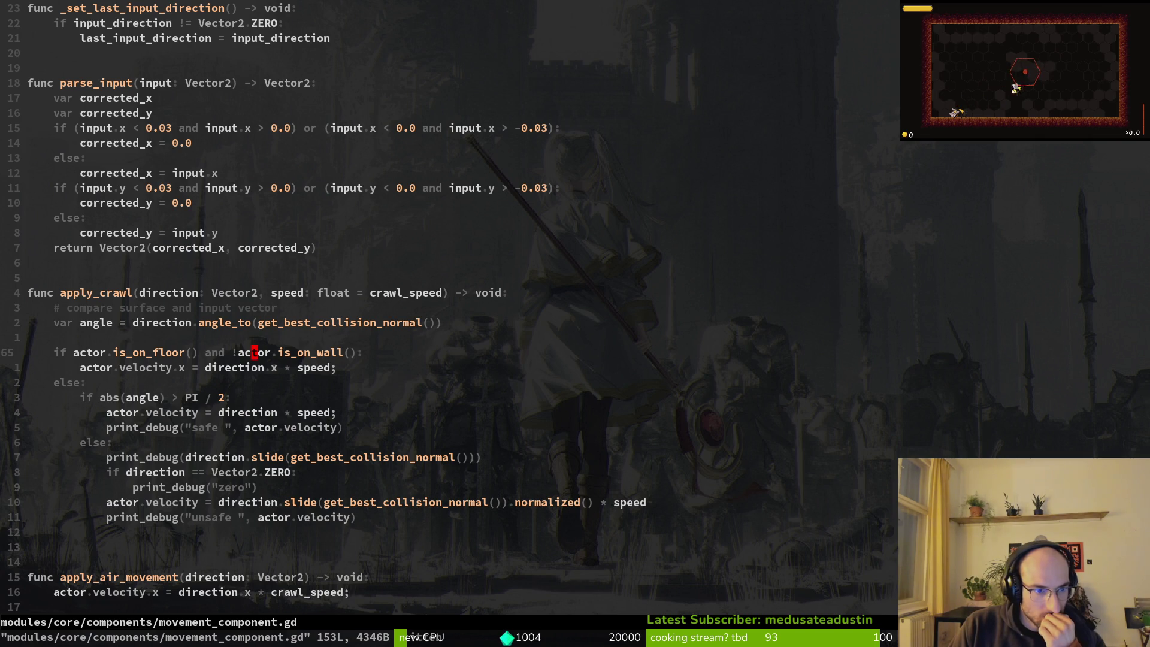
key("j")
key("j")
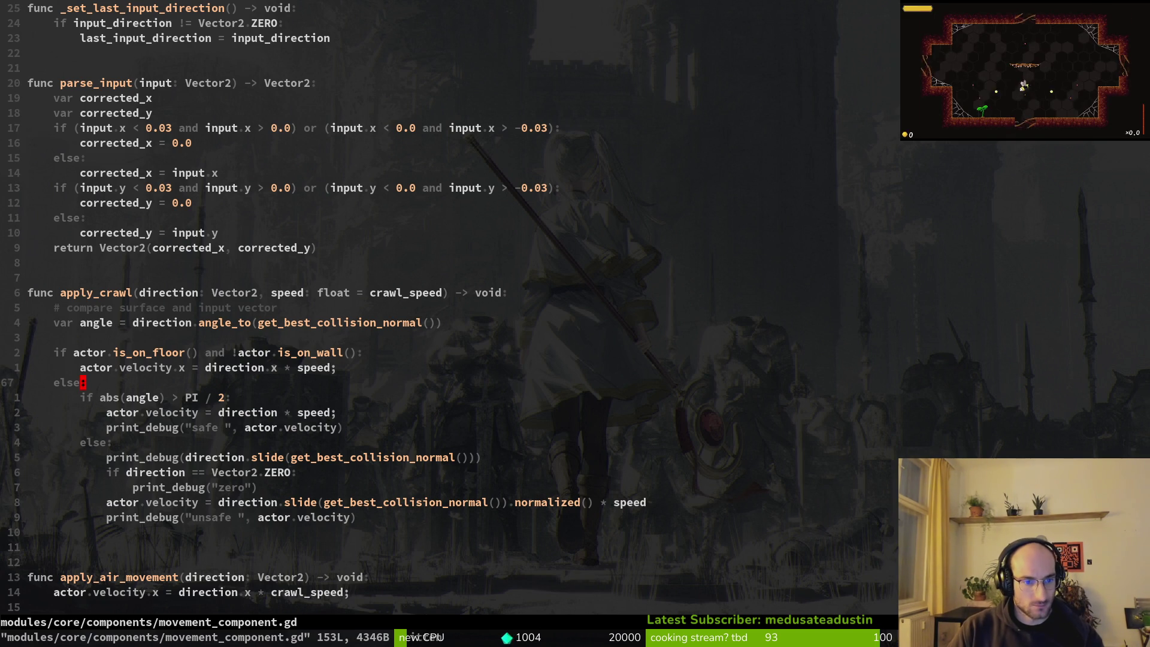
key("alt+Tab")
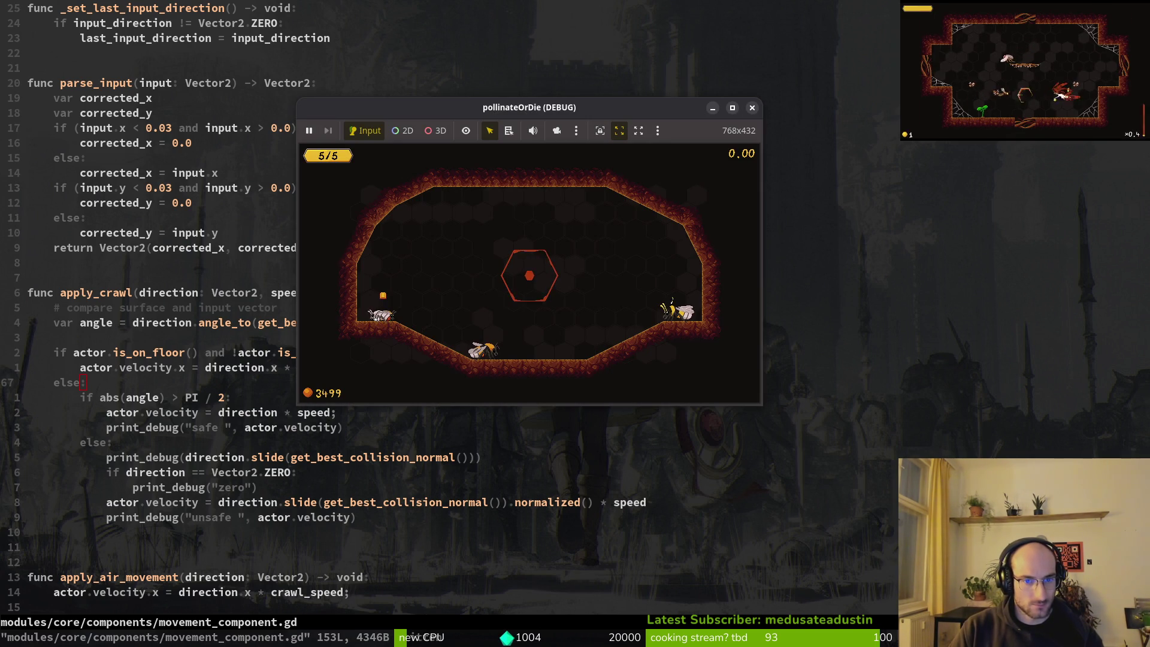
key("alt+Tab")
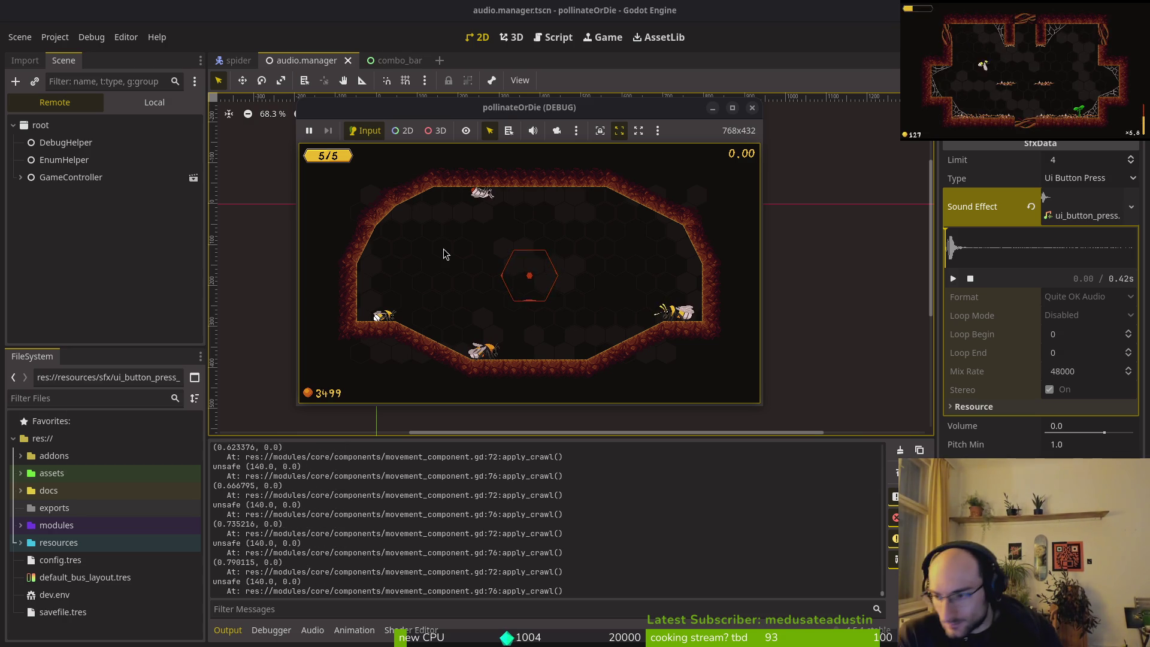
- Test crawling in the running game while apply_crawl prints unsafe velocities, then go back to the script
key("alt+Tab")
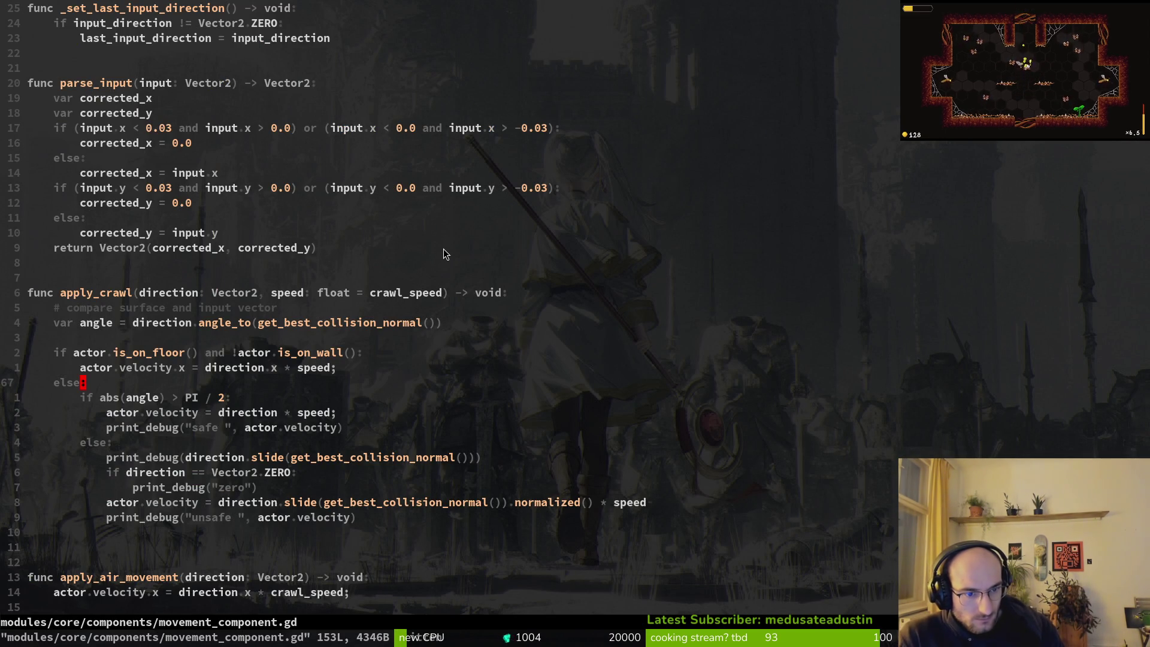
- Append .normalized() to line 72's slide debug print and save the script
key("j")
key("j")
key("j")
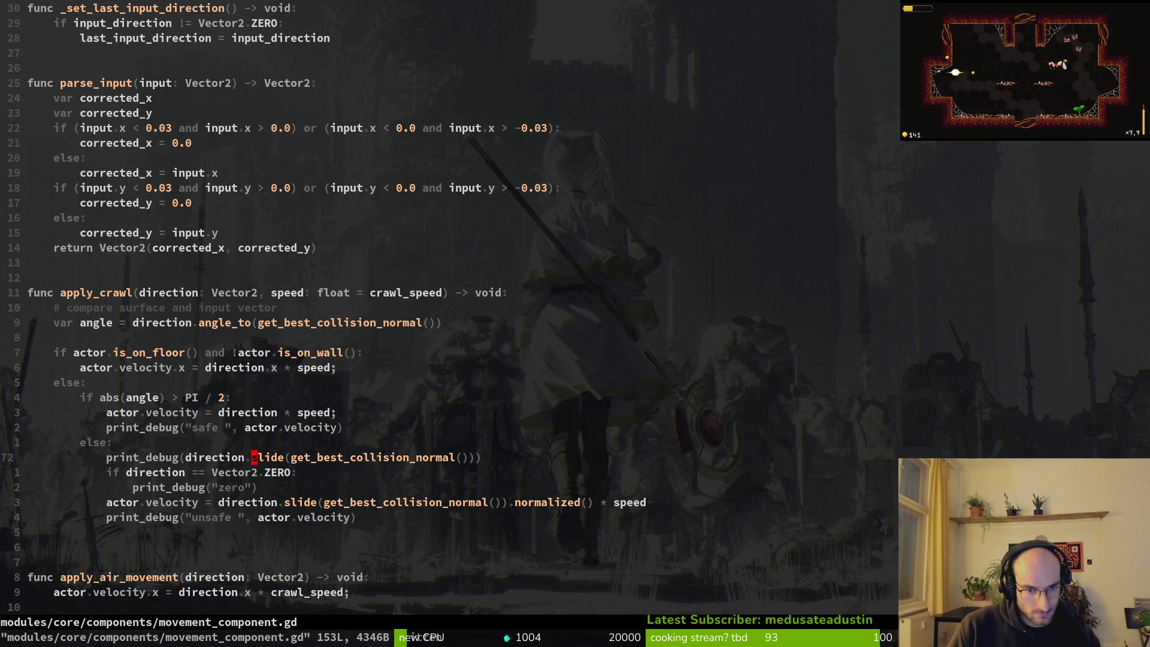
key("Return")
key("w")
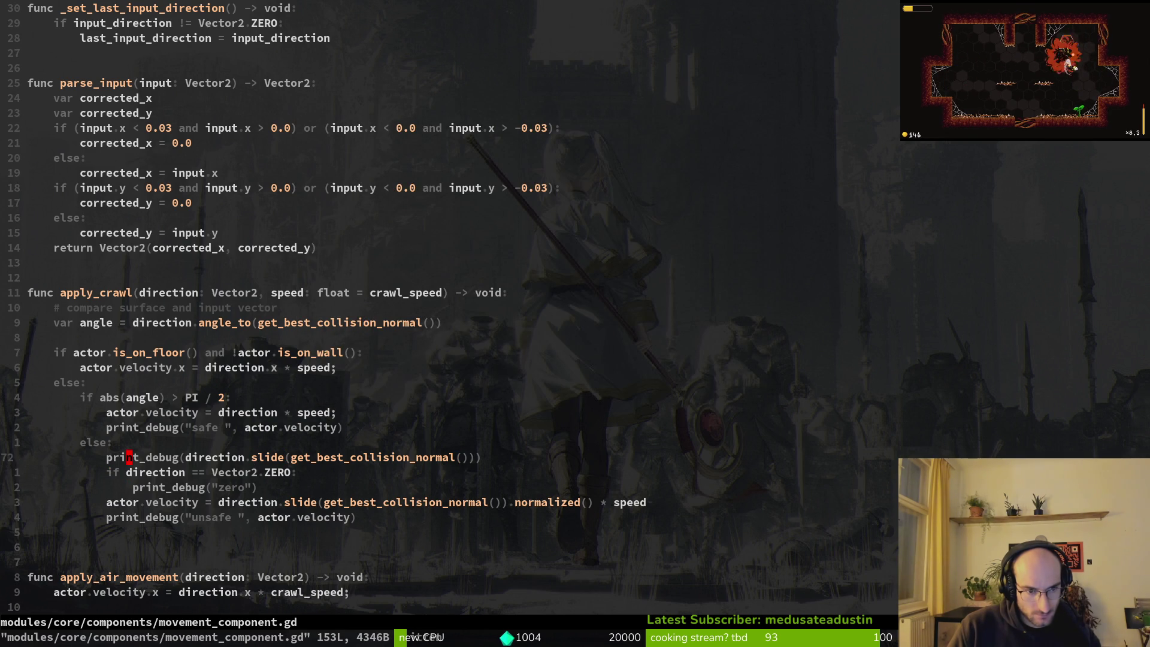
type("A.")
key("BackSpace")
type(".normalized()")
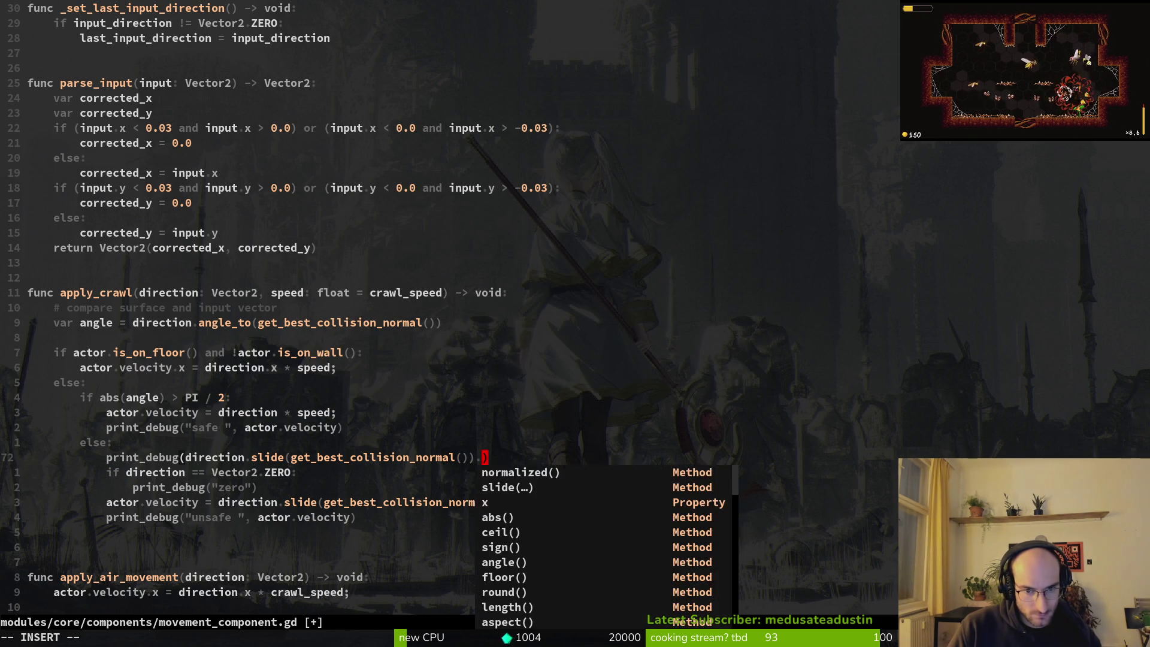
key("Escape")
type(":w")
key("Return")
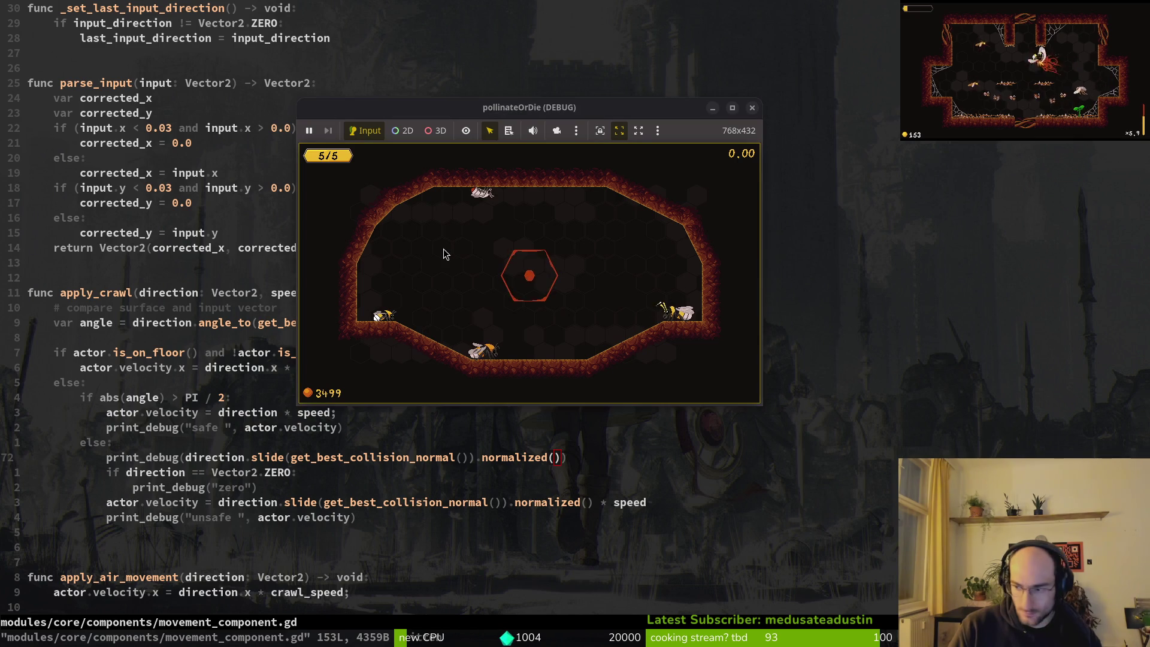
key("alt+Tab")
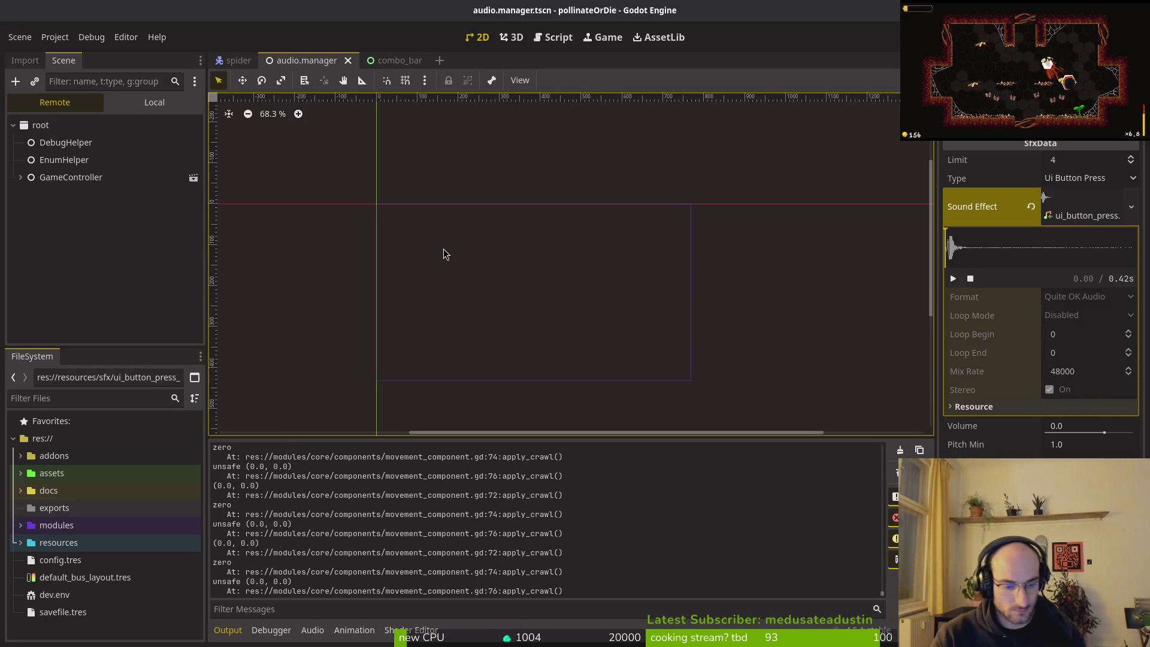
- Relaunch pollinateOrDie with F5, enter the level, test crawling, and stop it with F8
key("F5")
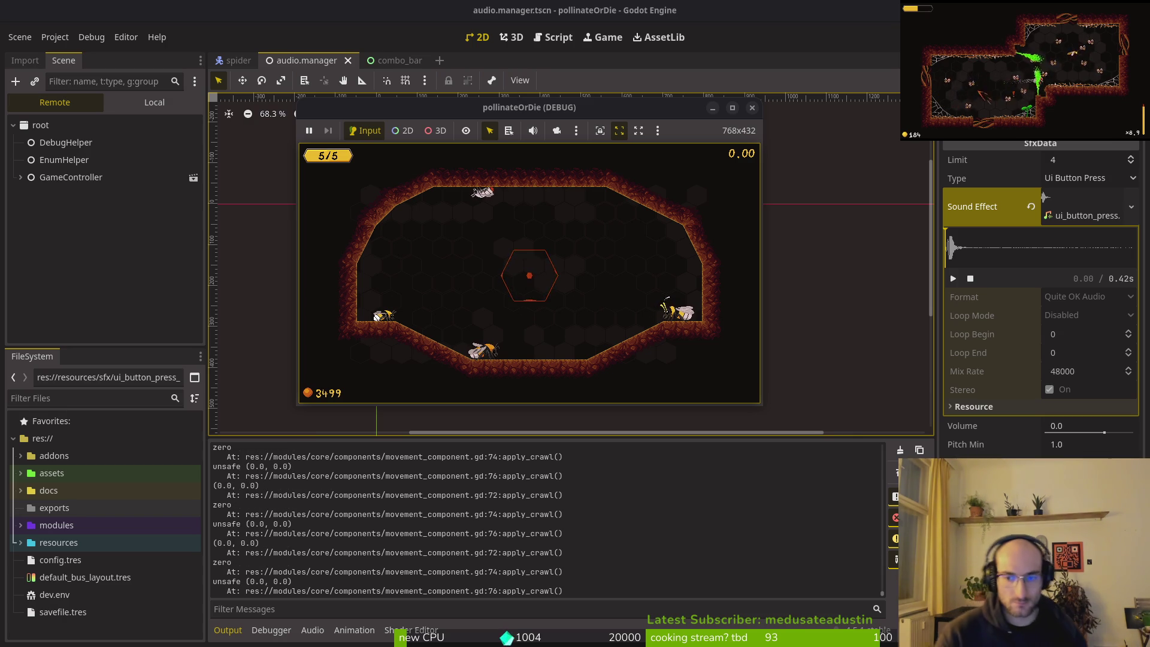
key("F5")
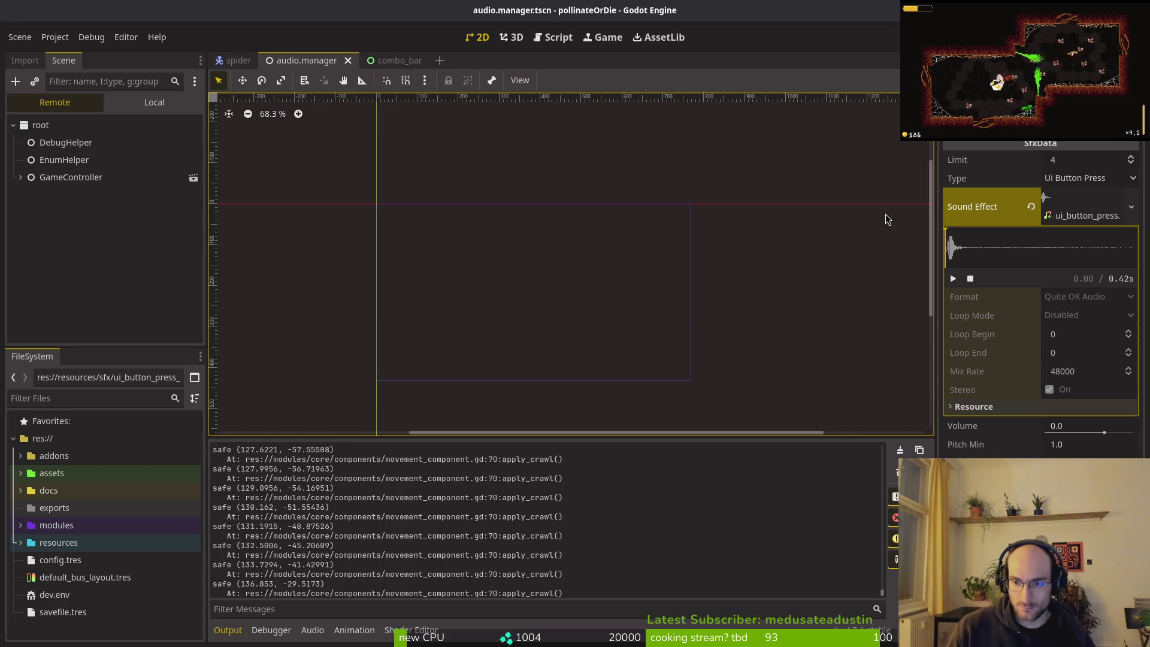
key("F8")
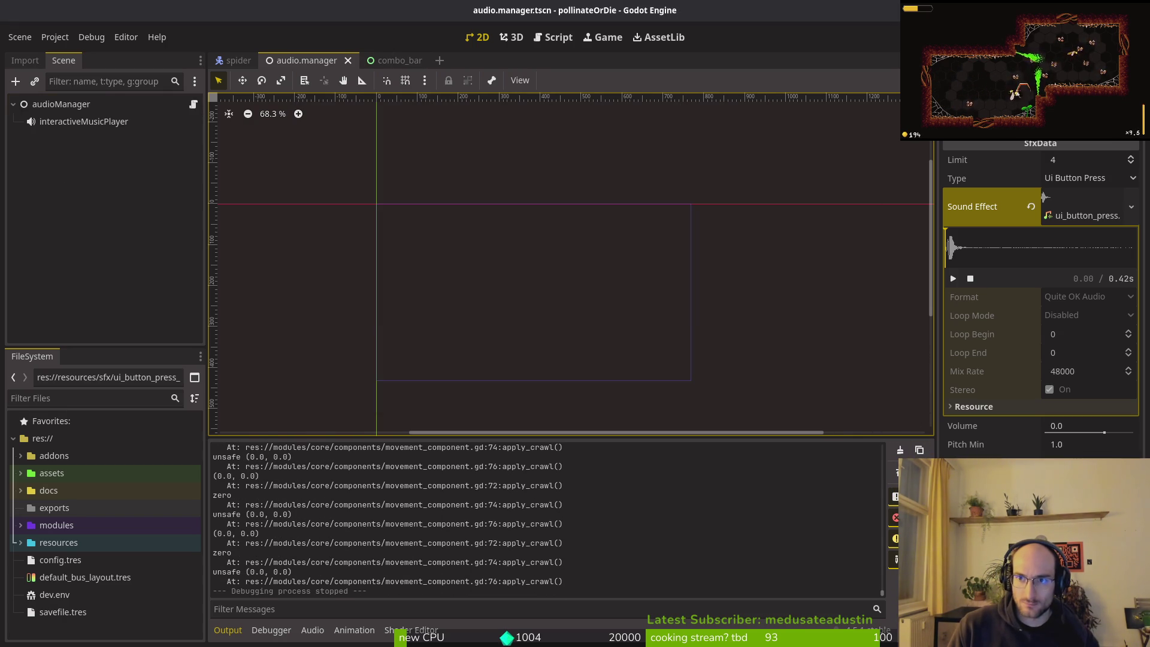
key("F5")
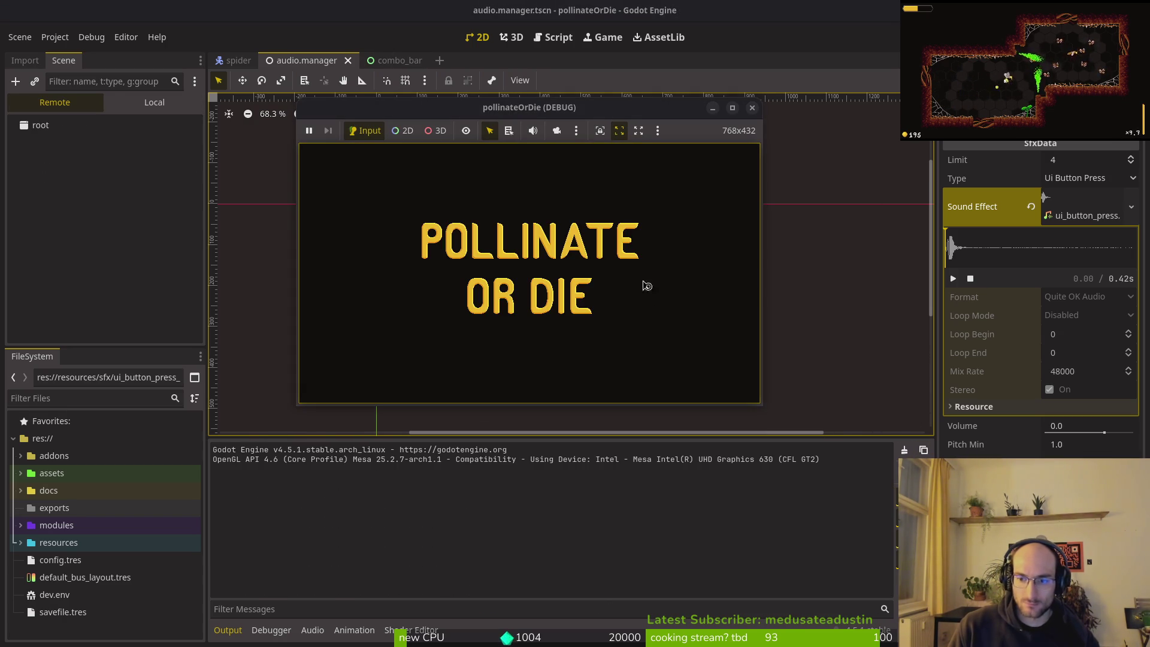
key("Return")
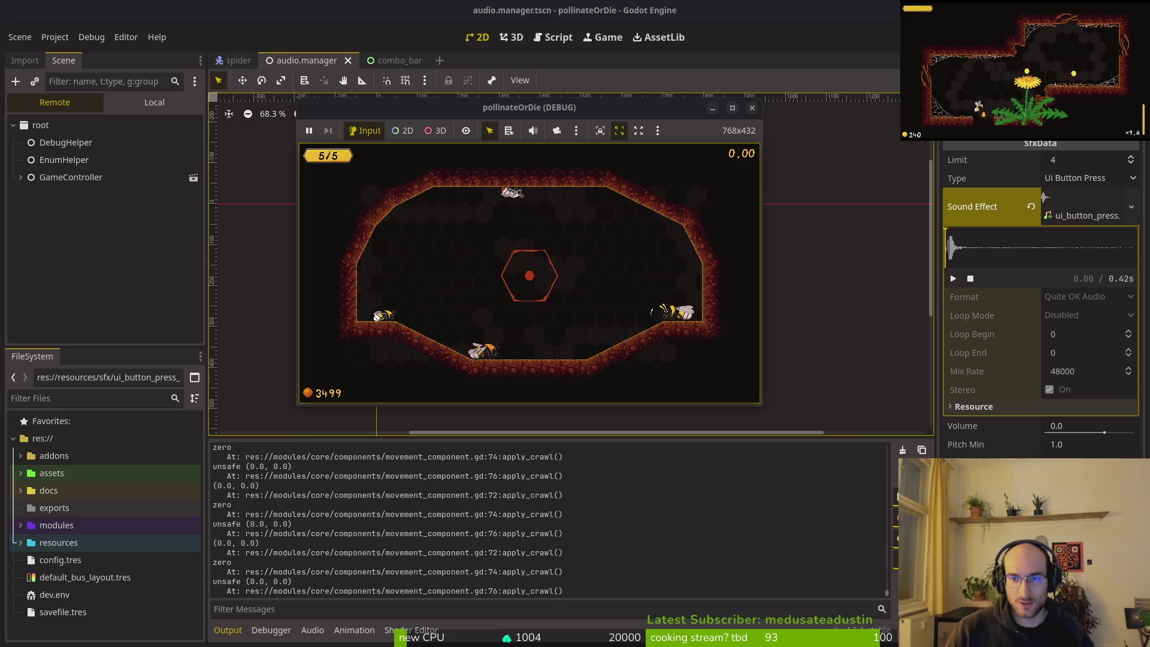
key("F8")
key("alt+Tab")
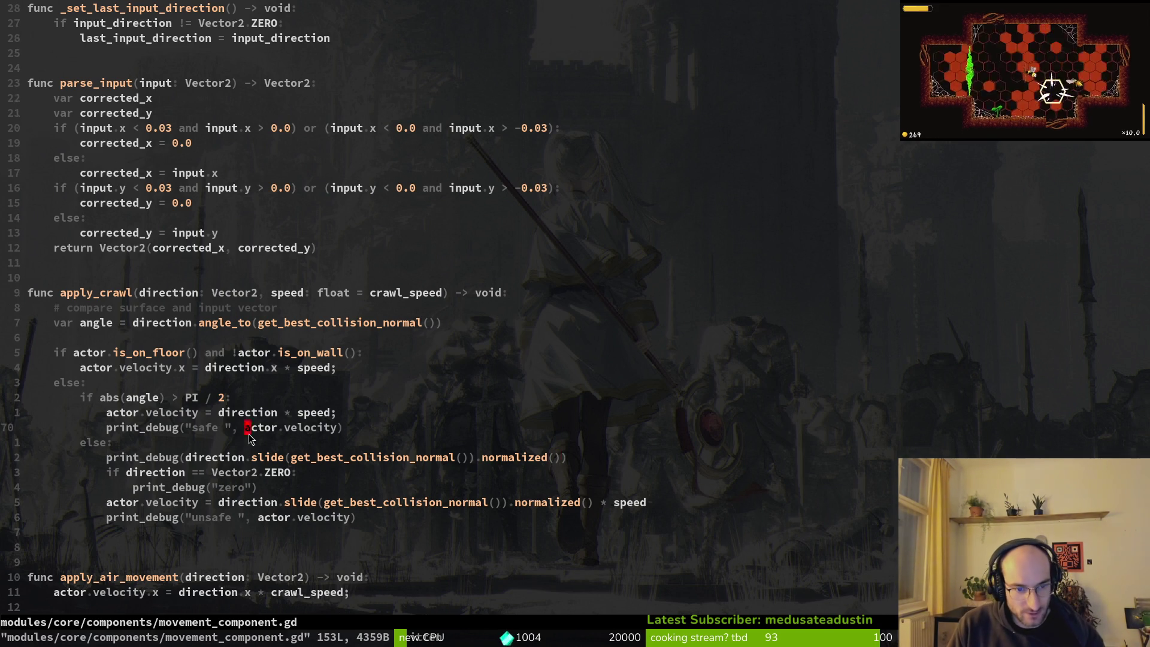
- Delete the slide direction print_debug line from apply_crawl and save
left_click_drag(249, 431, 332, 431)
key("y")
key("d")
key("d")
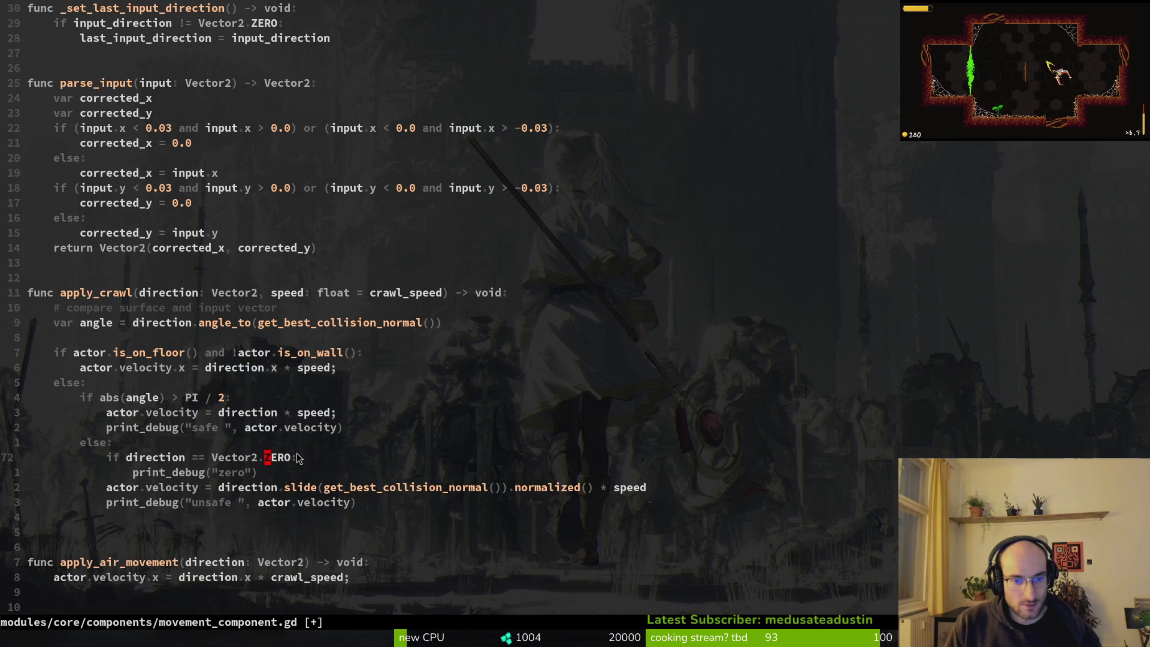
type(":w")
key("Return")
key("alt+Tab")
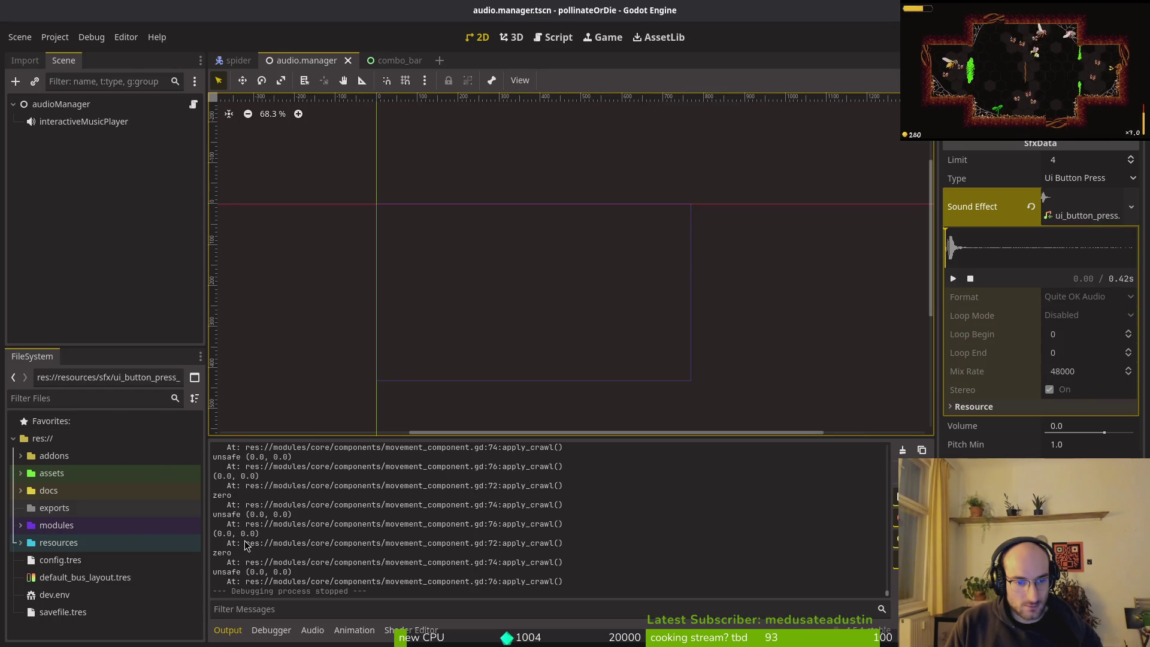
key("alt+Tab")
- Add 'return' under the Vector2.ZERO check, undoing an accidental deletion first, and save
left_click(203, 472)
key("d")
key("d")
type(":w")
key("Return")
type("u:w")
key("Return")
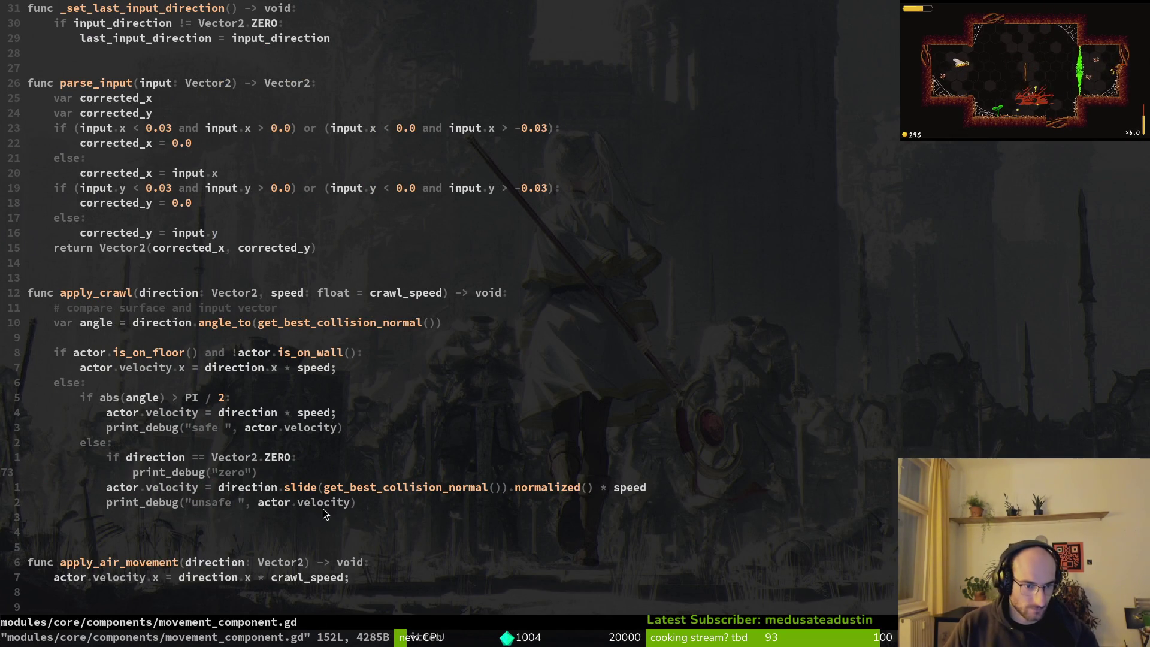
left_click(165, 472)
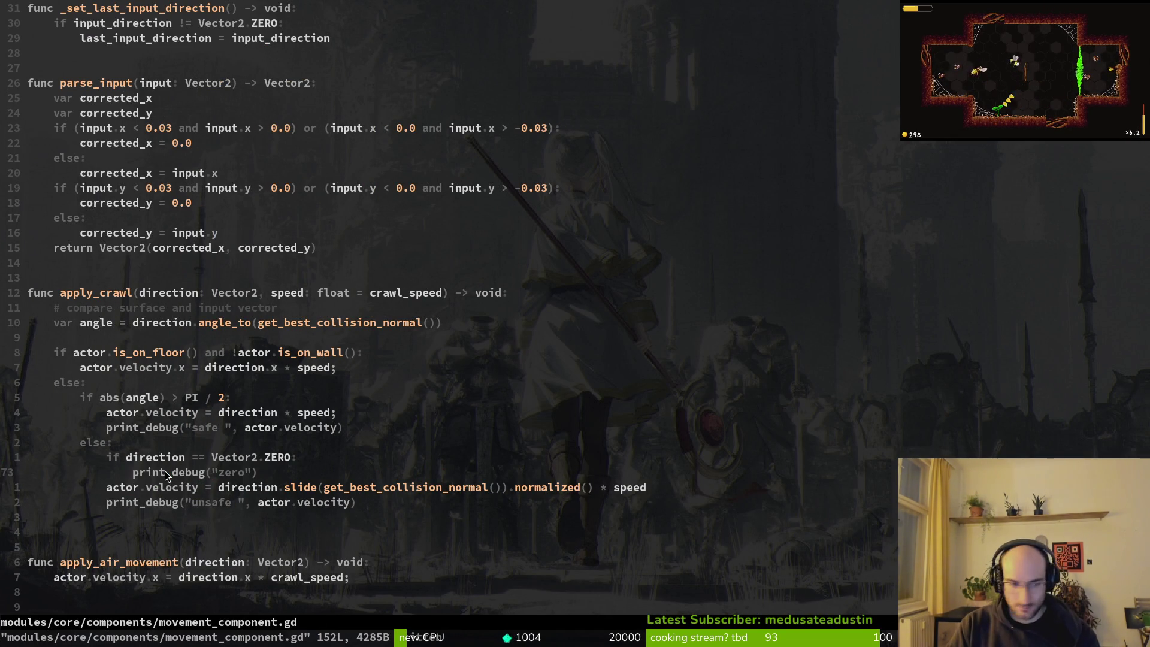
type("o")
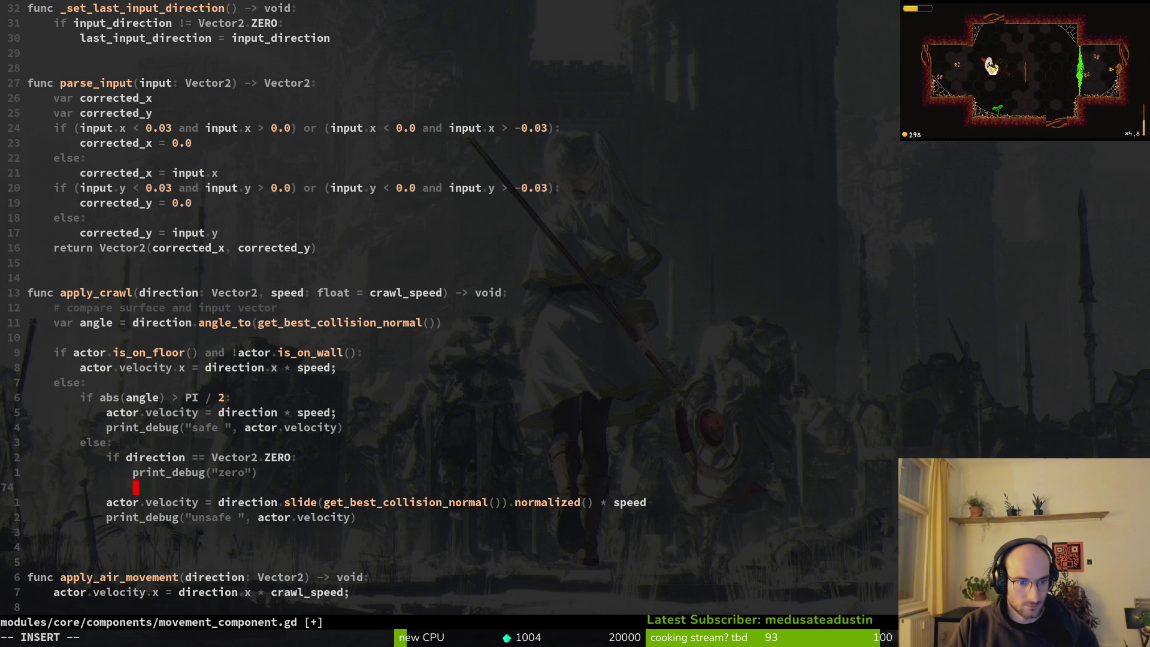
type("return")
key("Escape")
type(":w")
key("Return")
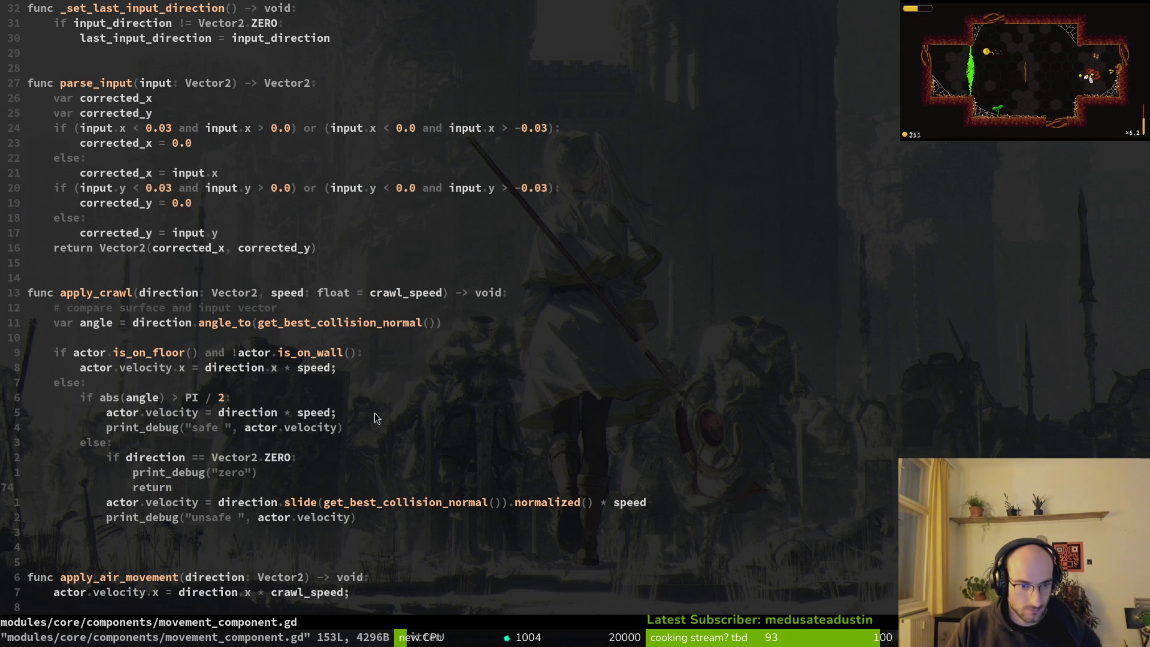
- Remove the print_debug("zero") line and save the script
scroll(376, 418, "down", 3)
left_click(204, 342)
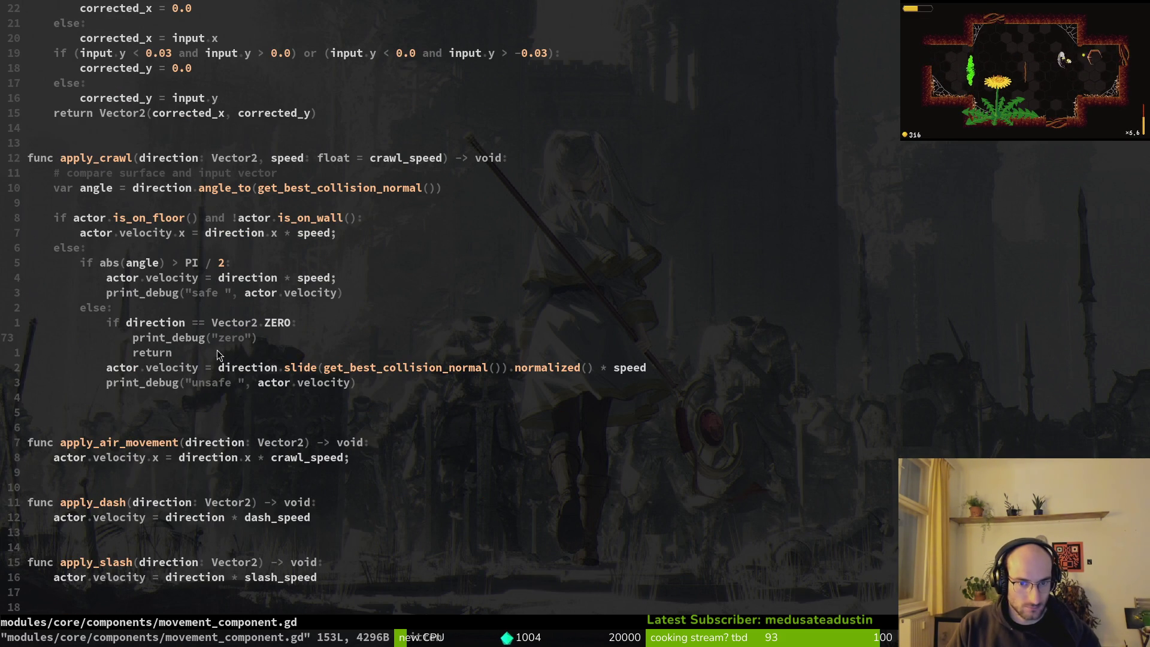
key("x")
key("shift+v")
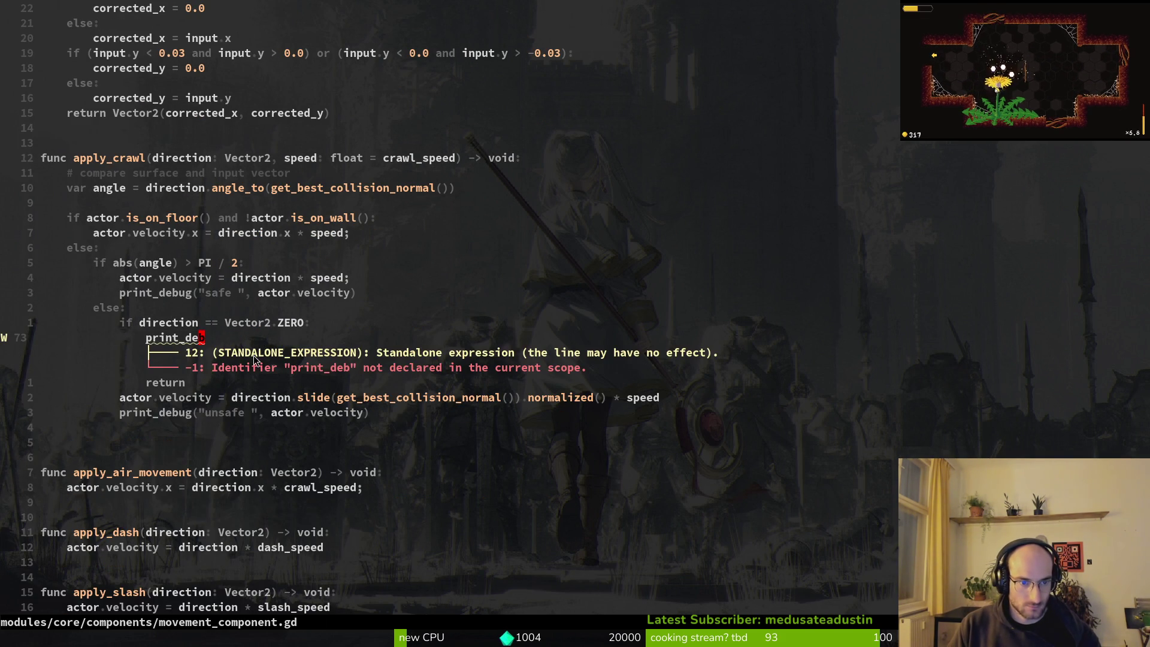
type("d:w")
key("Return")
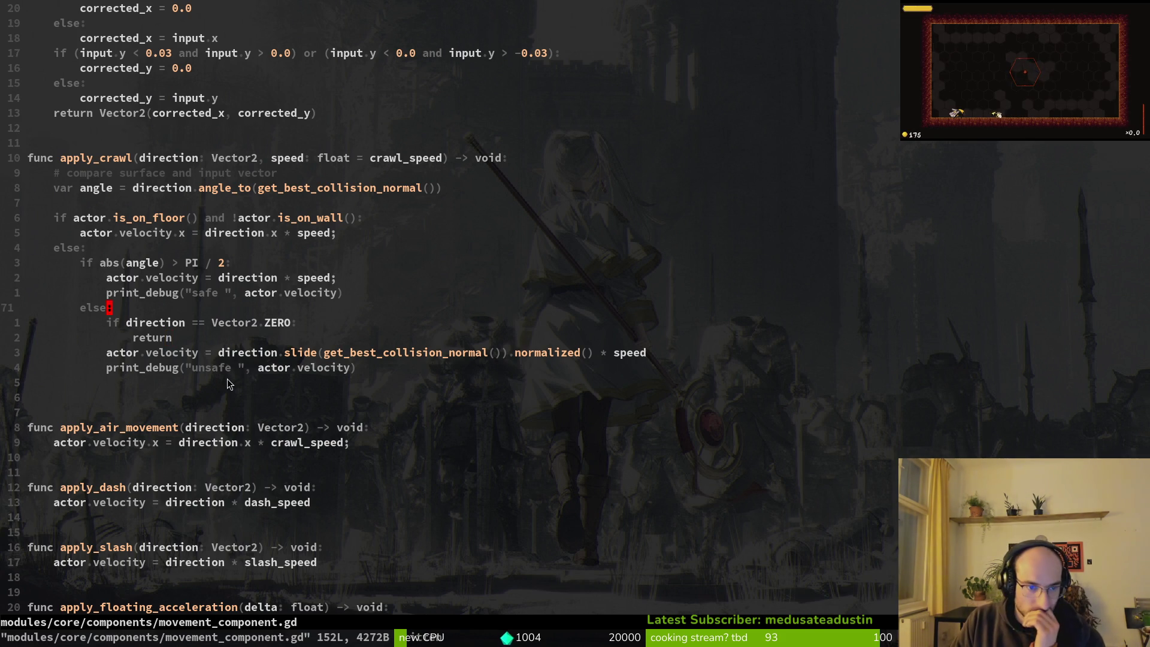
- Relaunch the game with F5 and read the safe/unsafe prints, e.g. unsafe (-62.45175, 125.2988)
left_click(139, 367)
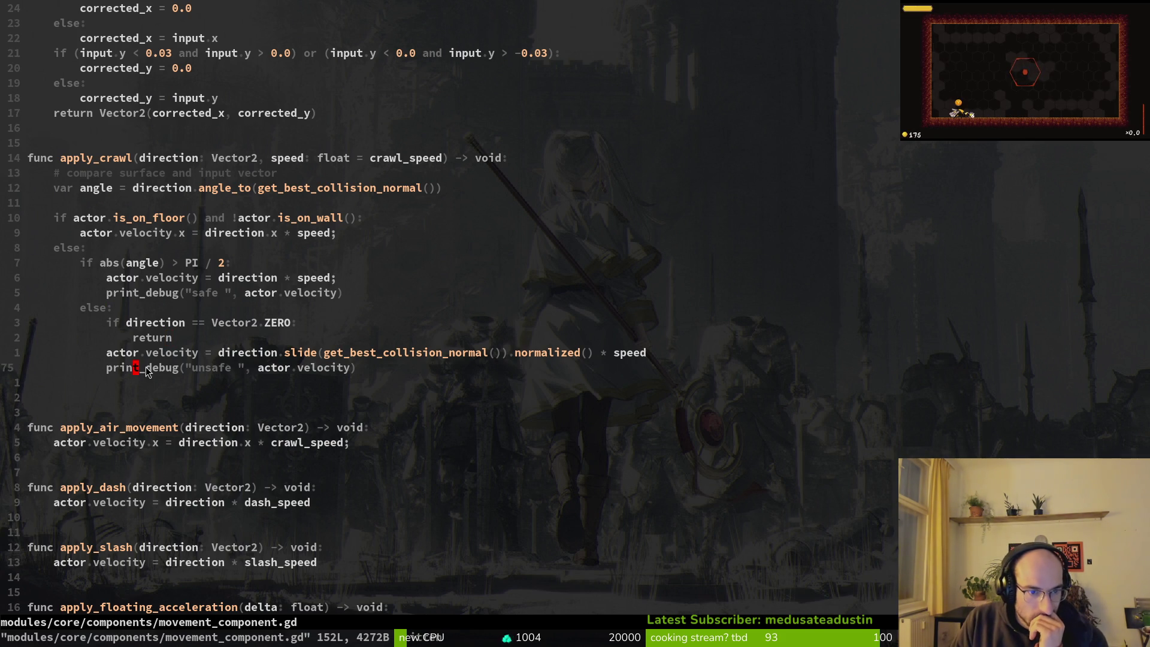
left_click(185, 296)
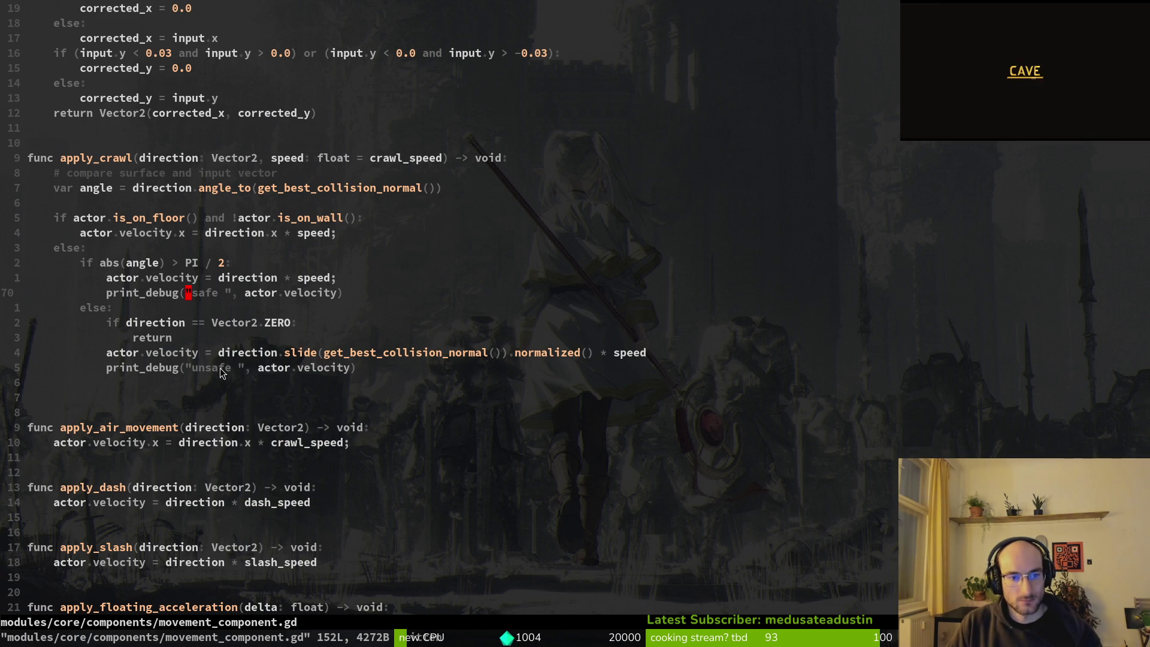
key("alt+Tab")
key("F5")
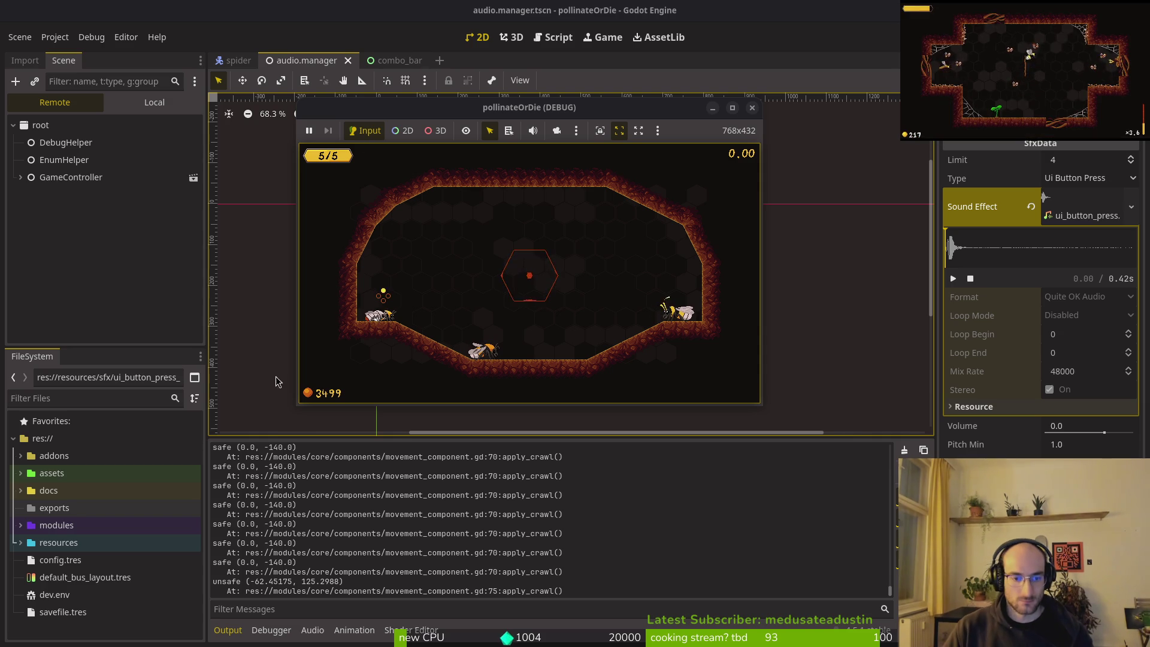
left_click(305, 589)
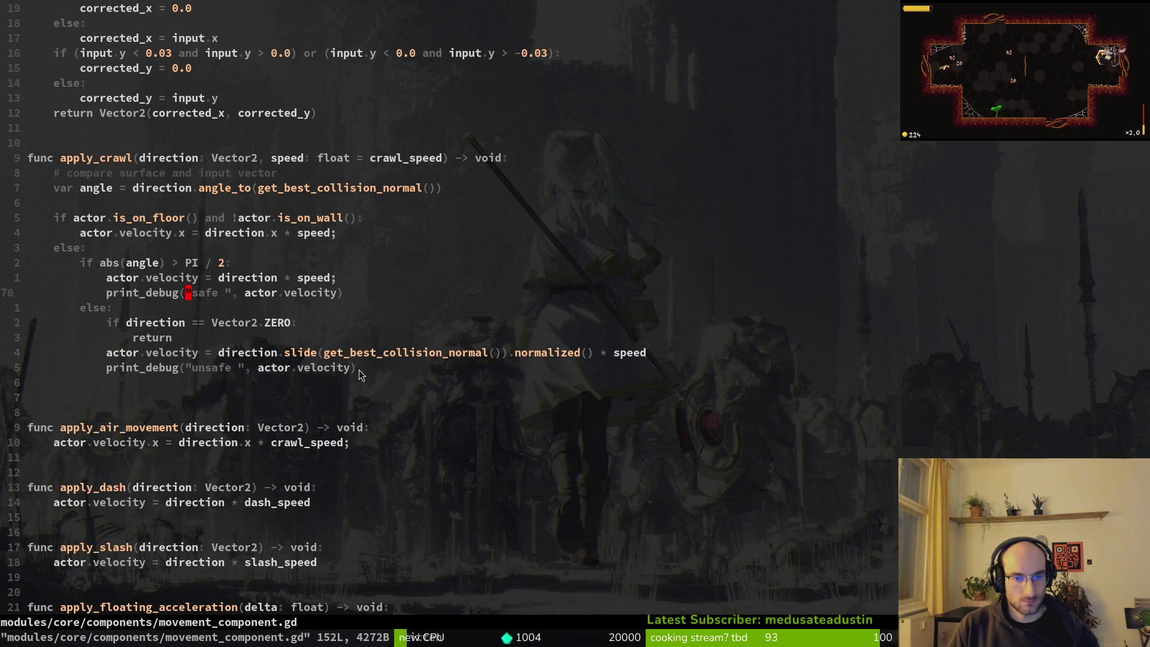
left_click(354, 371)
- Make the unsafe debug print show velocity.normalized(), save, and relaunch the game with F5
type("ity.")
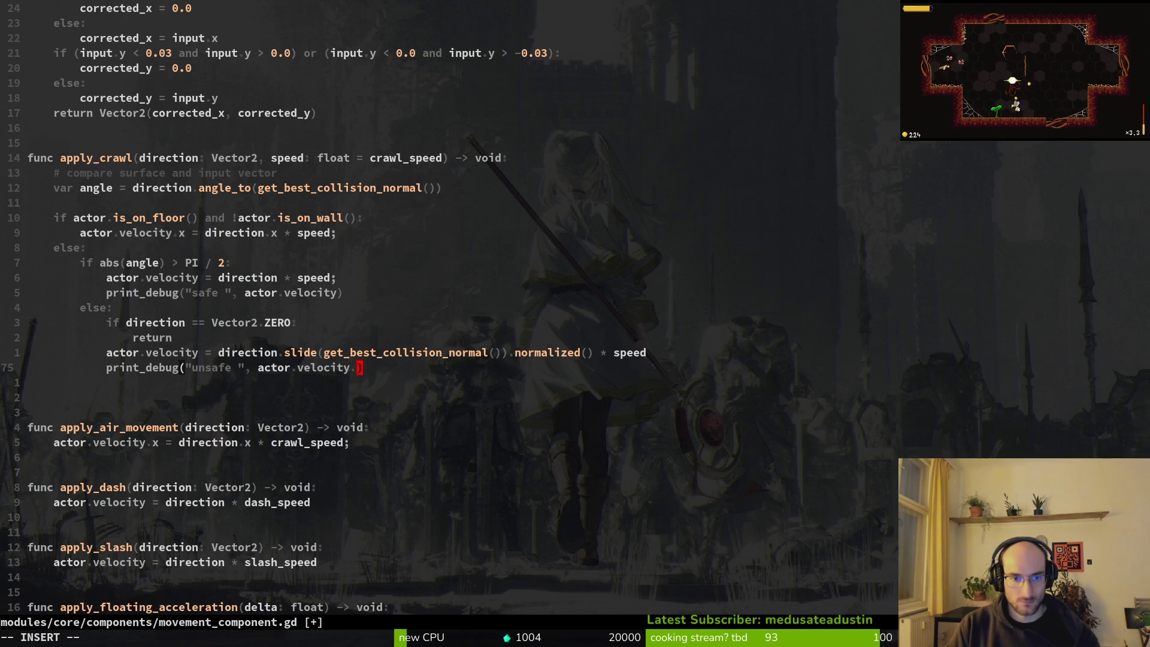
type("no")
key("Tab")
key("Return")
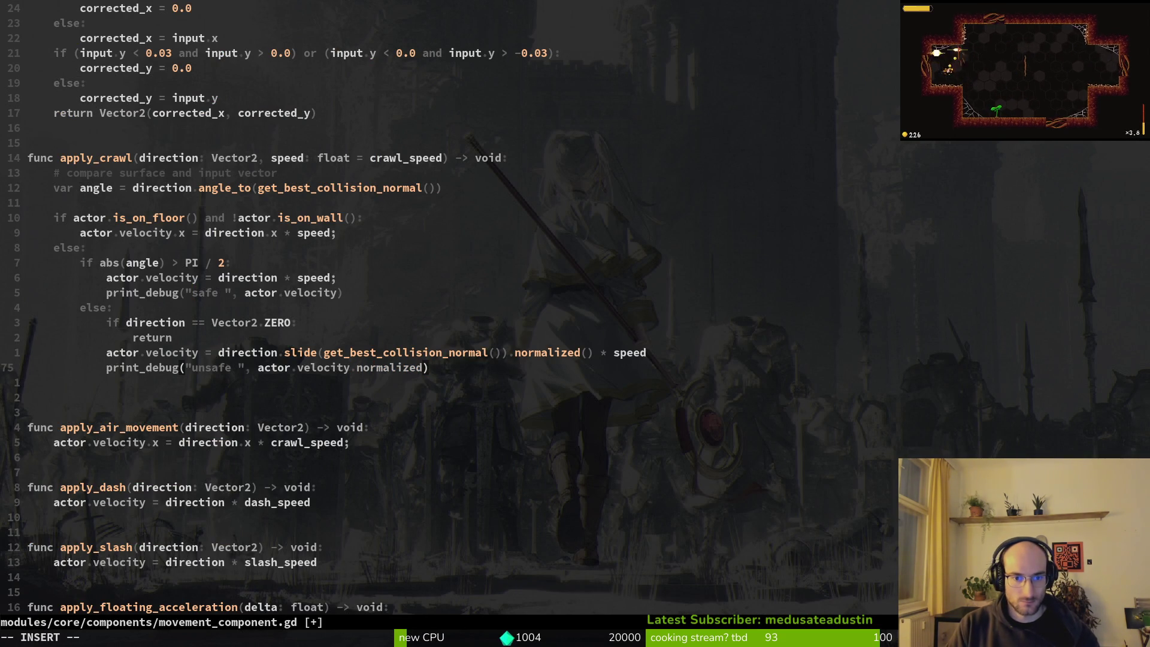
type("()")
key("Escape")
type(":w")
key("Return")
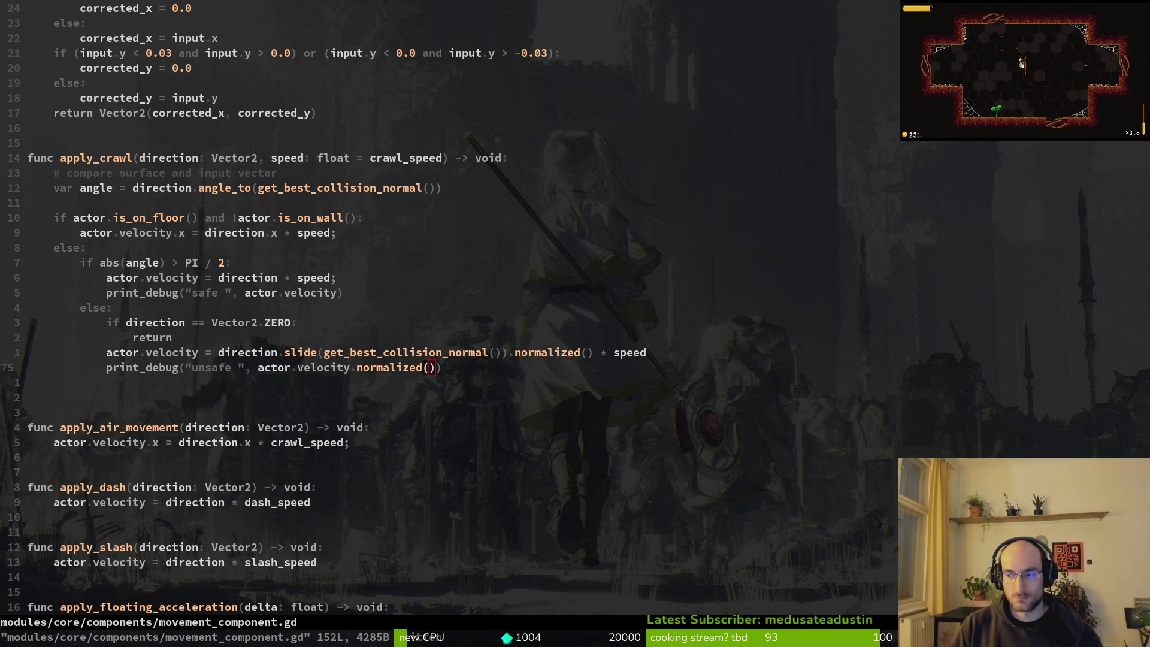
key("alt+Tab")
key("F5")
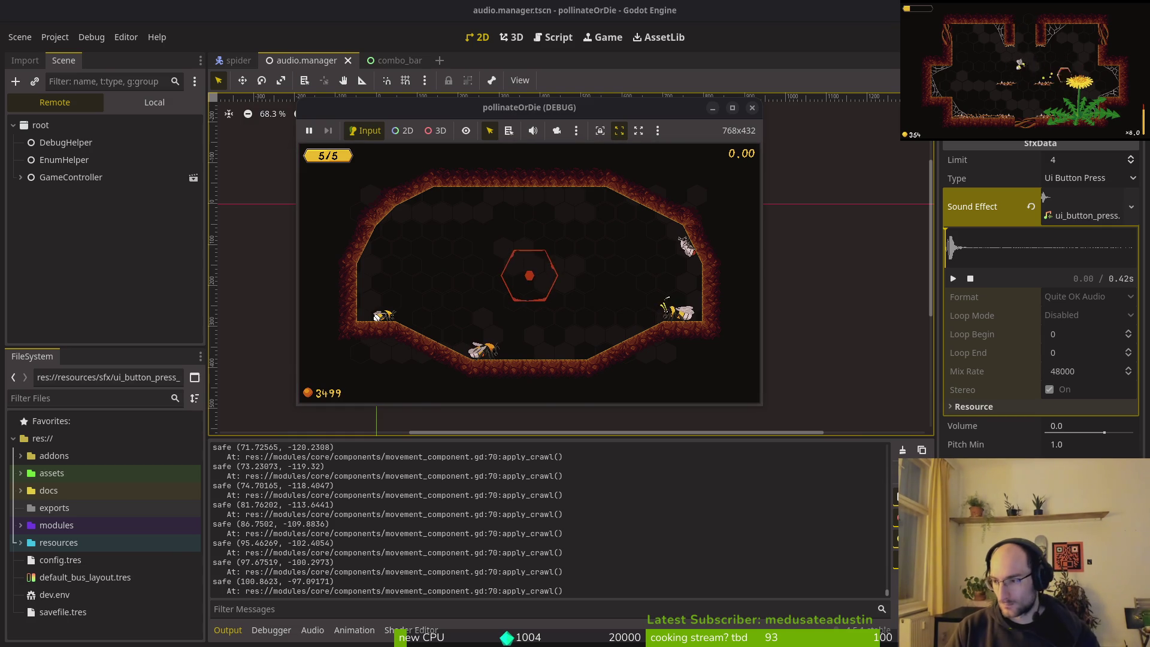
- Move the velocity = direction * speed line above the angle check and dedent it
key("alt+Tab")
key("k")
key("k")
key("k")
key("shift+v")
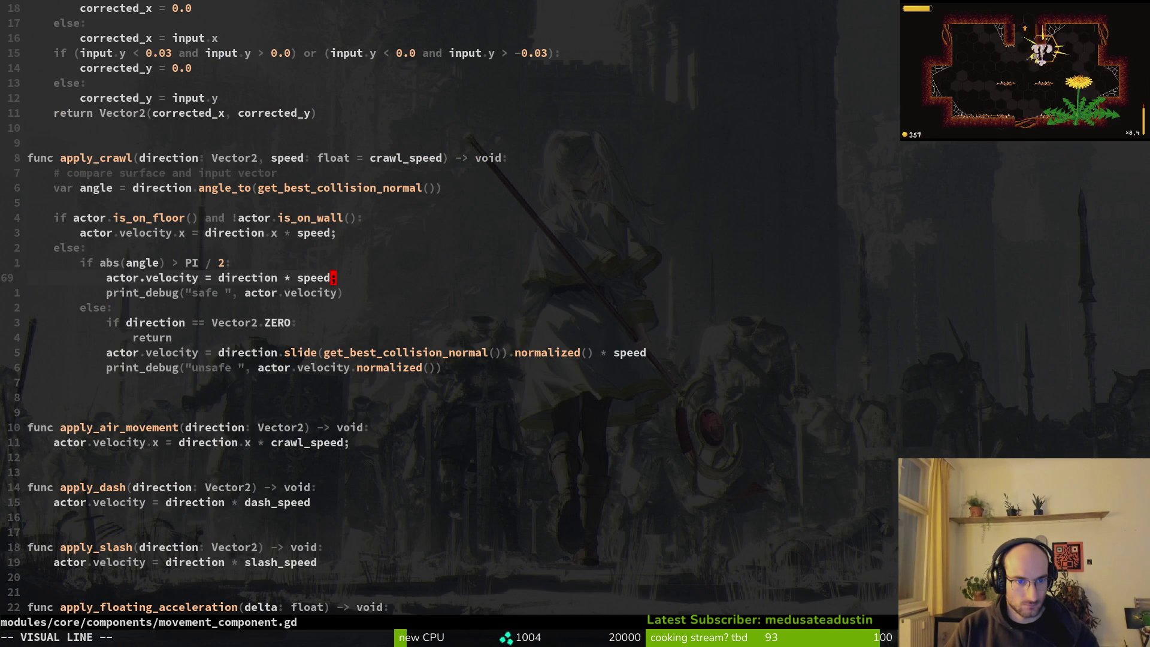
key("shift+k")
key("less")
key("Escape")
key("j")
- Comment out the seven-line angle-check block with # and save the script
key("dollar")
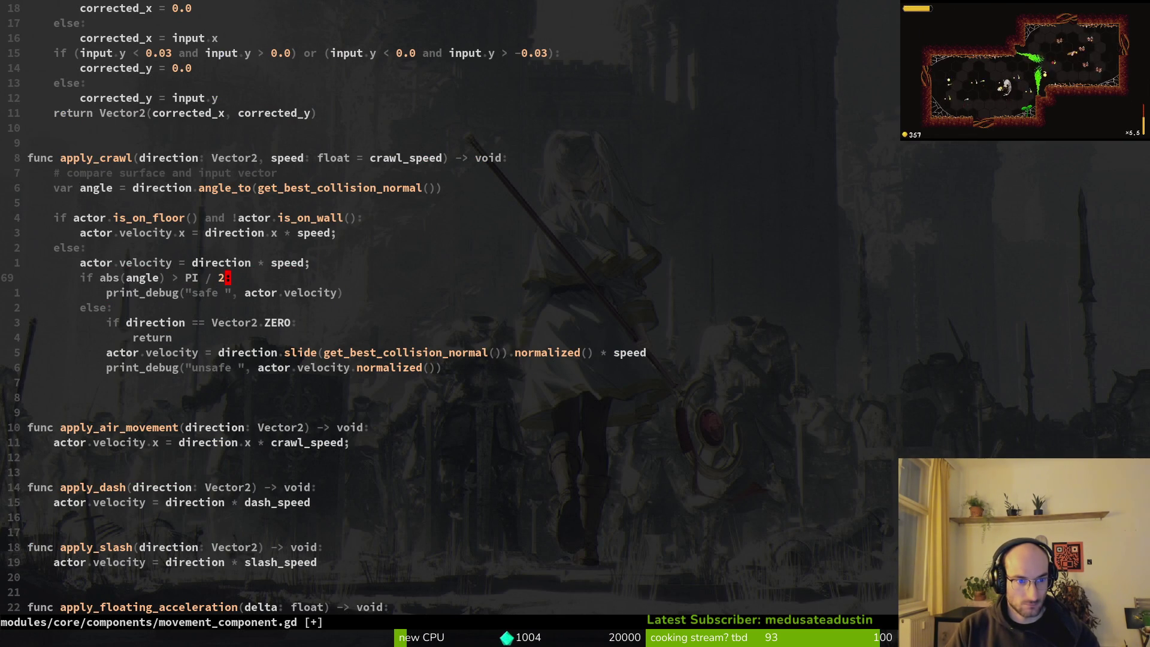
key("ctrl+v")
key("j")
key("j")
key("j")
key("0")
key("shift+i")
type("#")
key("Escape")
type(":w")
key("Return")
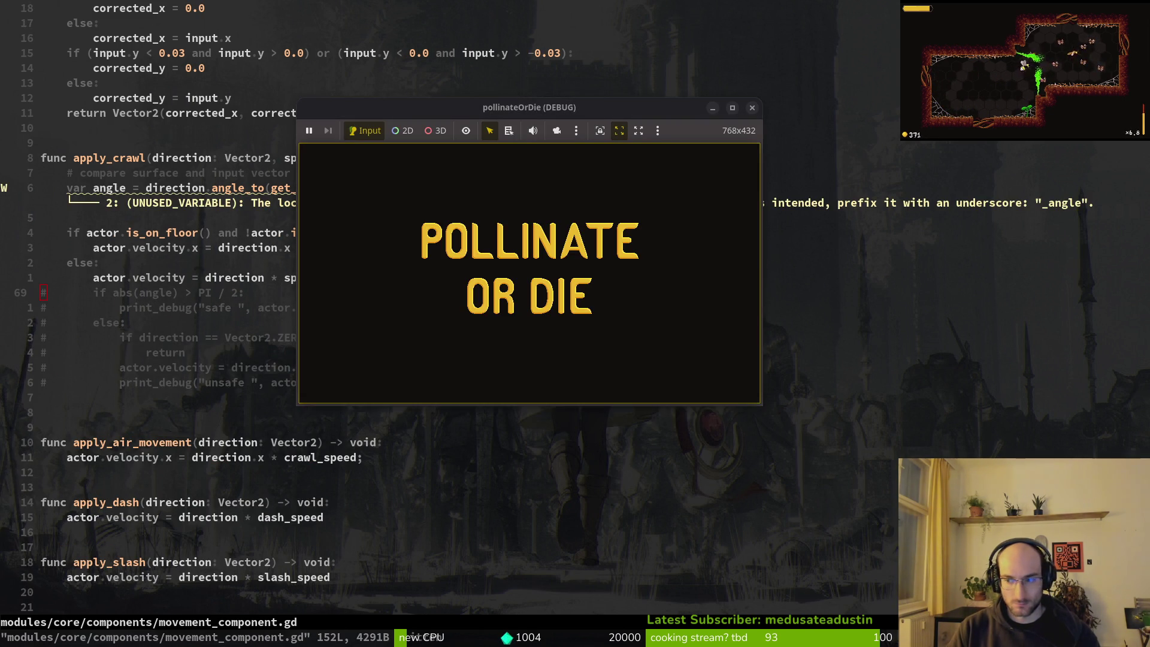
- Enter the hive level, test the simplified crawl, then stop the run with F8
key("super+2")
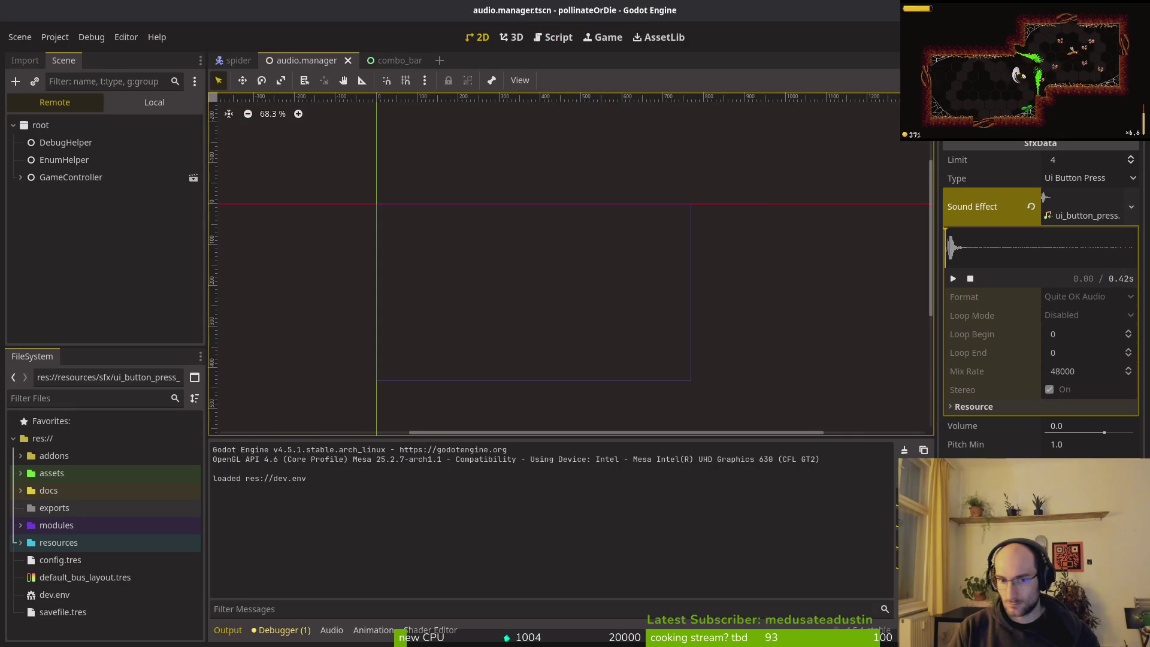
key("Return")
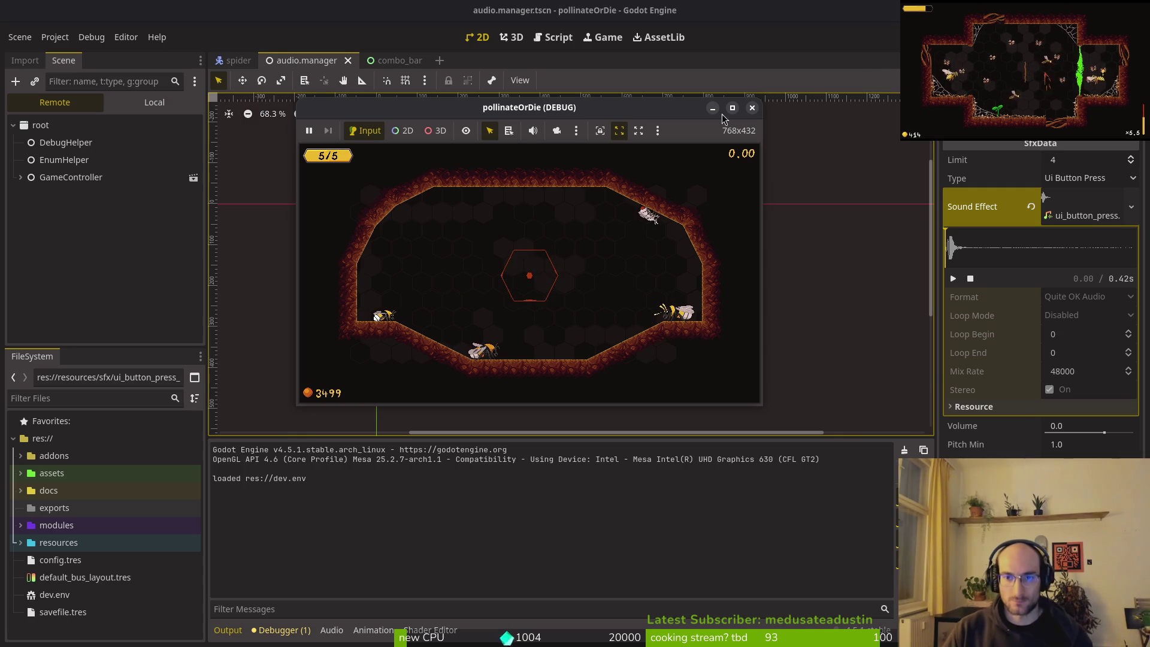
key("F8")
key("alt+Tab")
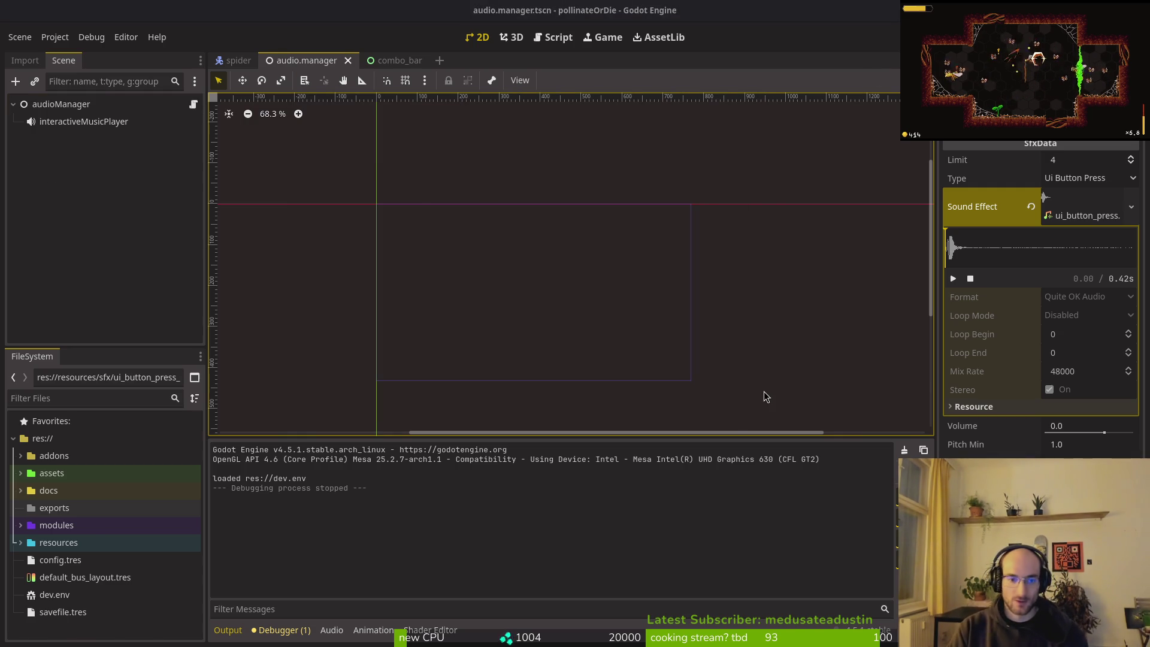
- Uncomment the angle-check block below the unconditional velocity line
key("k")
key("k")
key("k")
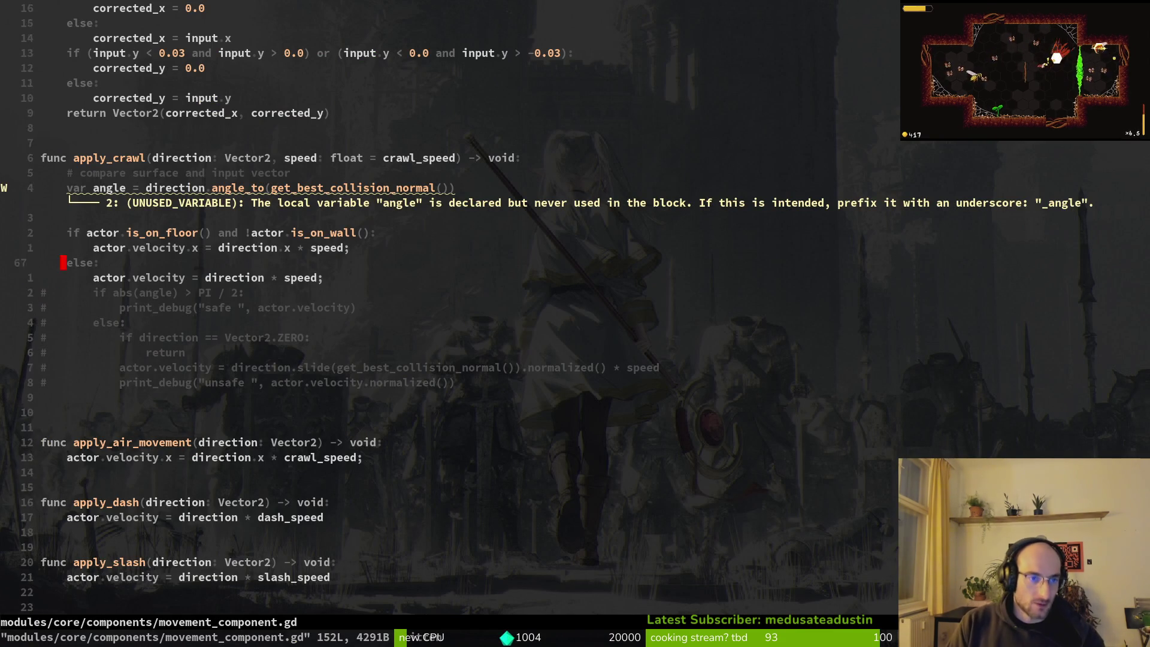
key("j")
key("j")
key("j")
key("j")
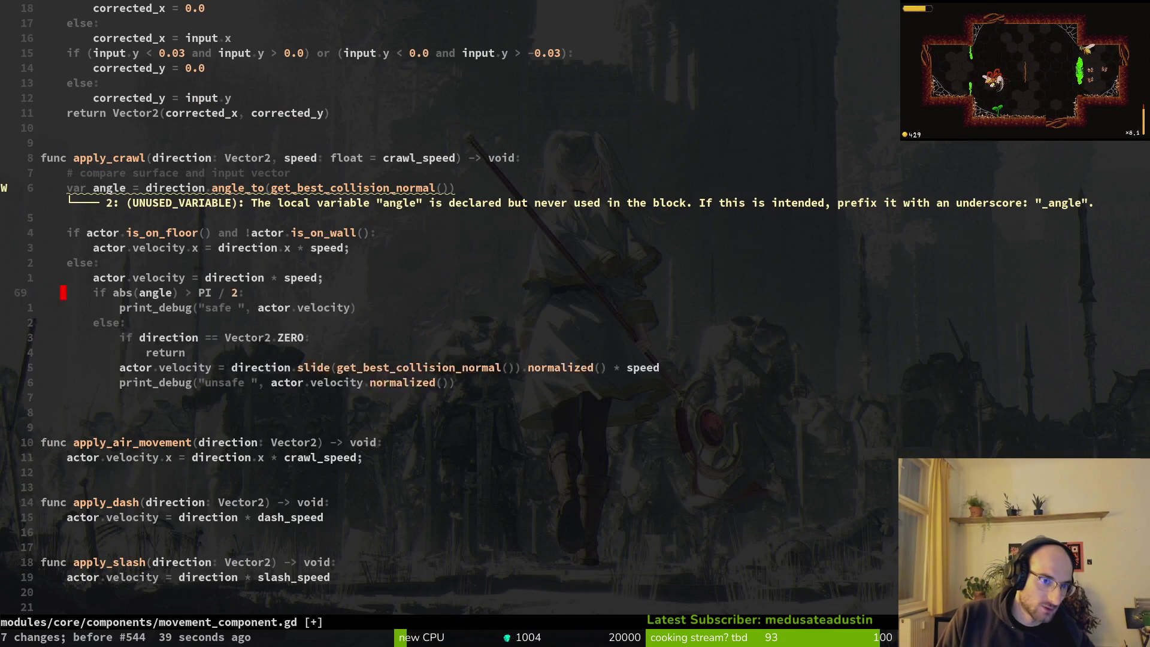
key("j")
key("j")
key("j")
key("V")
key("6")
key("j")
key("g")
key("c")
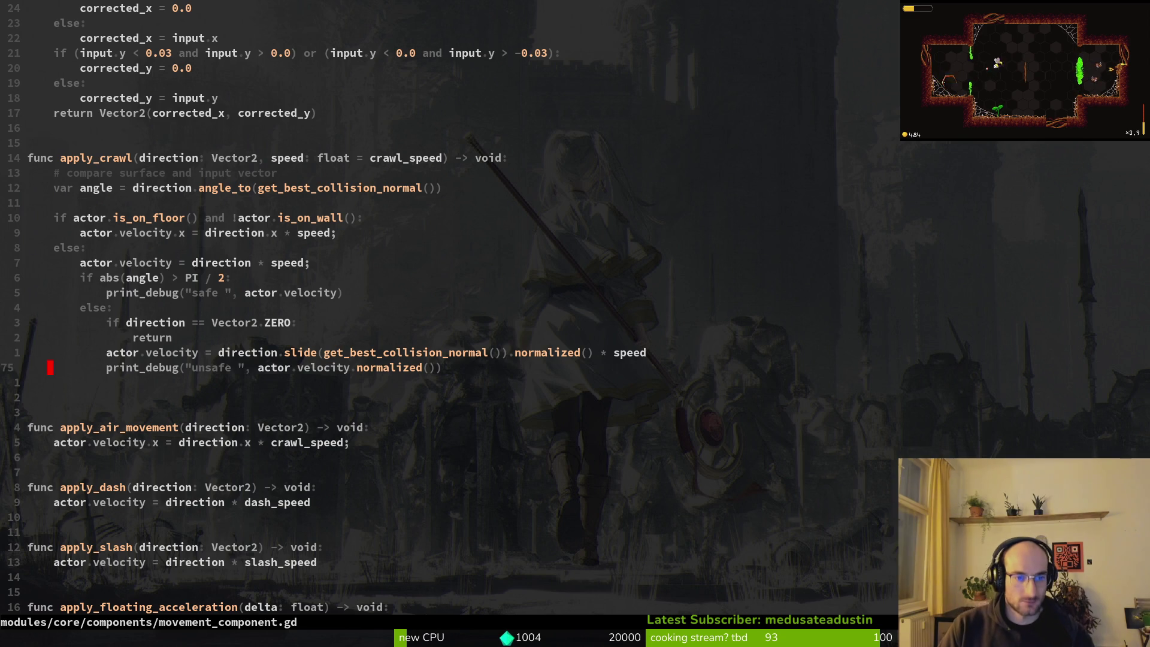
- Keep the safe print_debug line, then relaunch the game to log safe and unsafe velocities and stop it
key("k")
key("k")
key("k")
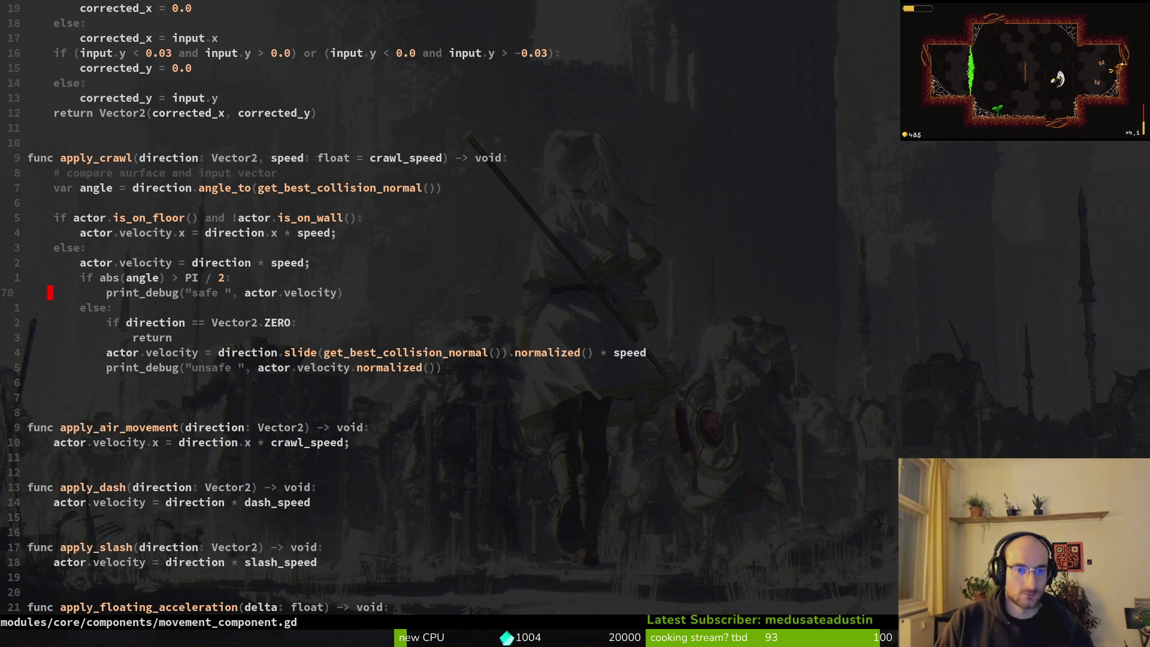
key("d")
key("d")
key("u")
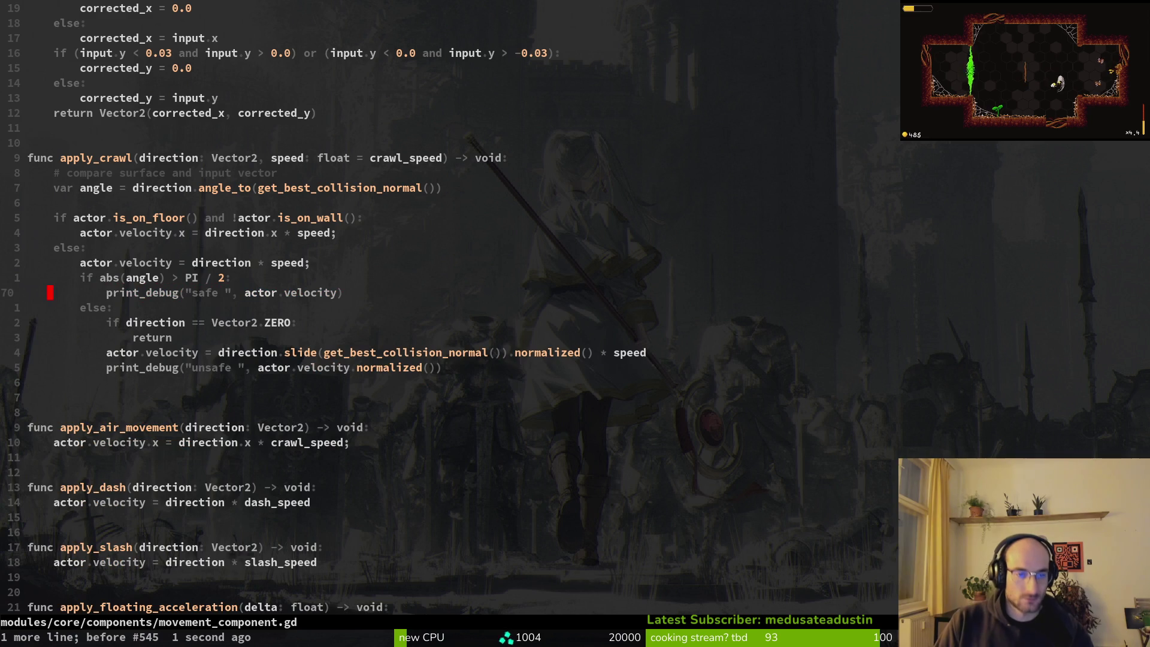
key("F5")
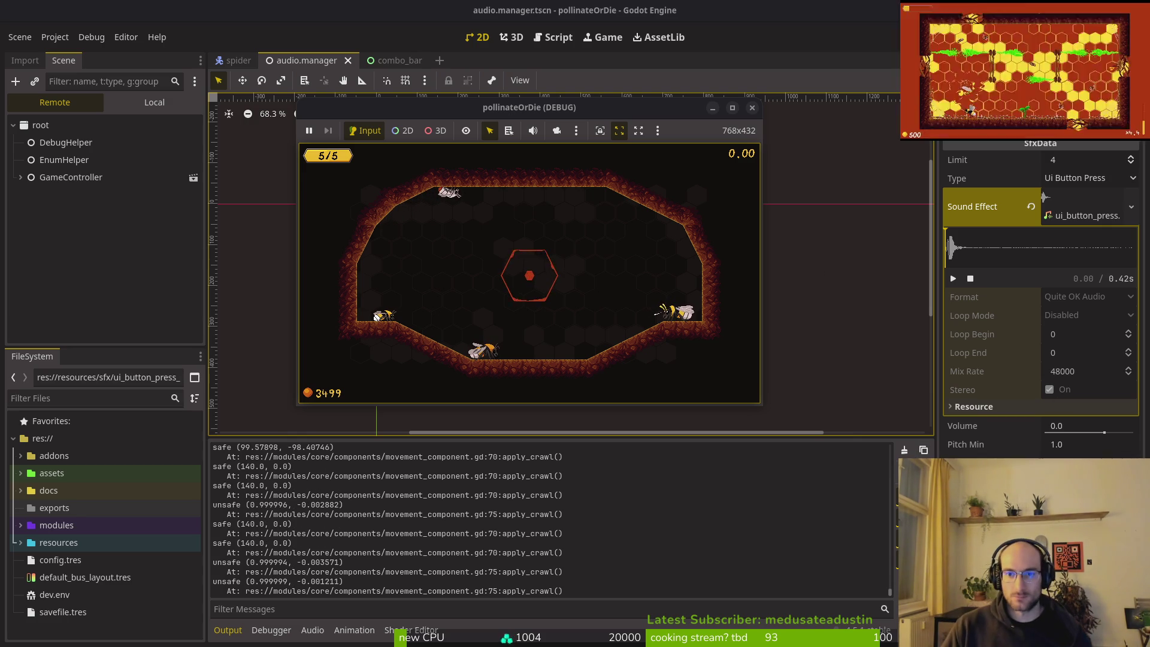
left_click(758, 113)
- Open hive.tscn and paint wall tiles down the left wall on wallsTilemapLayer
key("shift+alt+o")
type("hivet")
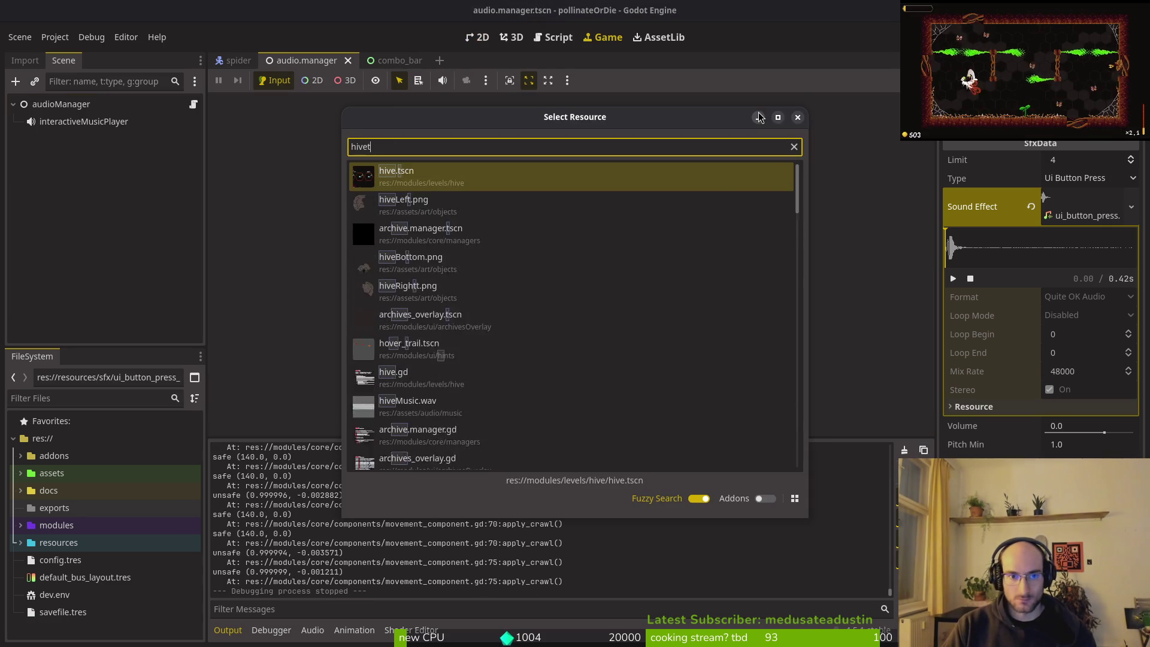
key("Return")
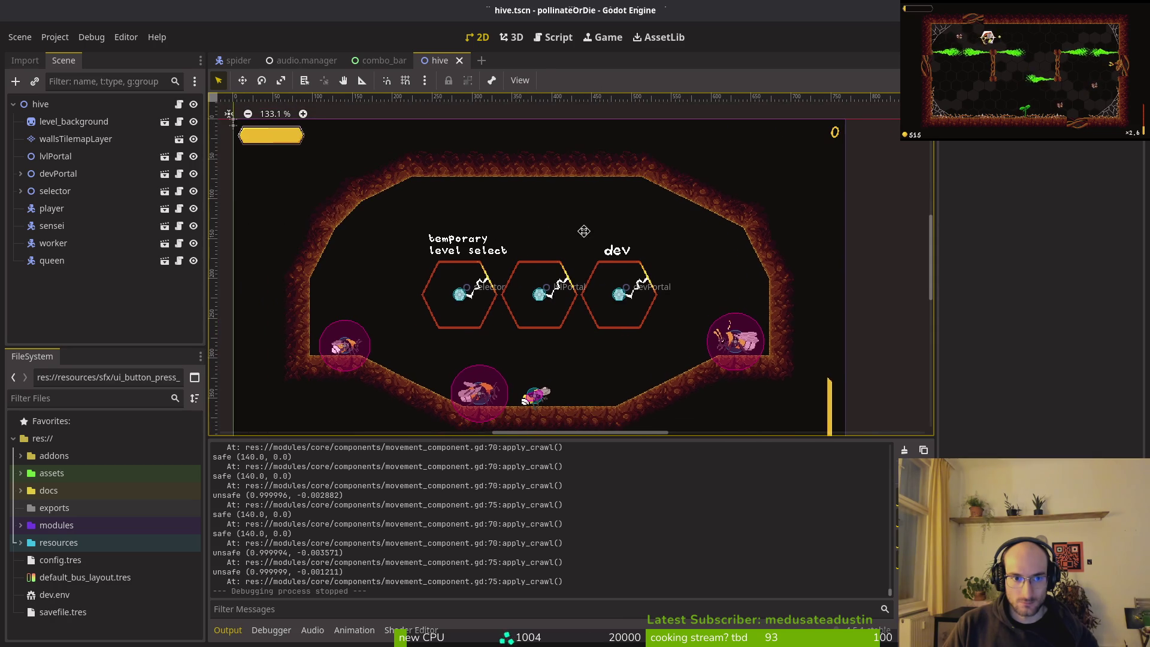
left_click(75, 138)
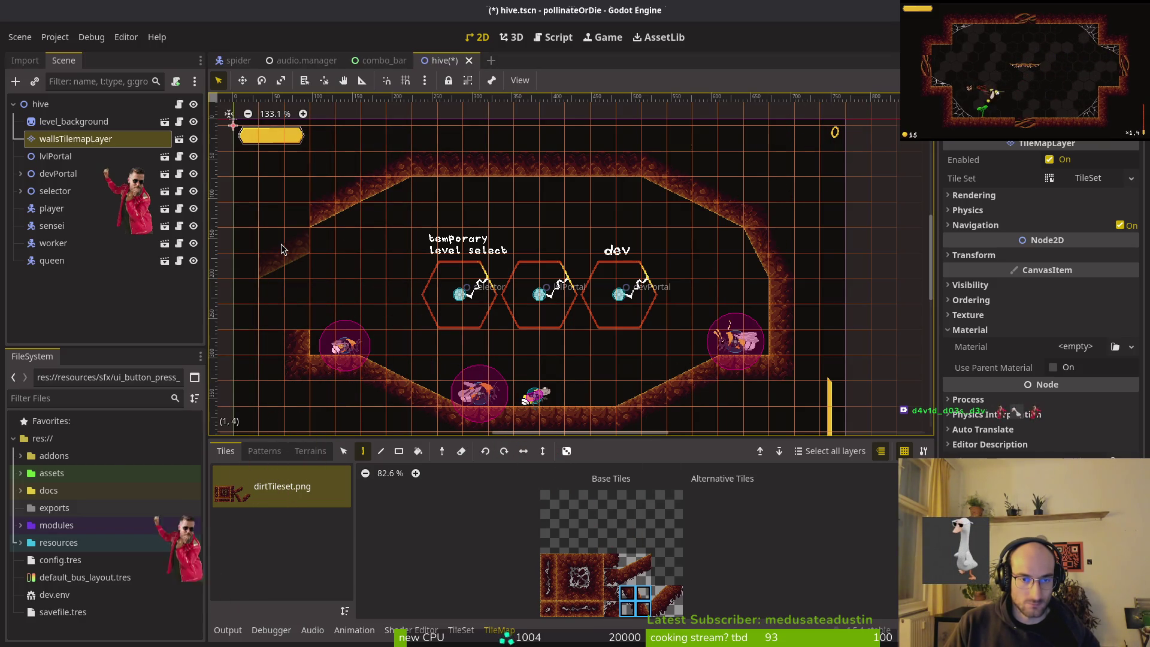
left_click(329, 280, "ctrl")
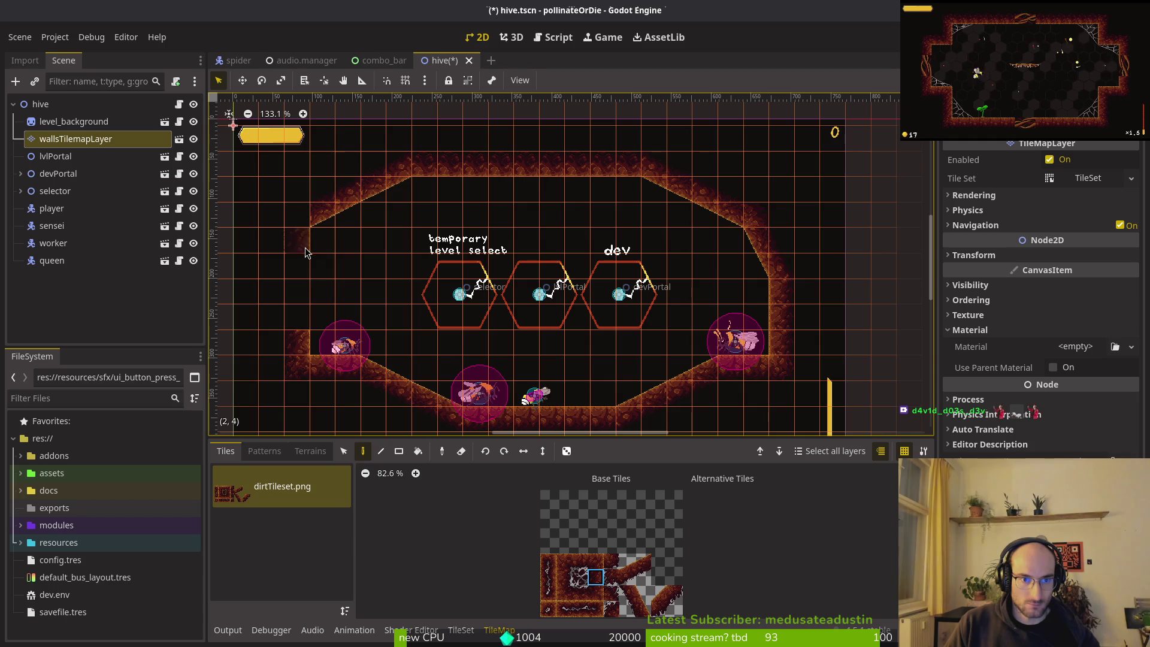
left_click_drag(305, 252, 300, 318)
scroll(655, 586, "down", 1)
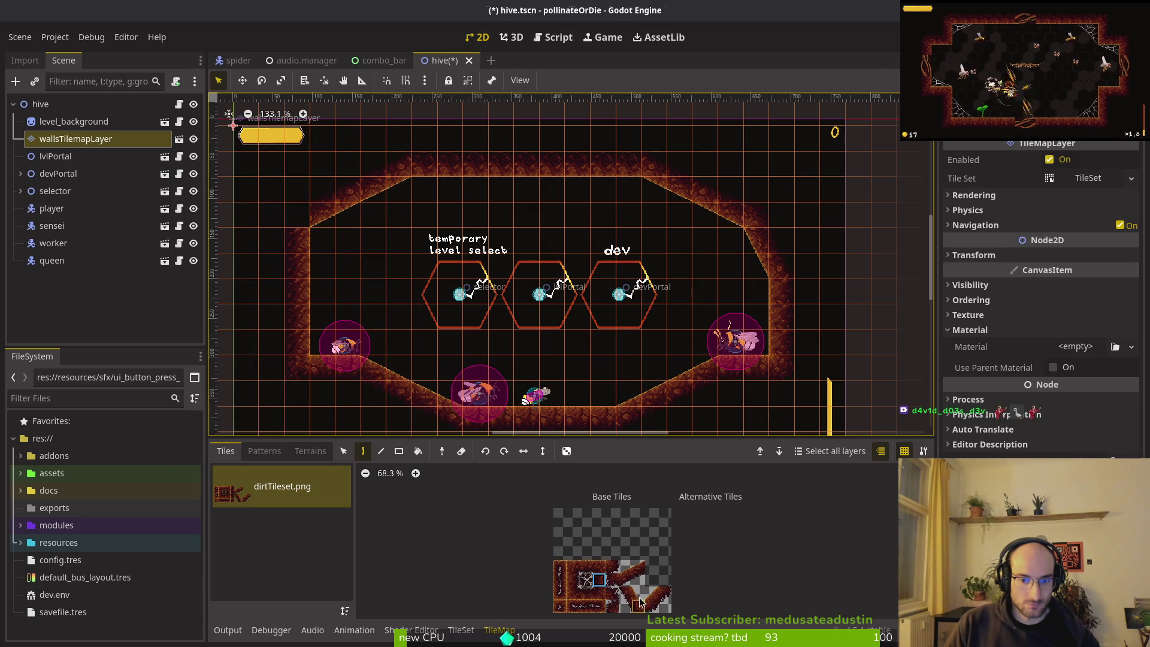
- Pick the diagonal wall tile and erase the diagonal wall at the upper right
left_click(626, 595)
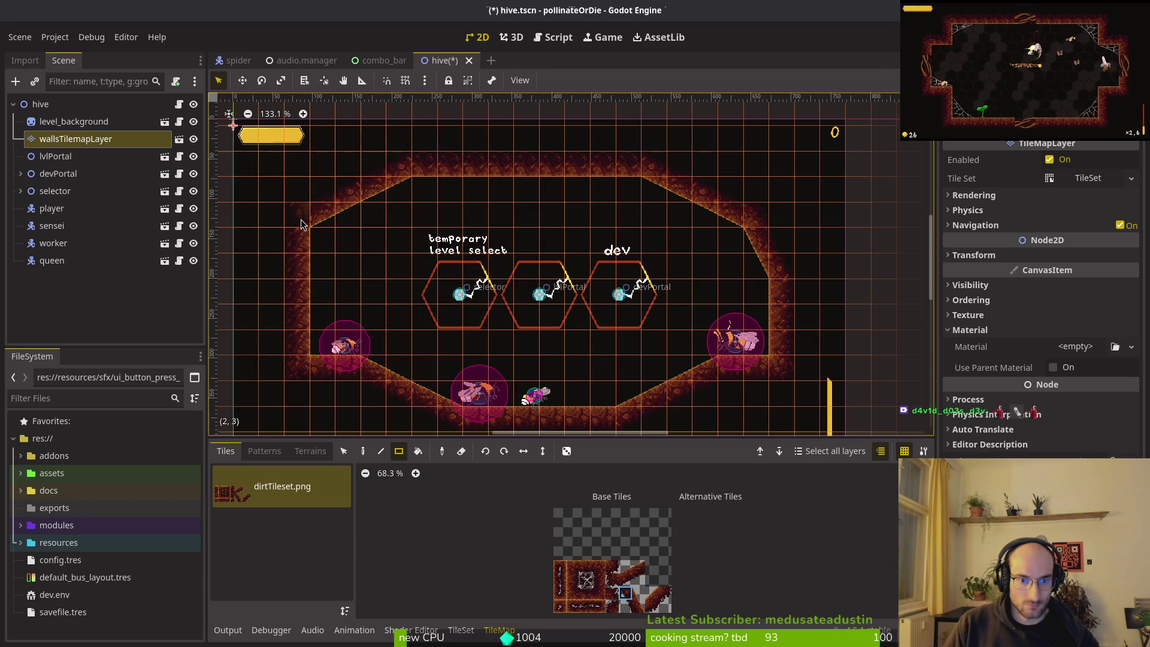
key("e")
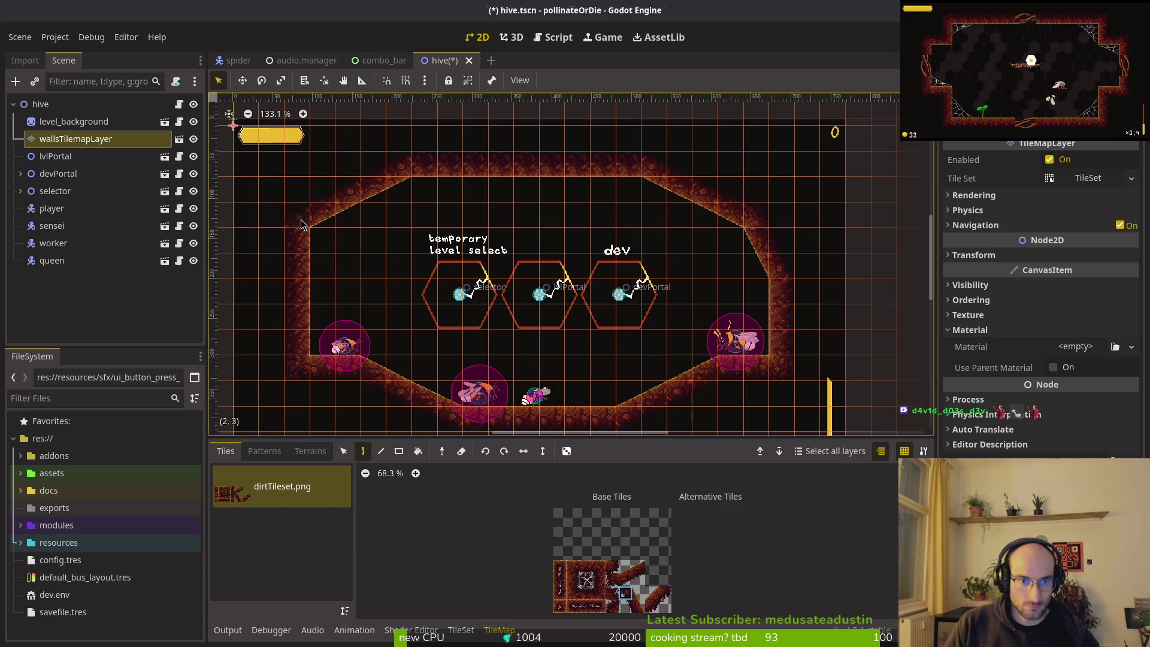
scroll(326, 223, "up", 3)
scroll(422, 201, "up", 1)
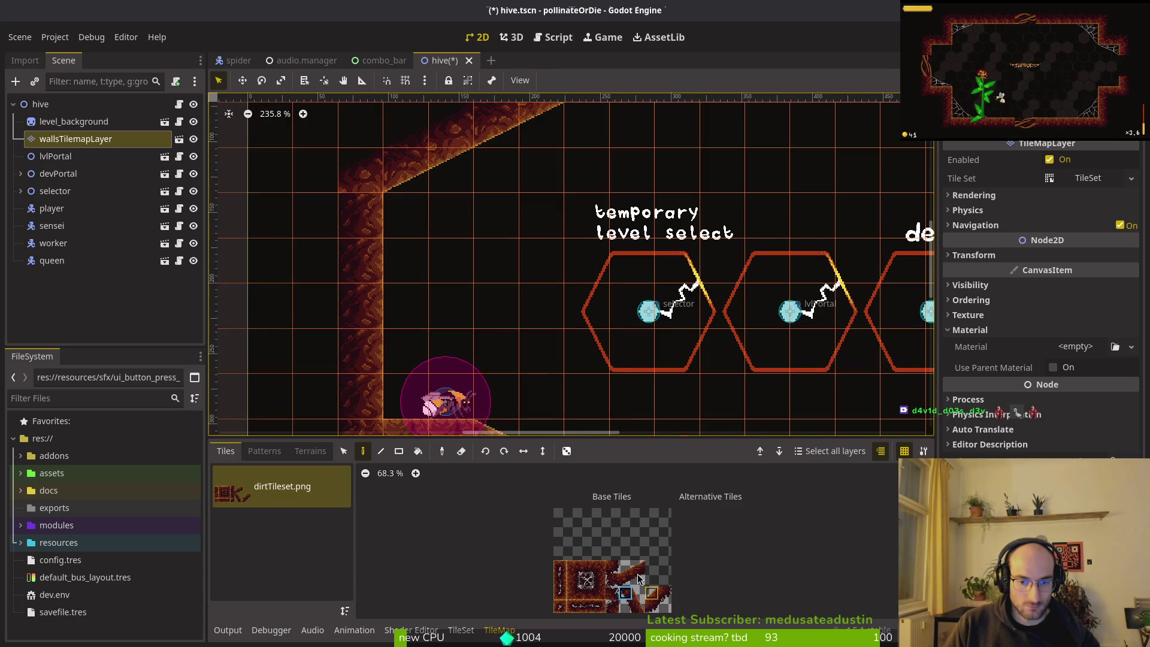
scroll(656, 617, "down", 2)
left_click(653, 595)
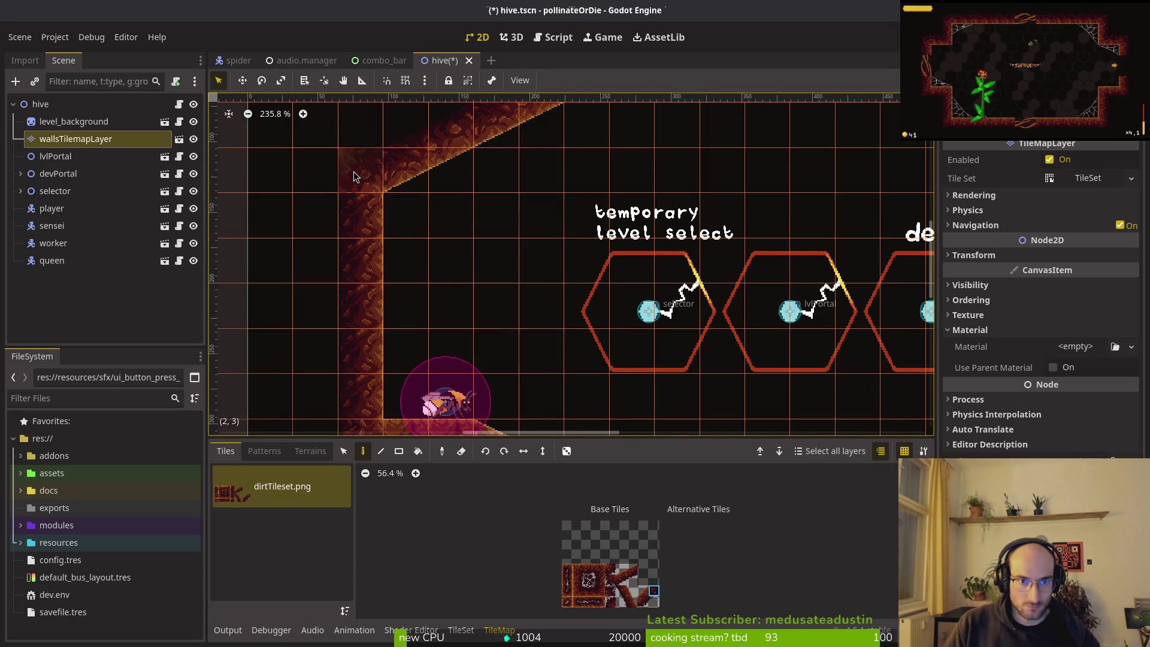
scroll(497, 231, "down", 2)
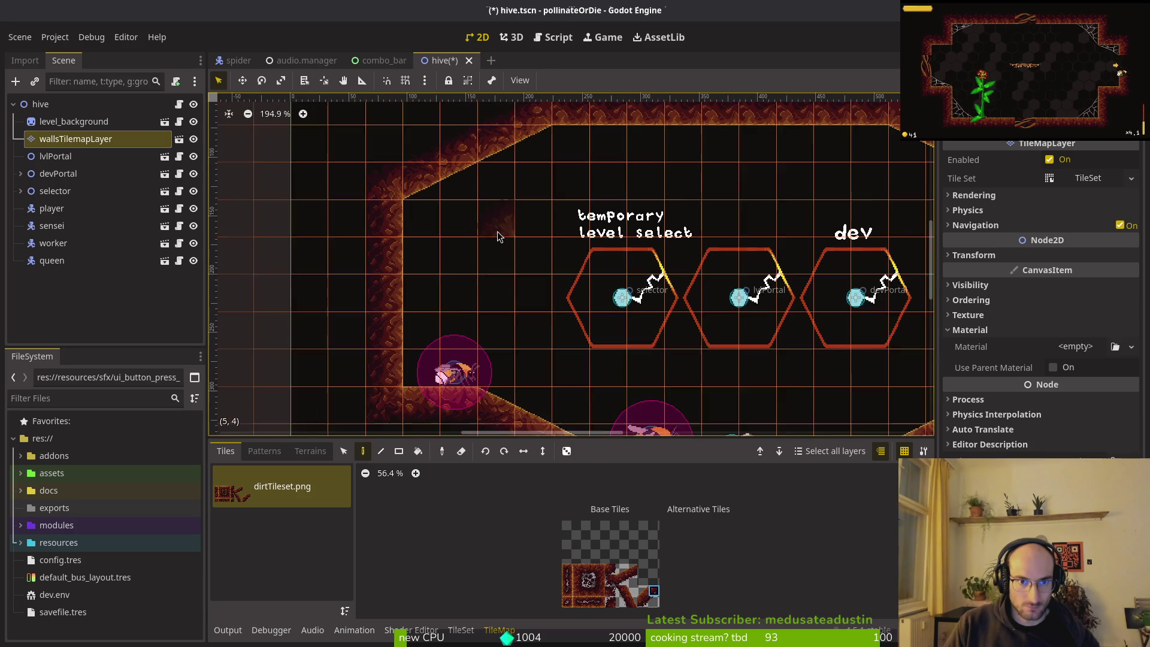
key("Escape")
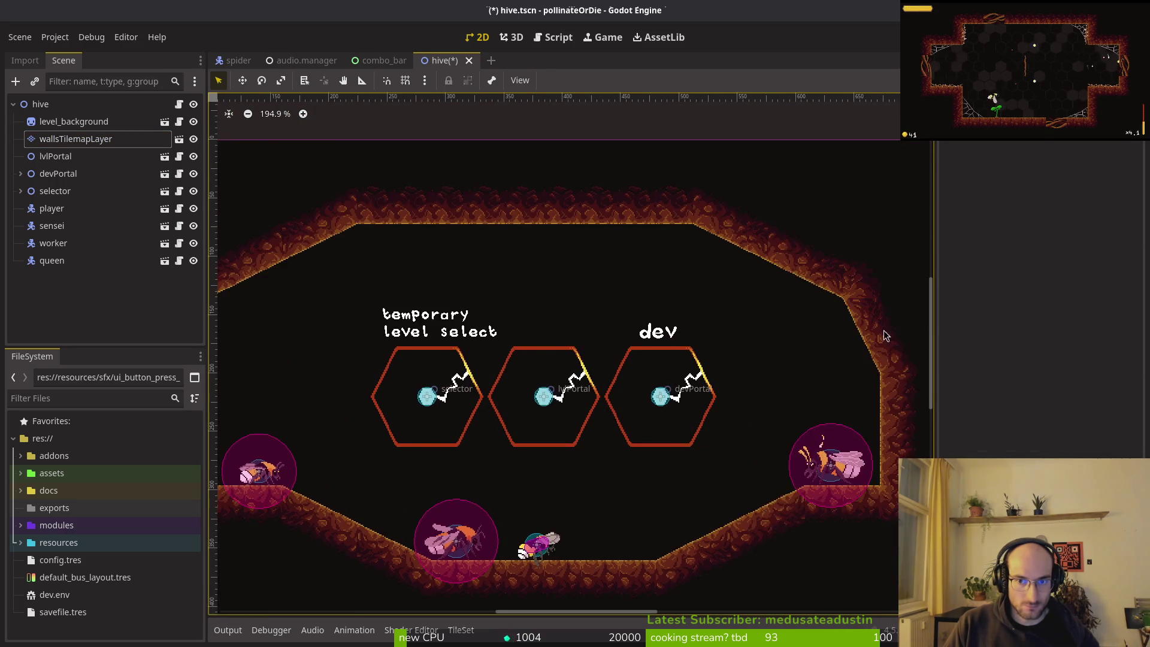
left_click(60, 138)
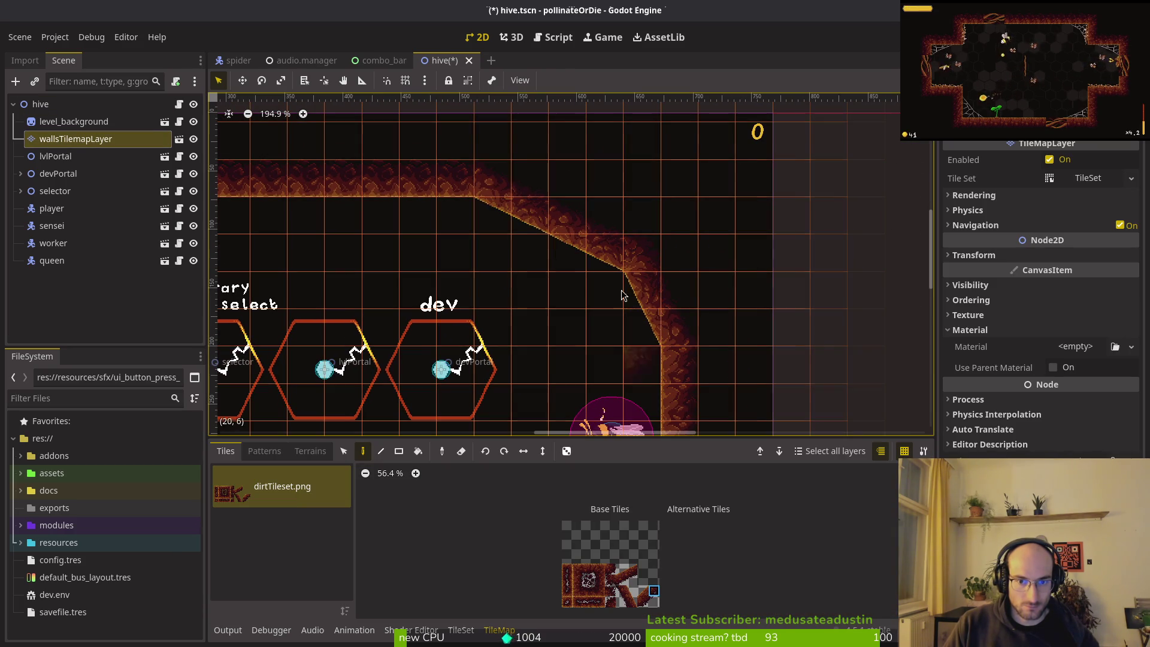
mouse_move(499, 188)
left_mouse_down()
mouse_move(635, 269)
mouse_move(646, 318)
left_mouse_up()
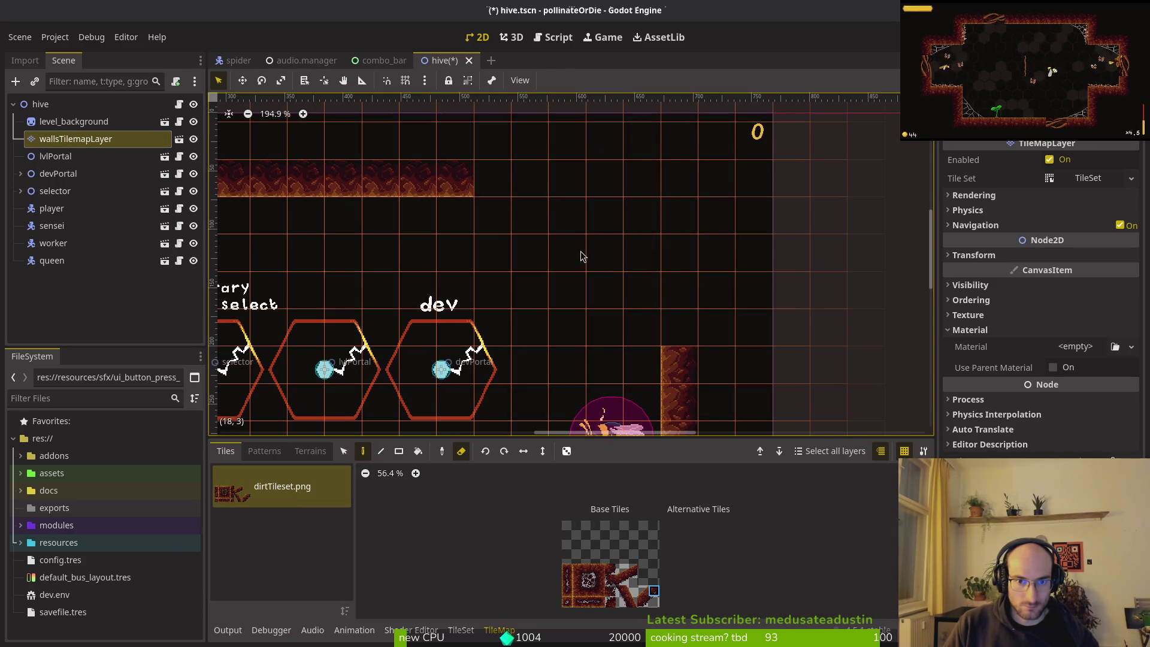
- Paint diagonal dirt tiles along the slope and extend the top wall by one tile
scroll(644, 585, "down", 1)
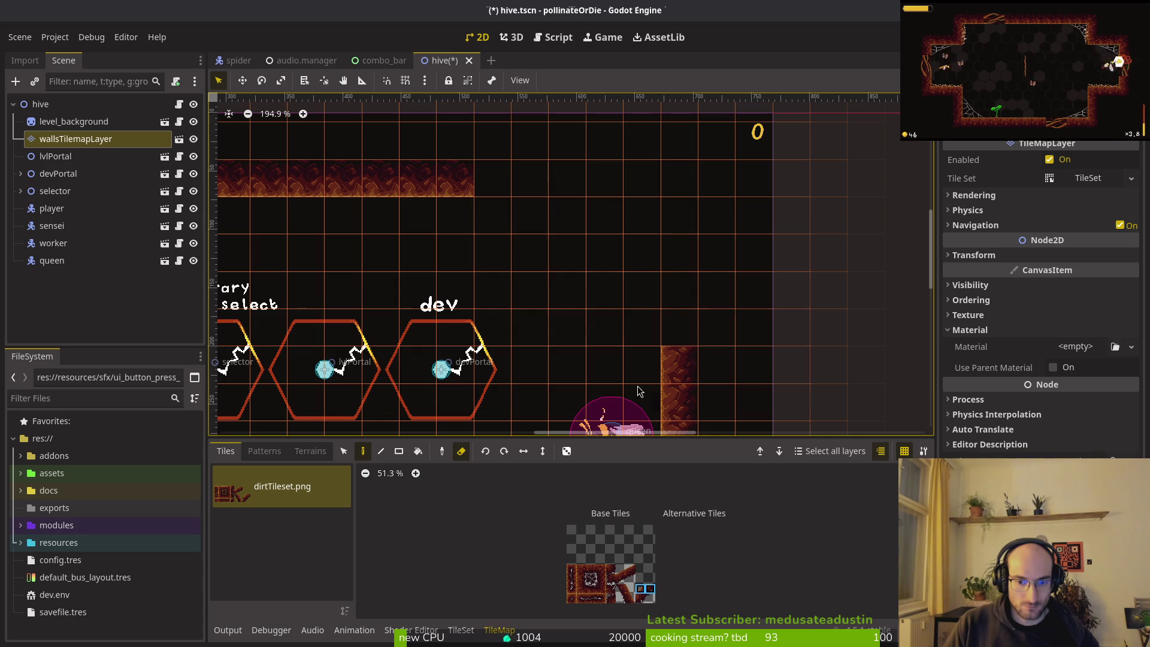
left_click(587, 258)
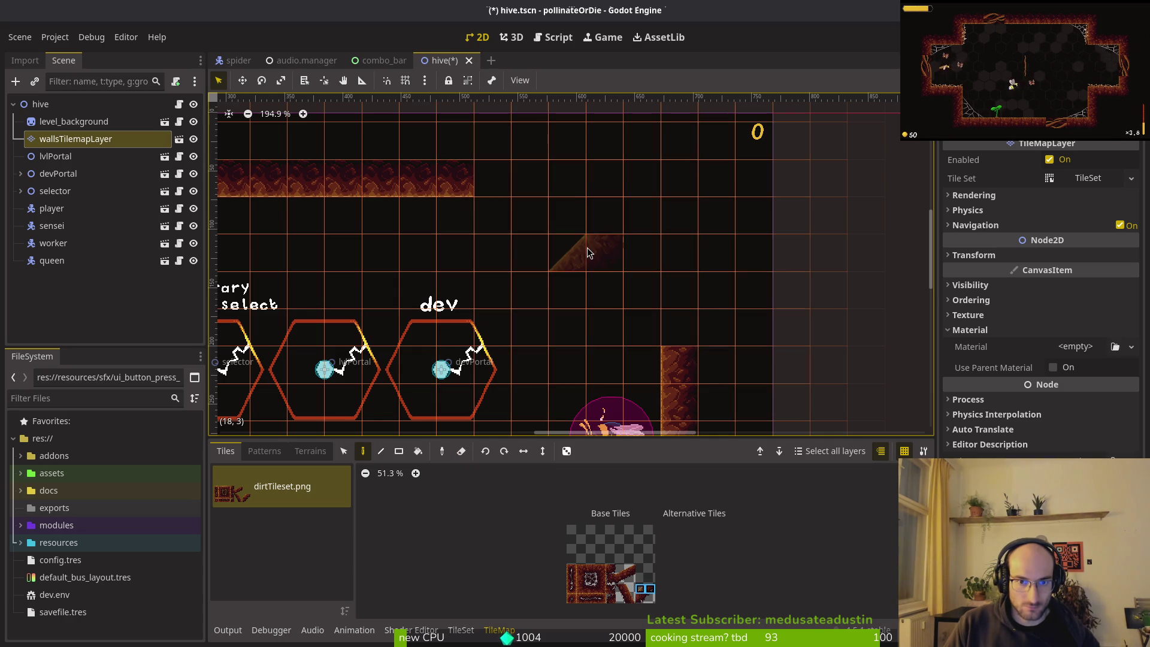
left_click(649, 599)
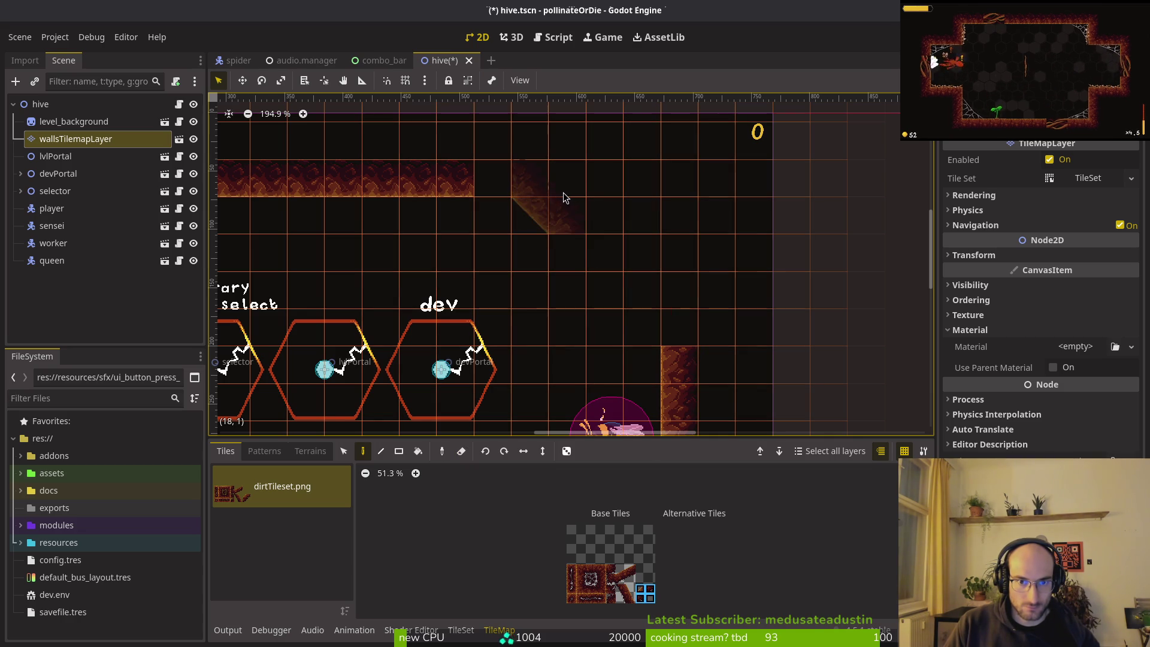
left_click(599, 204)
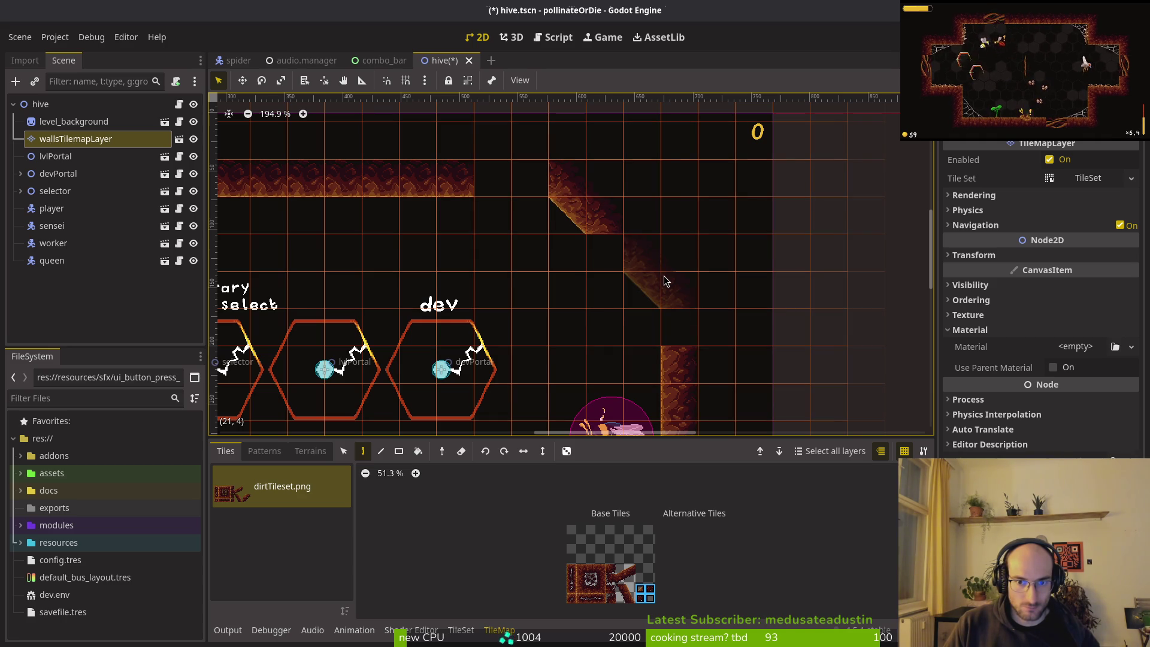
left_click(666, 317)
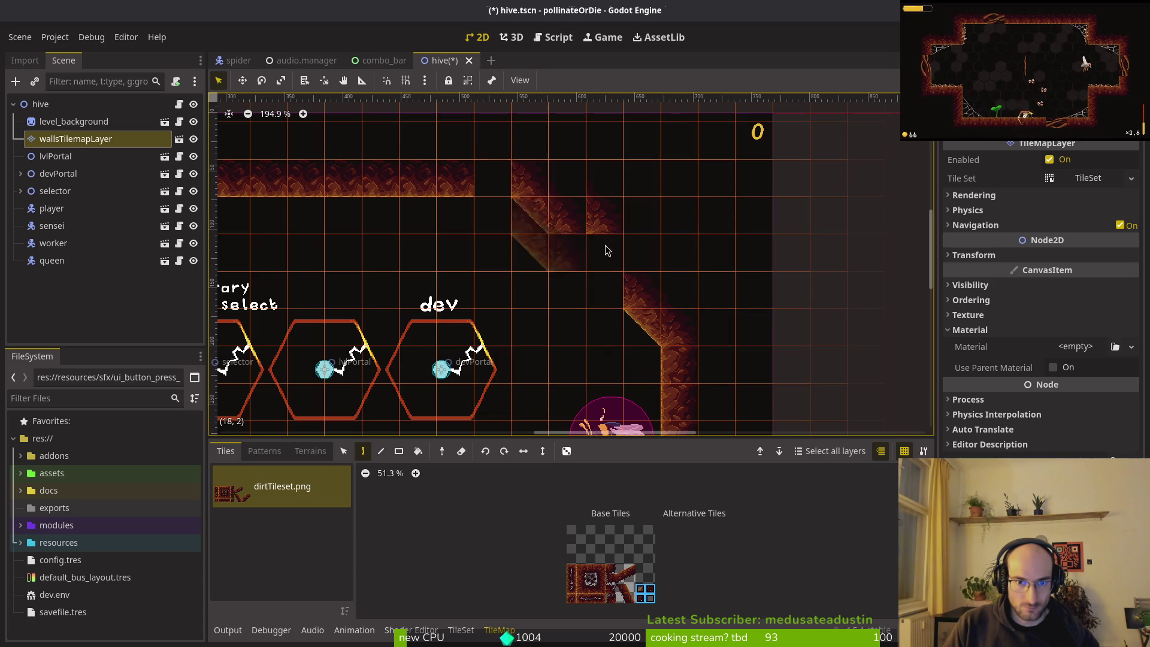
left_click(629, 292)
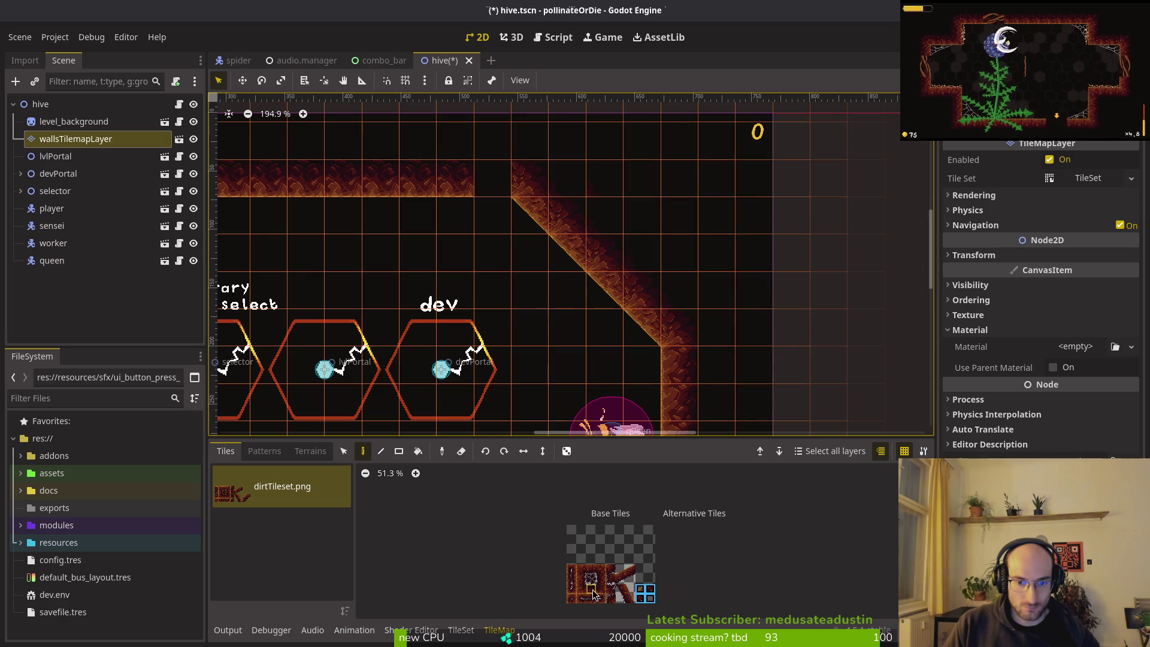
left_click(501, 183)
- Save the hive scene and launch the game
key("Escape")
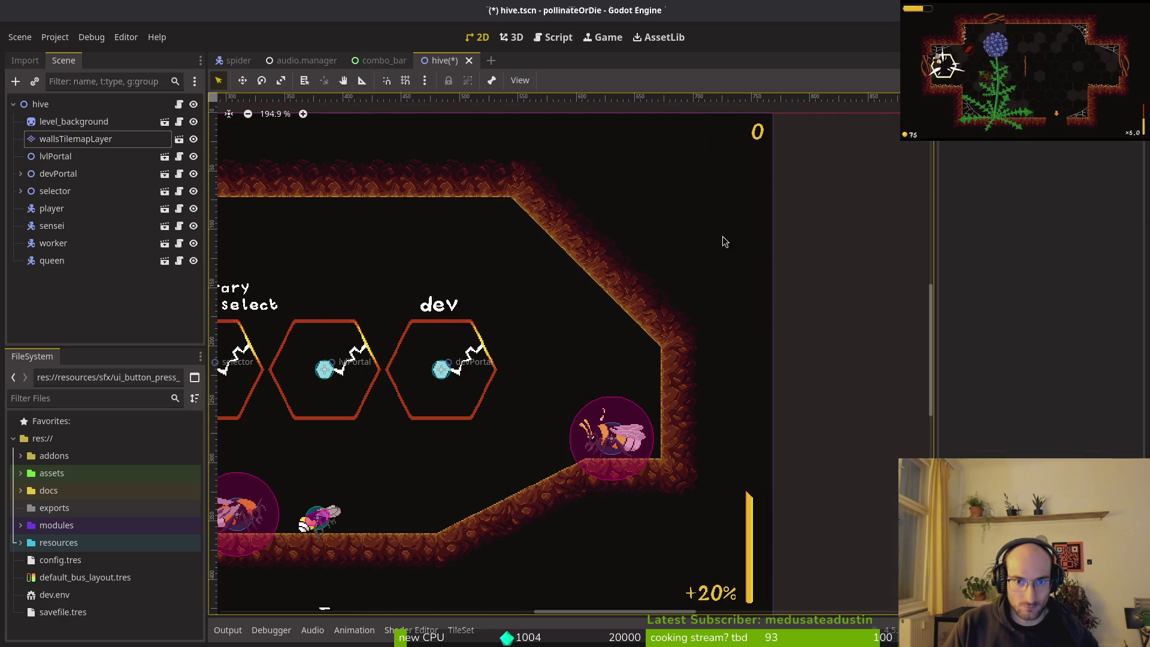
scroll(590, 400, "down", 5)
key("ctrl+s")
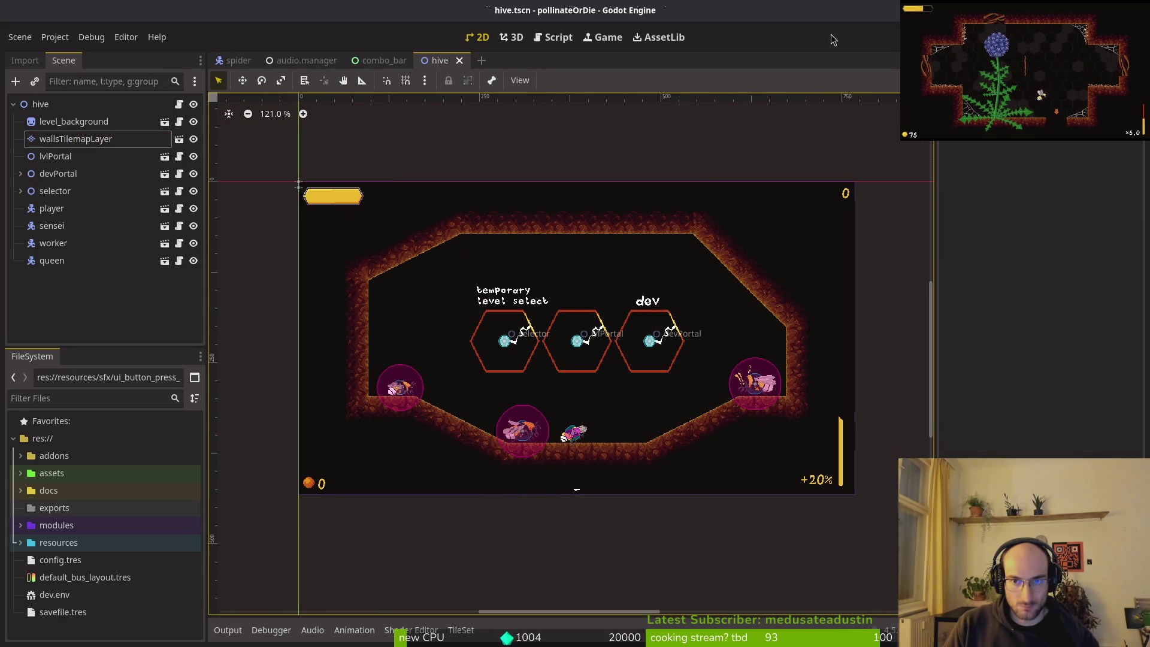
key("F5")
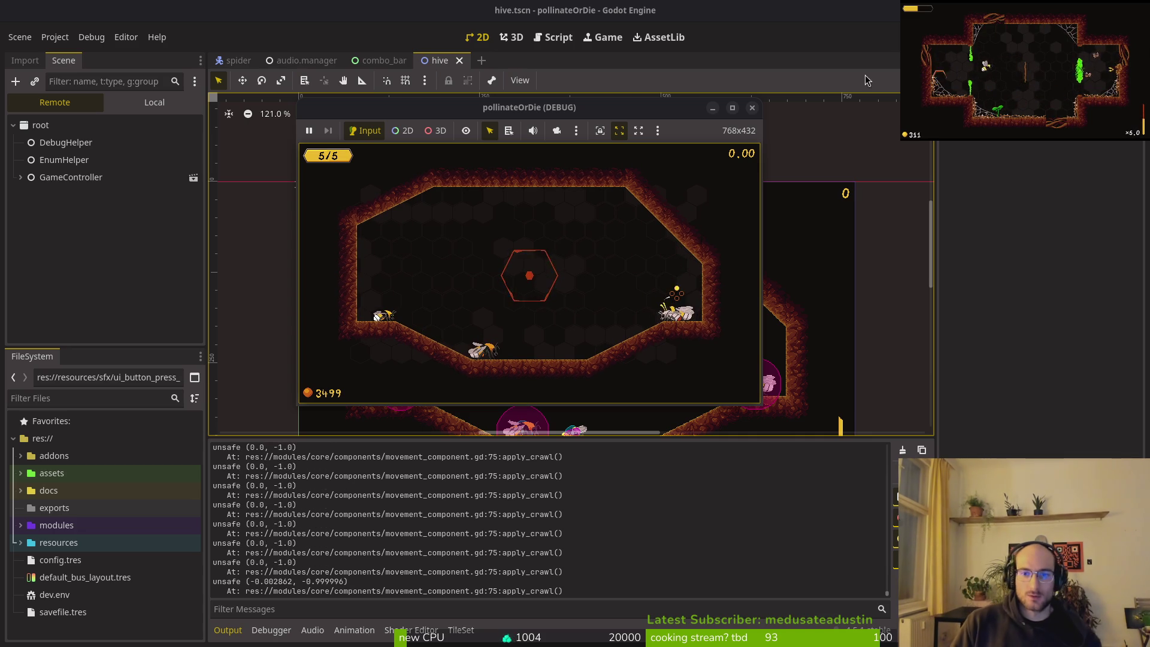
- Stop the game with F8 and select wallsTilemapLayer to bring up its tile editor
key("F8")
left_click(58, 140)
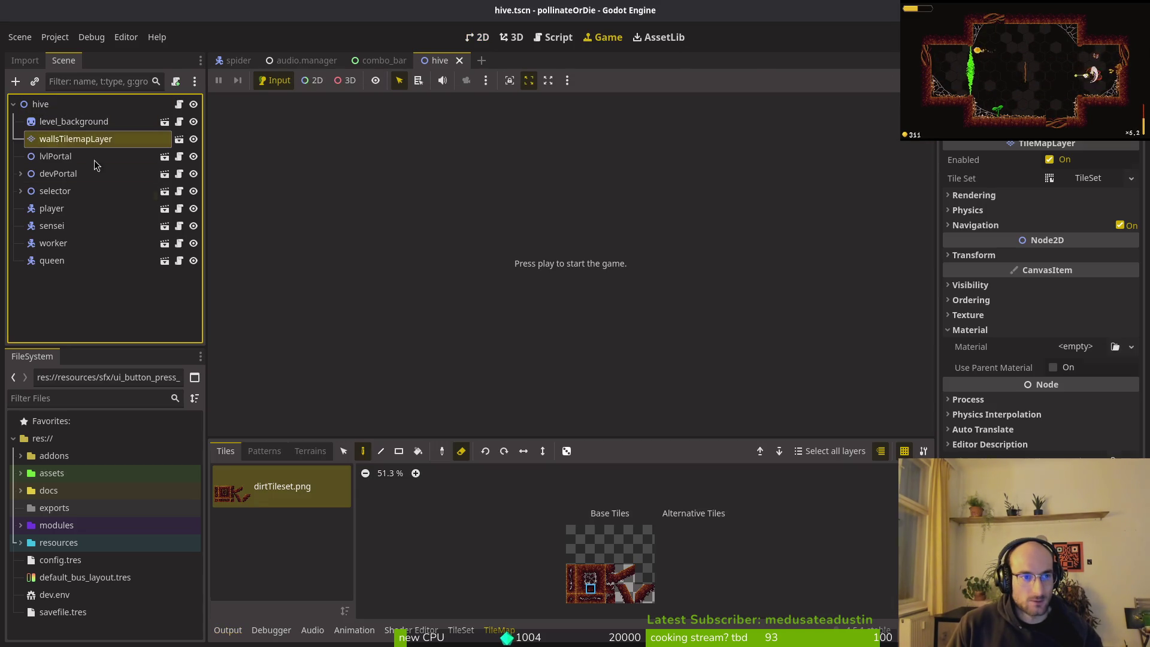
- Paint a wall column beside the dev portal, erase a top-wall tile, and briefly run the game
left_click(477, 37)
key("f")
scroll(663, 287, "down", 5)
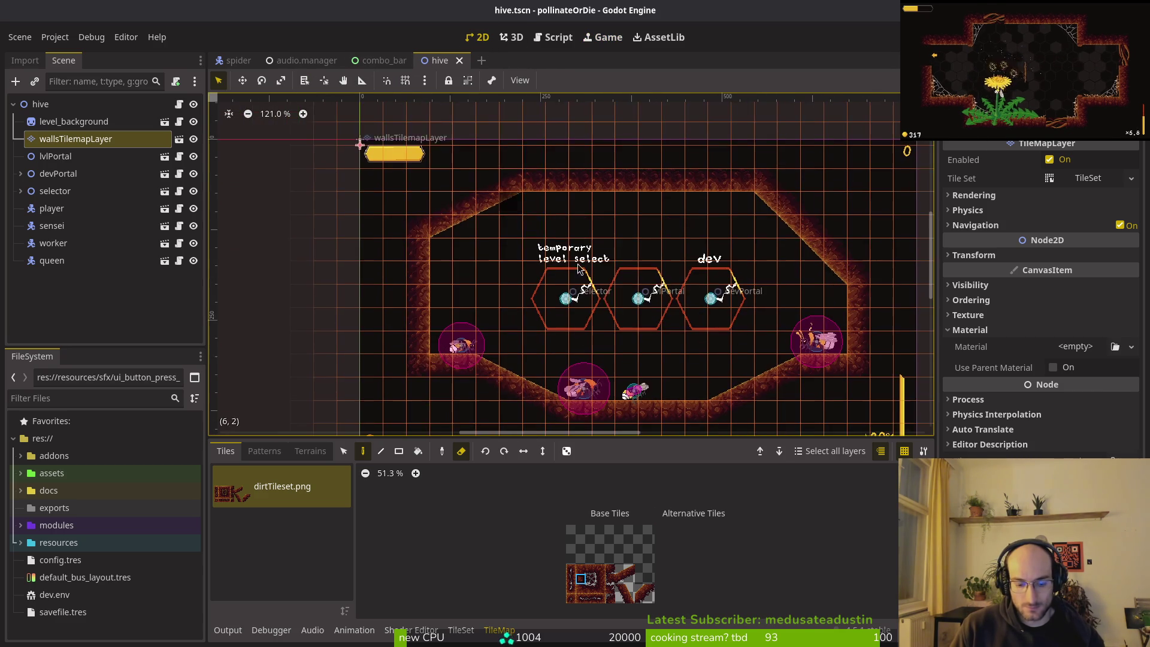
scroll(606, 263, "up", 3)
scroll(606, 263, "up", 2)
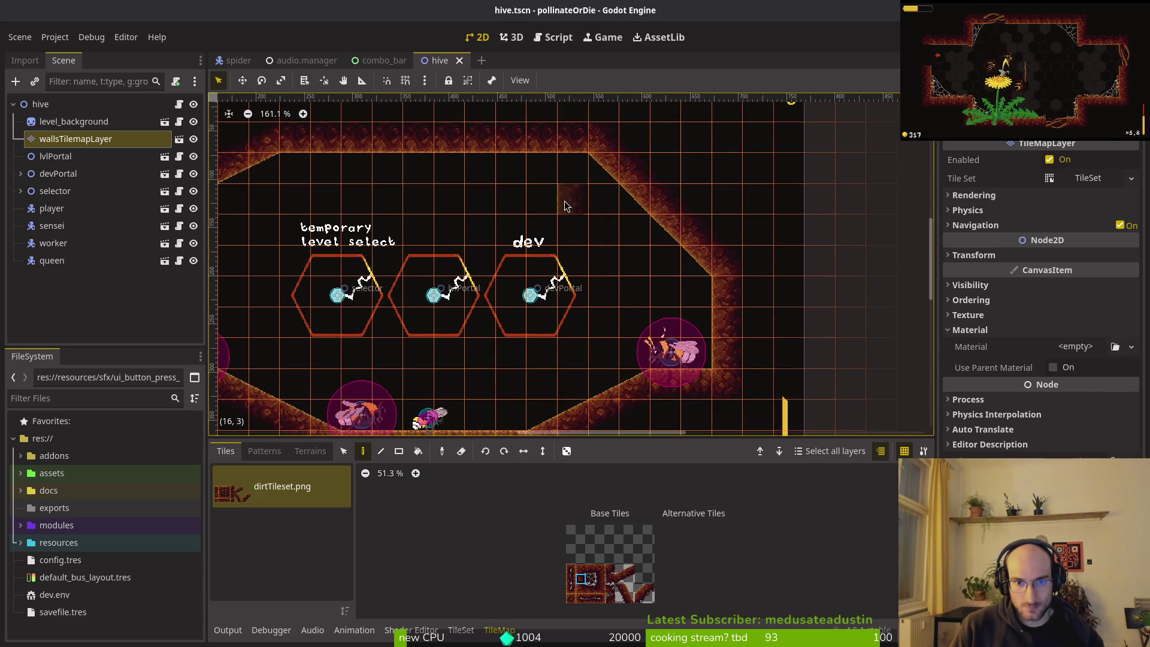
left_click_drag(574, 307, 576, 342)
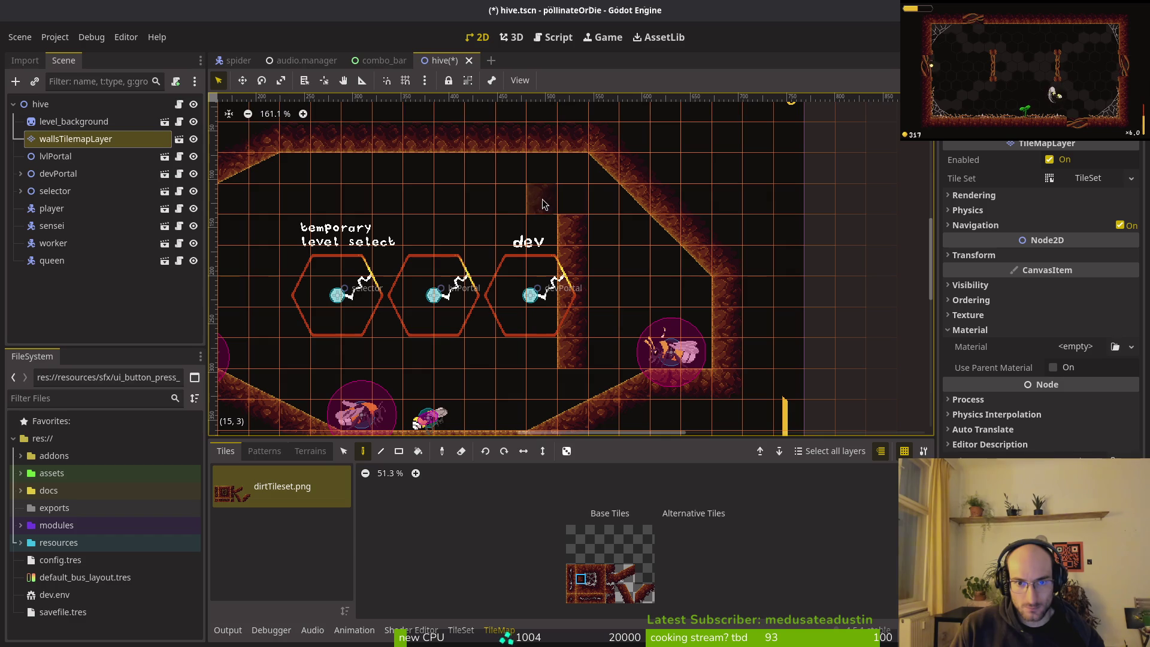
right_click(560, 213)
key("Escape")
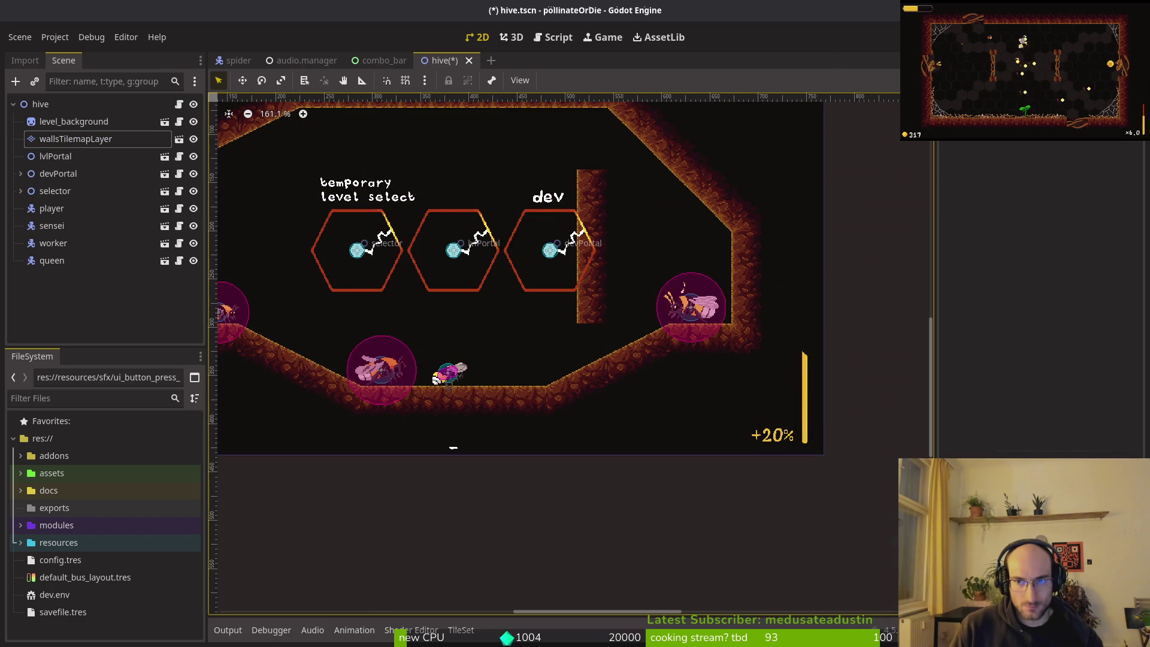
key("F5")
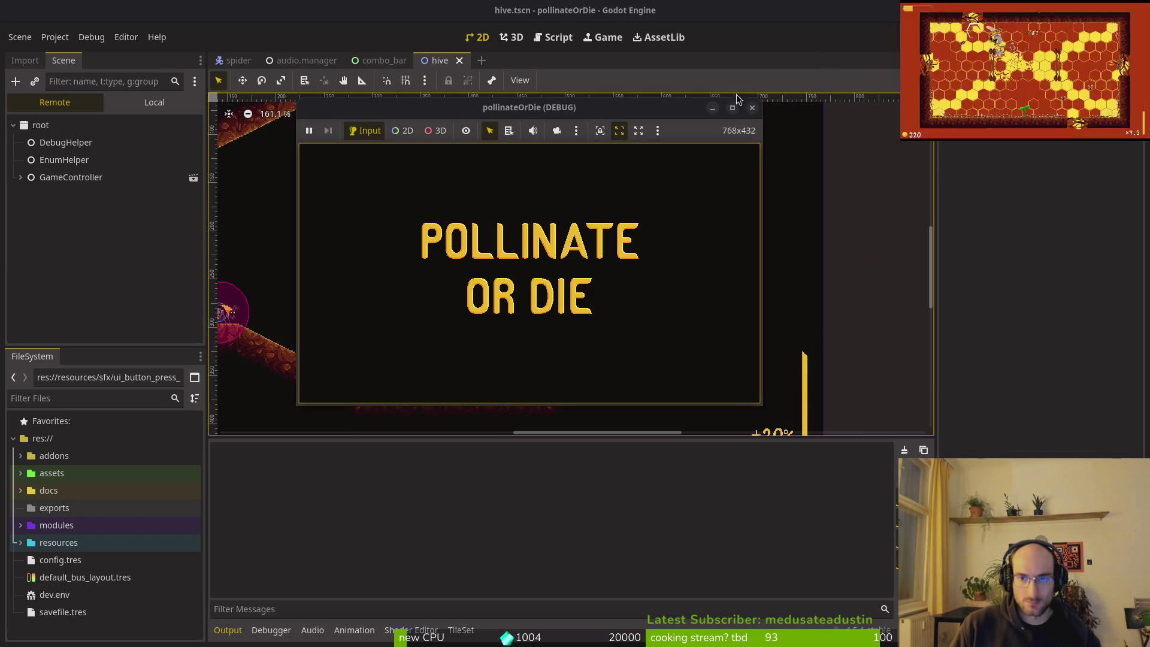
left_click(752, 109)
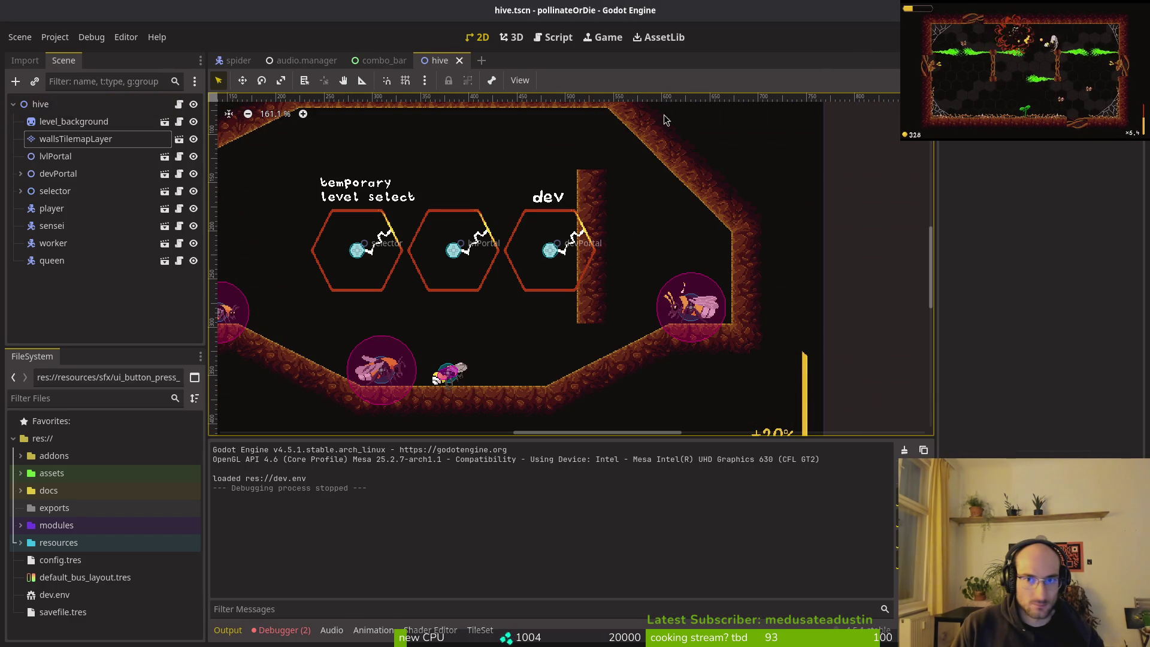
- Erase the column beside the dev portal and shift the diagonal wall tiles one cell right
left_click(76, 138)
left_click_drag(590, 170, 590, 321)
scroll(677, 272, "up", 3)
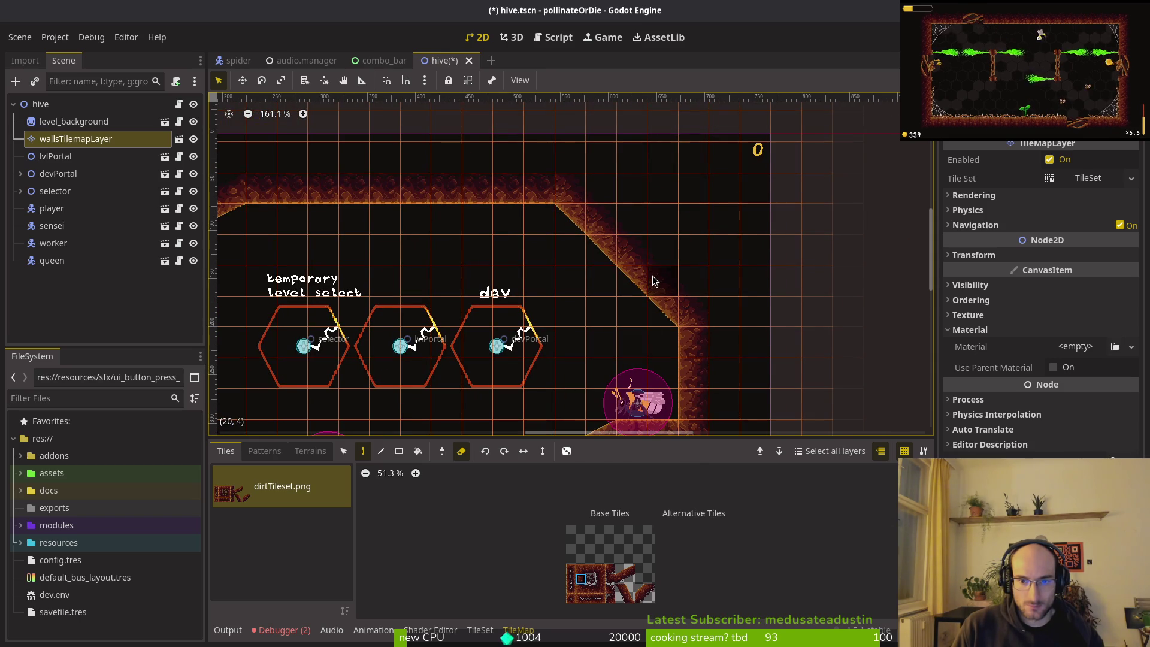
left_click_drag(654, 282, 672, 315)
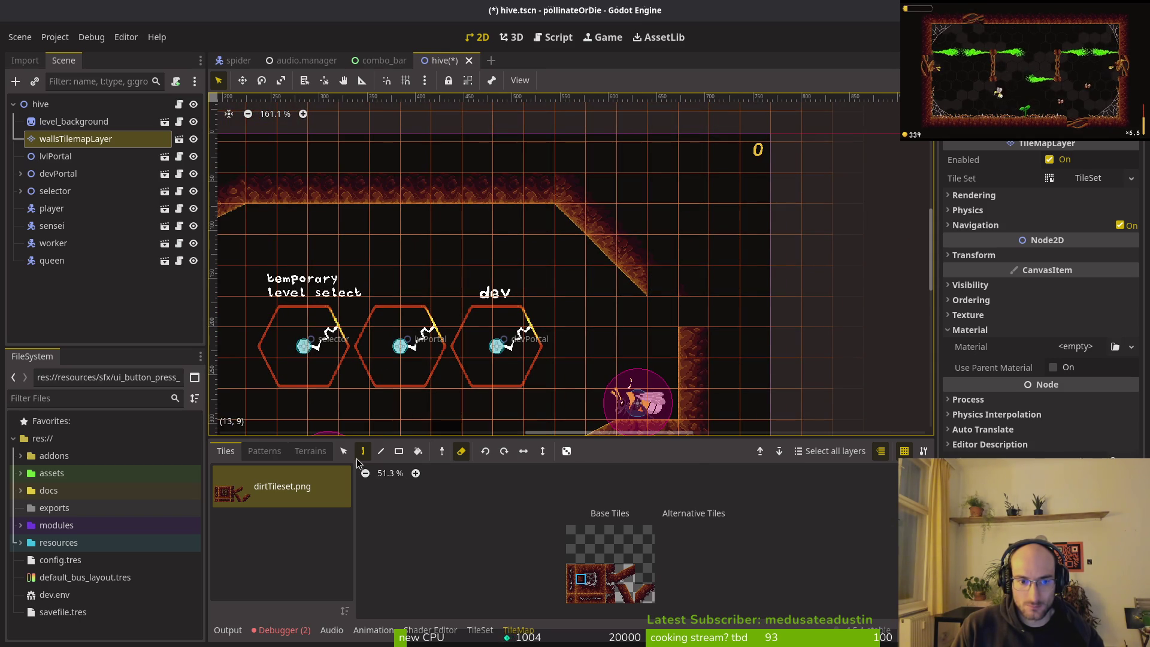
left_click(343, 450)
mouse_move(560, 180)
left_mouse_down()
mouse_move(629, 252)
mouse_move(677, 270)
left_mouse_up()
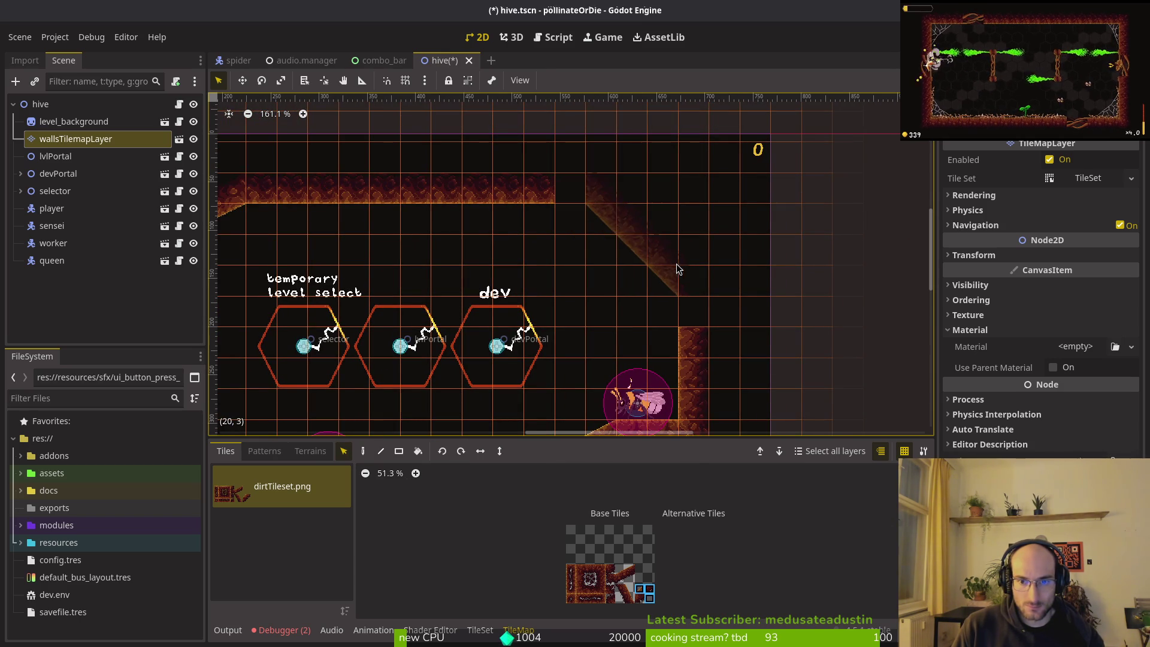
key("Escape")
- Fill the top-wall corner gaps and the gaps under the diagonal, then relaunch the game
left_click(122, 138)
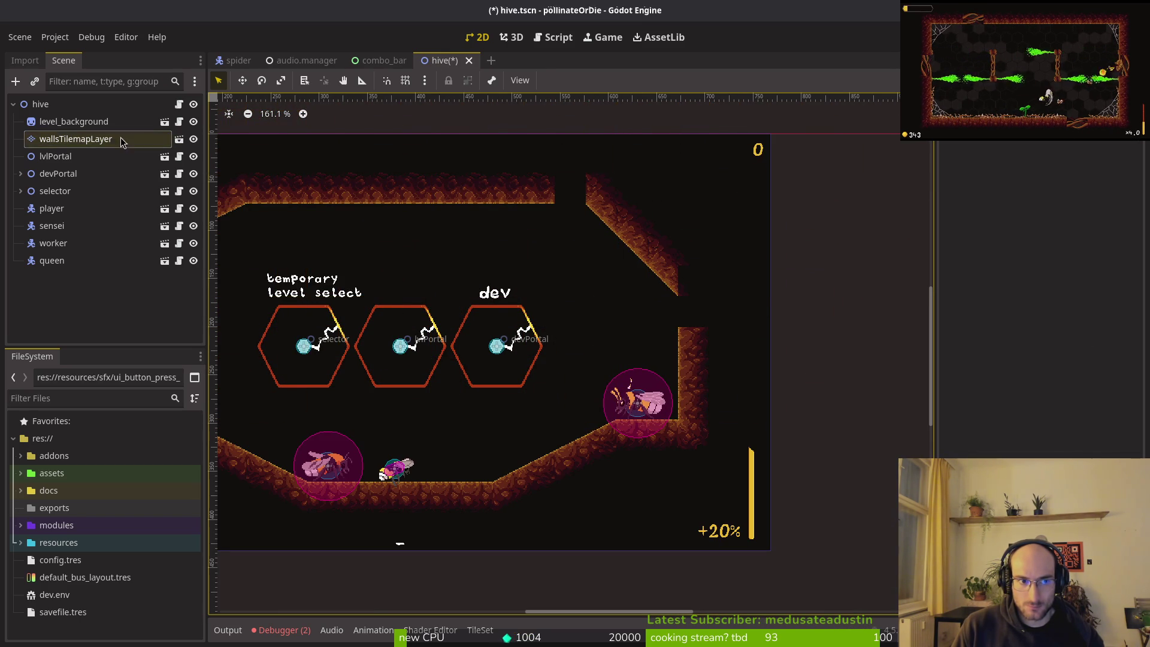
left_click(586, 587)
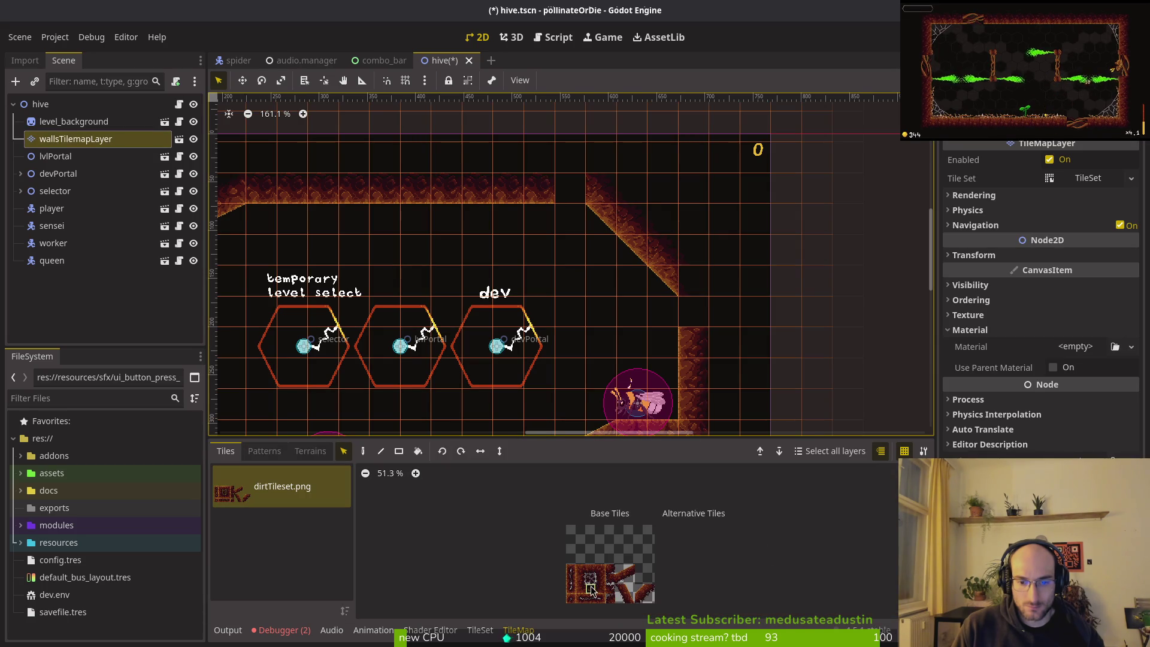
scroll(587, 588, "up", 2)
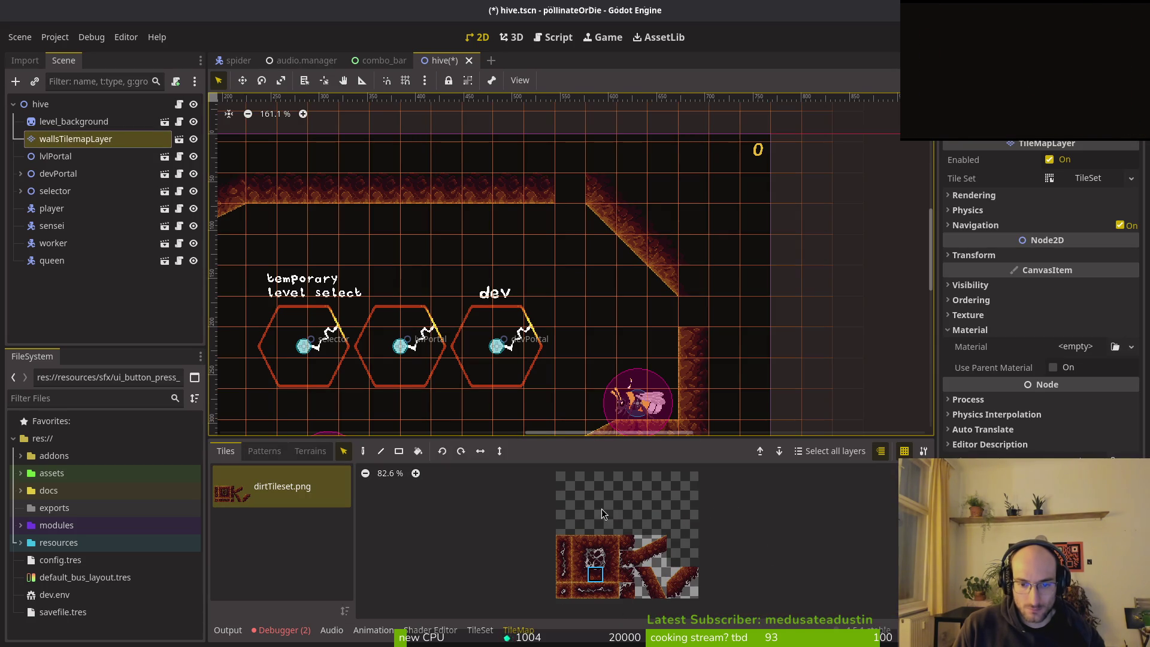
key("d")
left_click(572, 194)
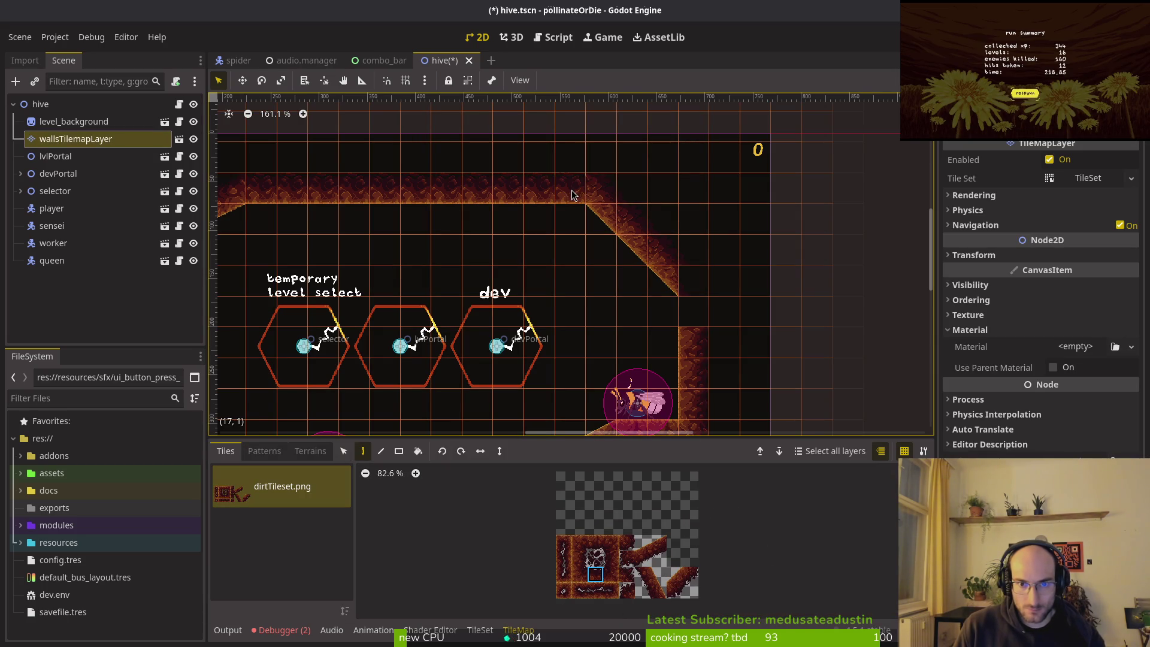
left_click(679, 336, "ctrl")
left_click(692, 312)
left_click(692, 280, "ctrl")
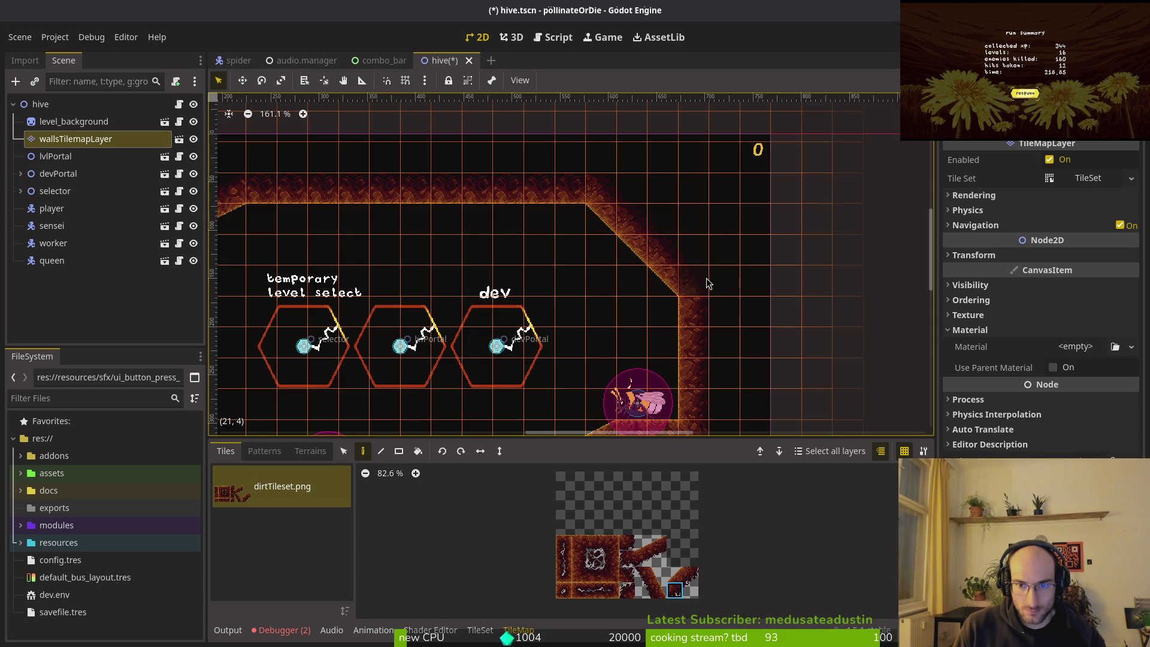
key("F5")
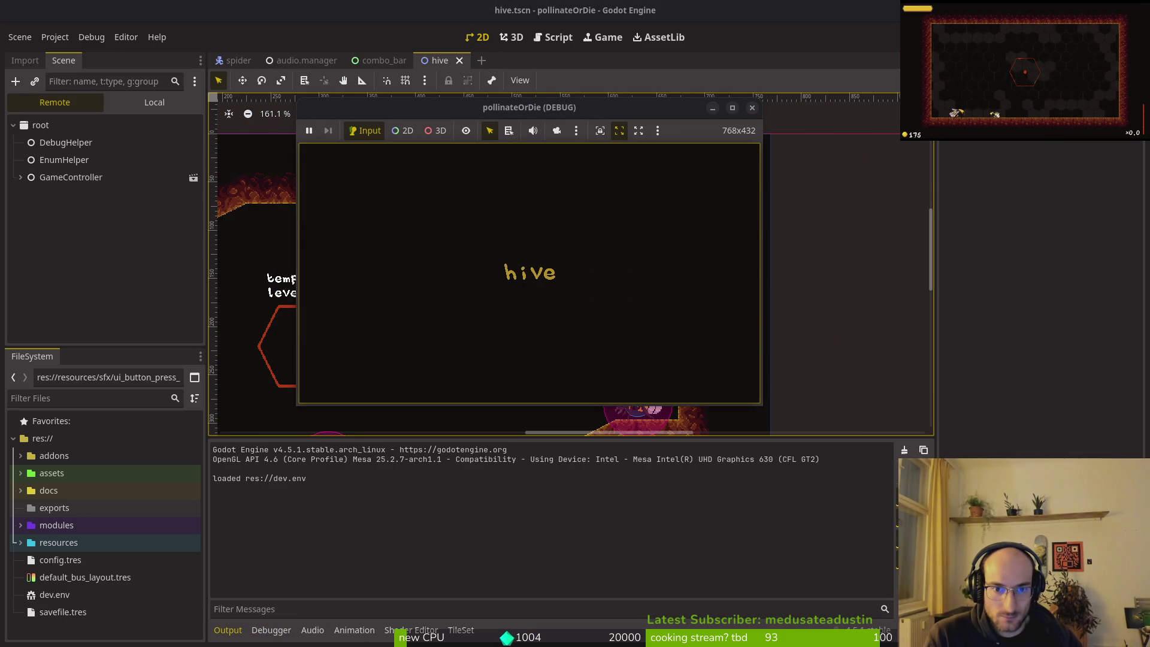
- Playtest crawling in the hive level, then switch to apply_crawl in movement_component.gd
key("Tab")
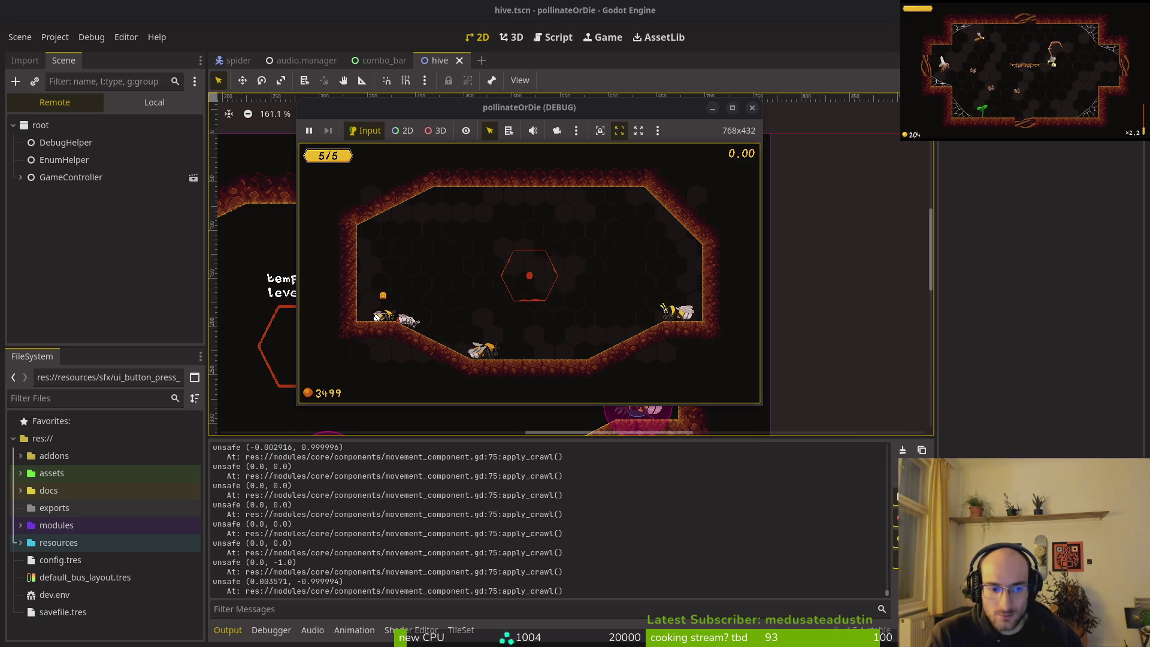
key("alt+Tab")
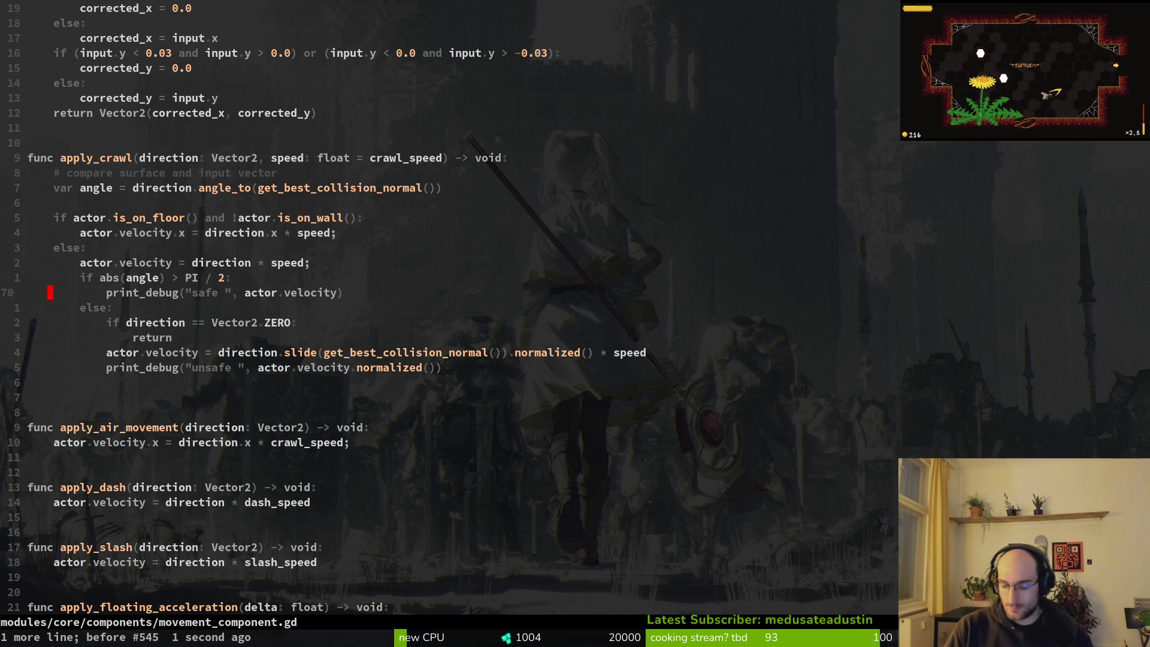
- Open crawling.gd with the file finder
key("ctrl+p")
type("crawling")
key("Return")
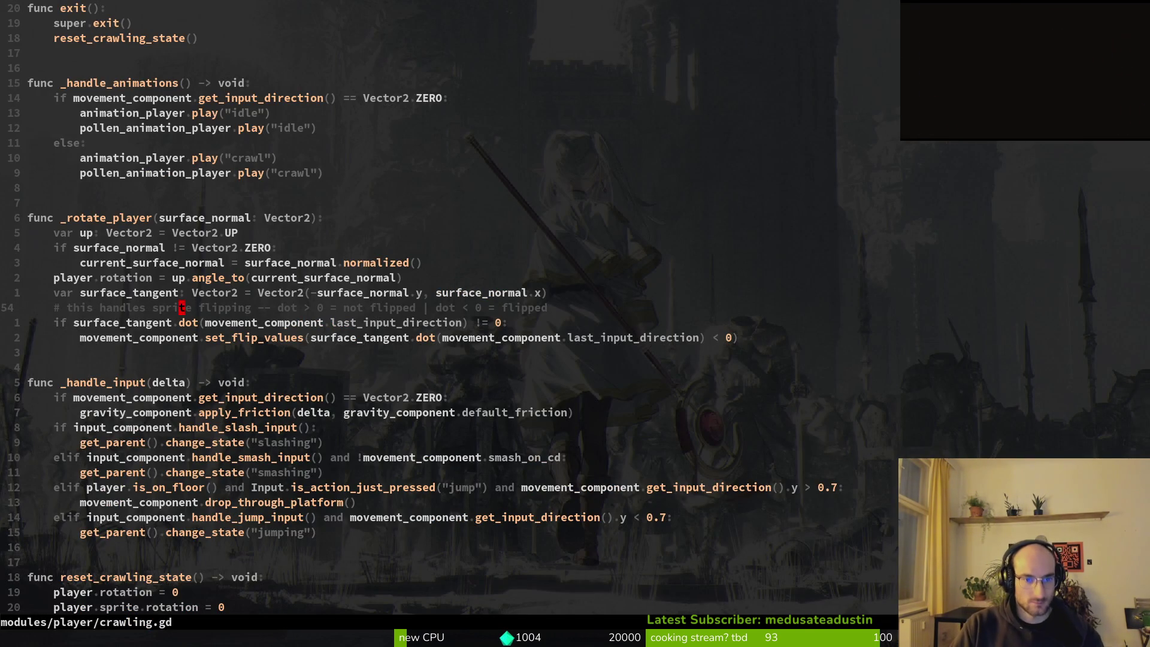
- Add print_debug("falling") above change_state("falling") in transition and save
key("ctrl+u")
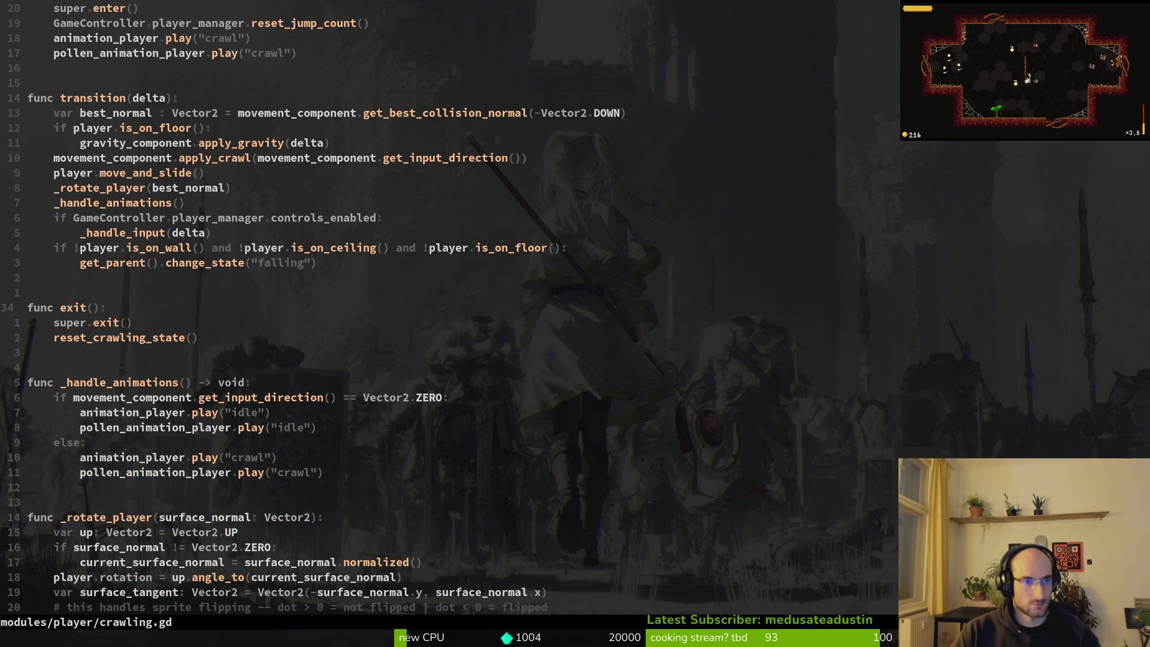
key("k")
key("k")
key("k")
type("Oprde")
key("Return")
type("\"falling")
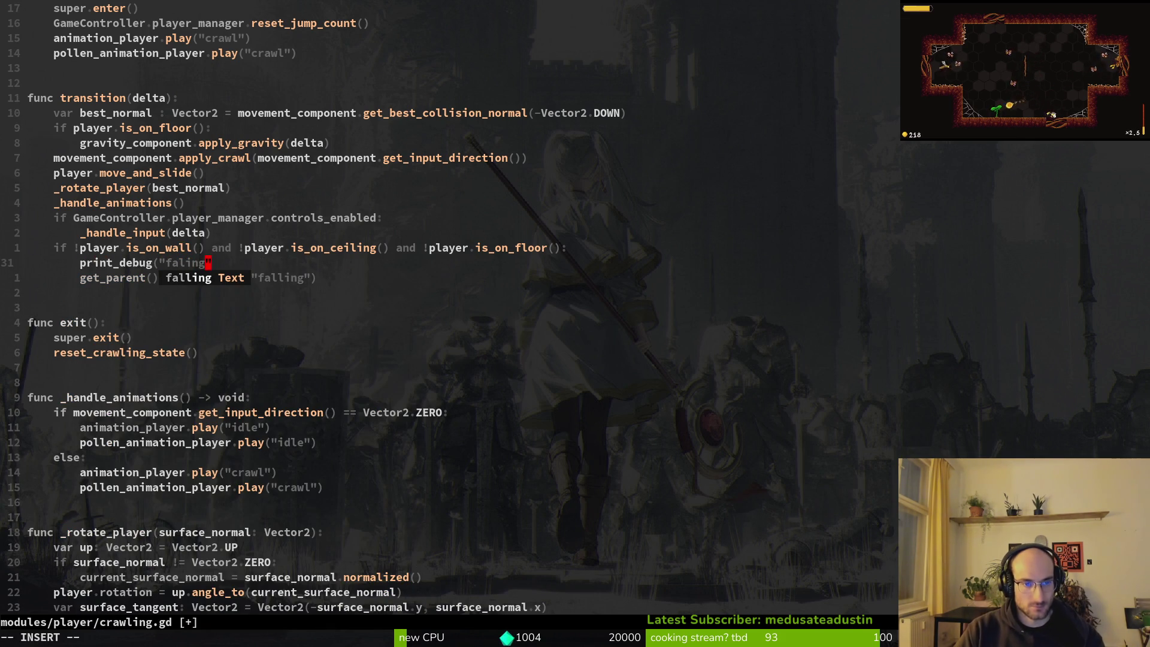
type("\")")
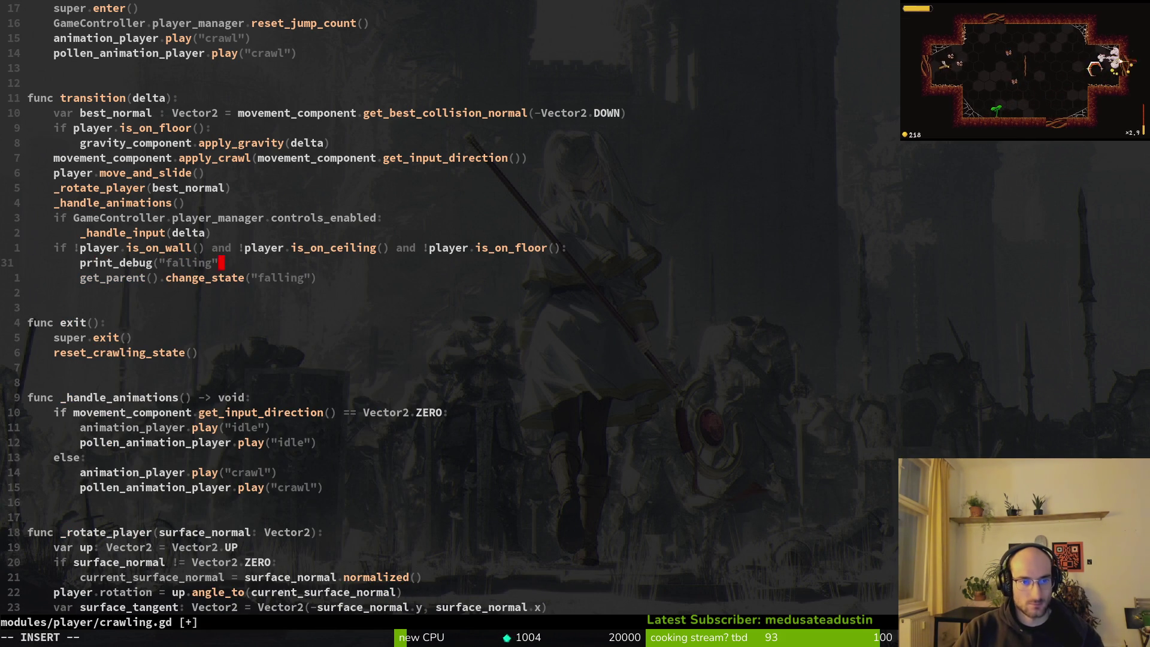
key("Escape")
type(":w")
key("Return")
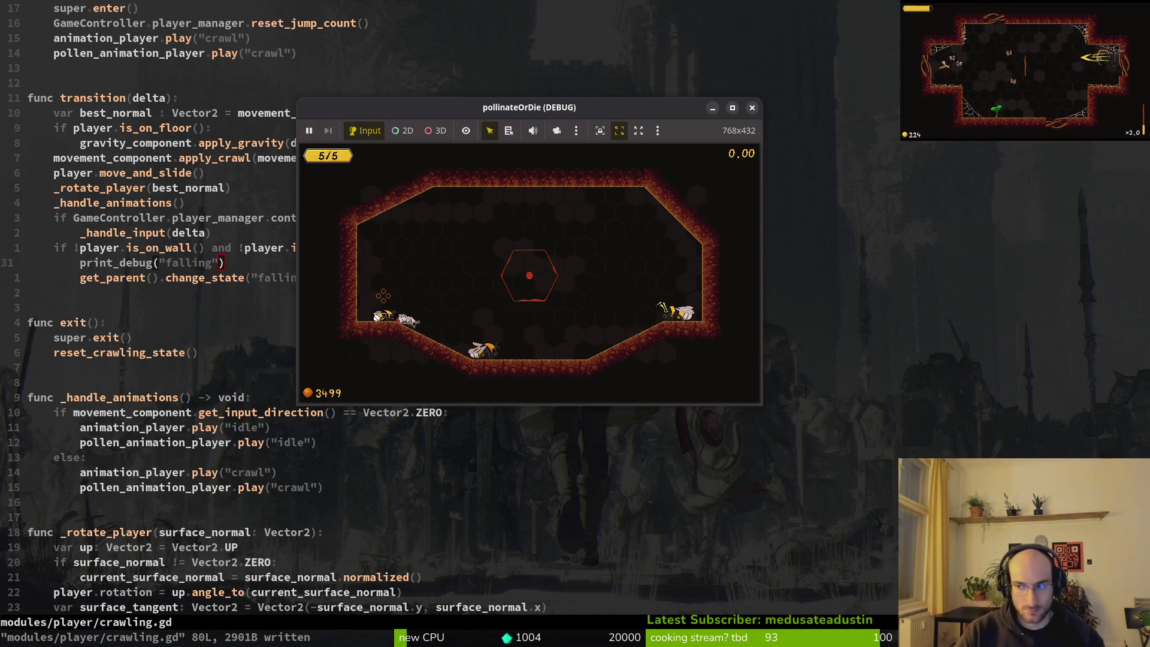
- Run the game, crawl the bug up and off the left wall to trigger the "falling" log, then return to Neovim
key("F5")
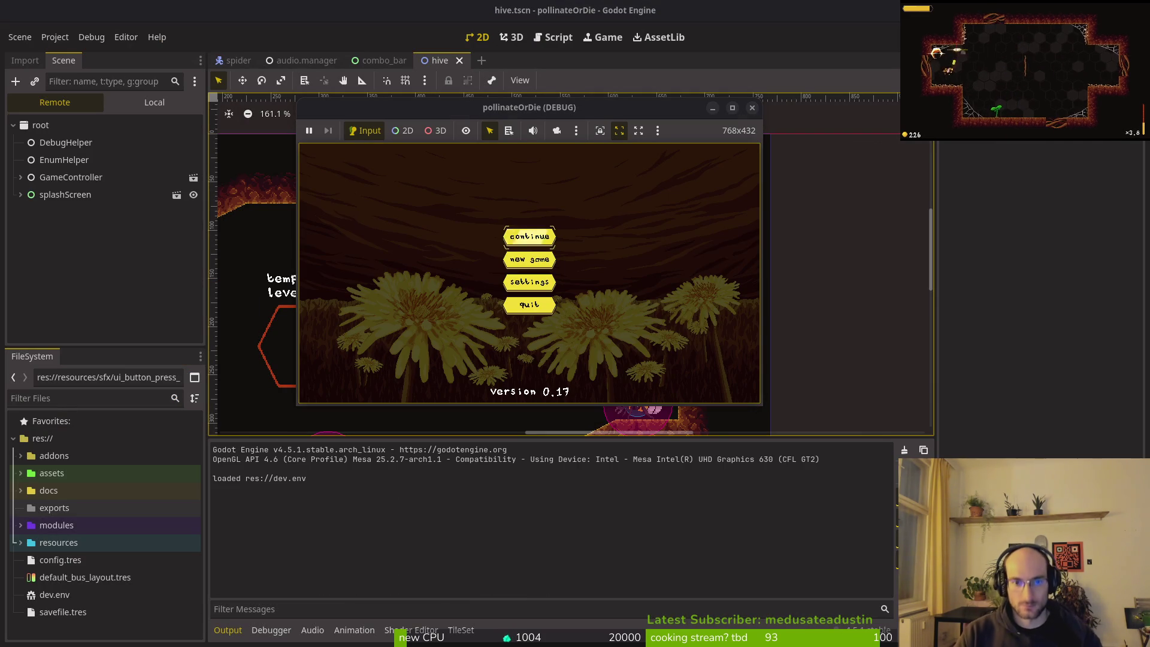
key("Return")
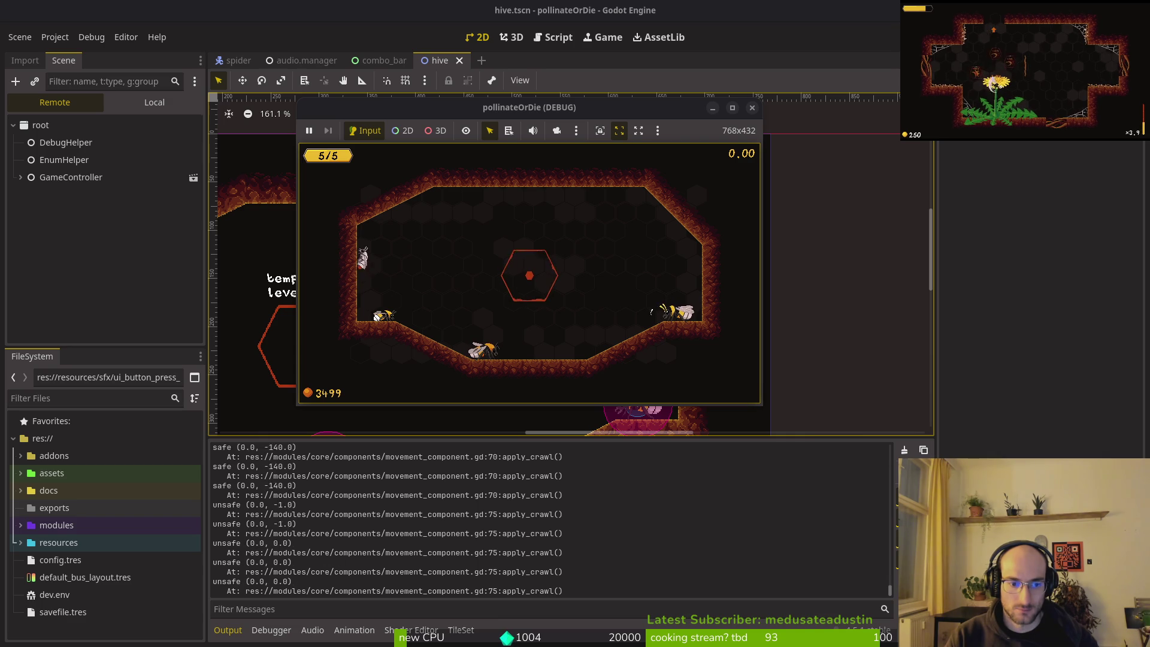
key("Down")
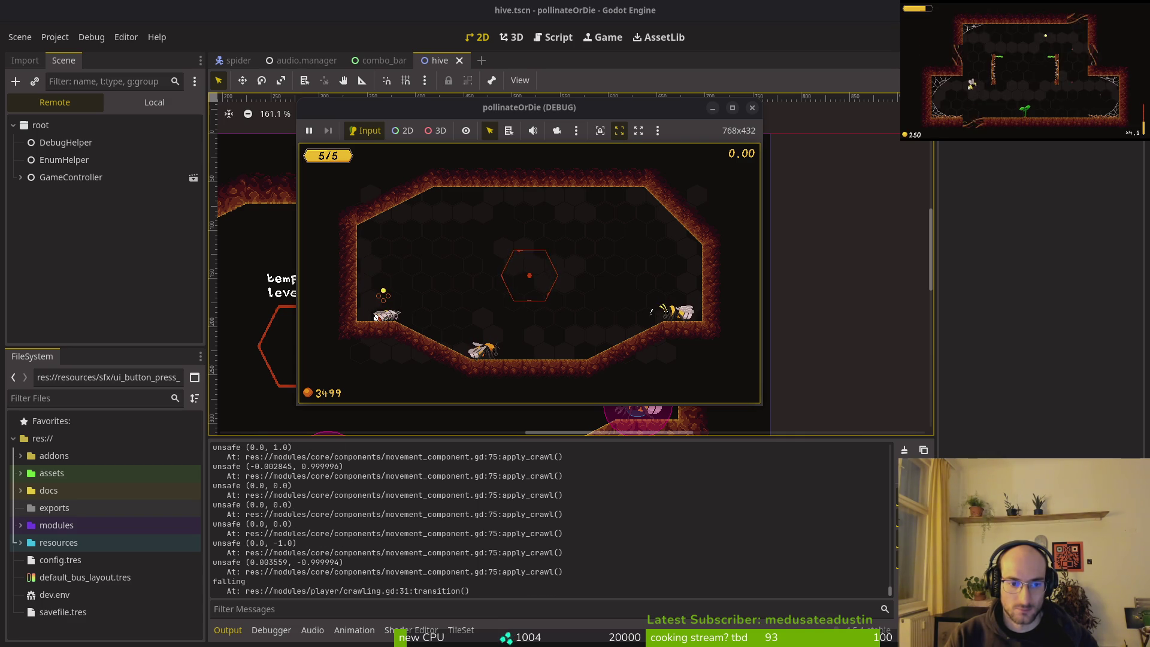
key("Up")
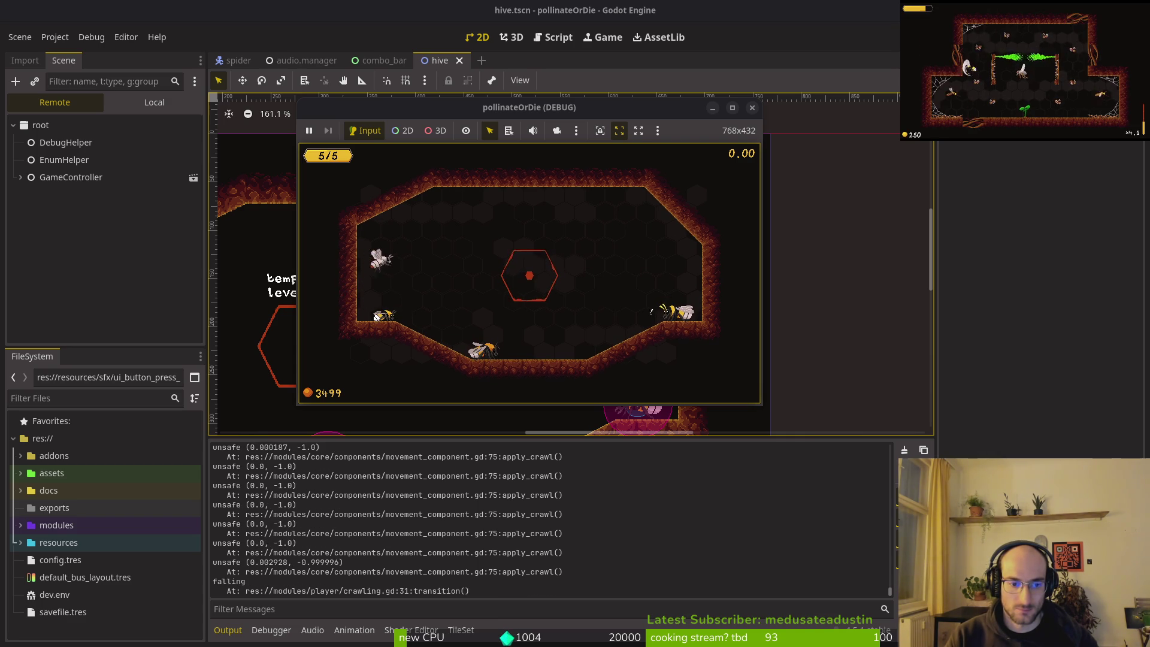
key("space")
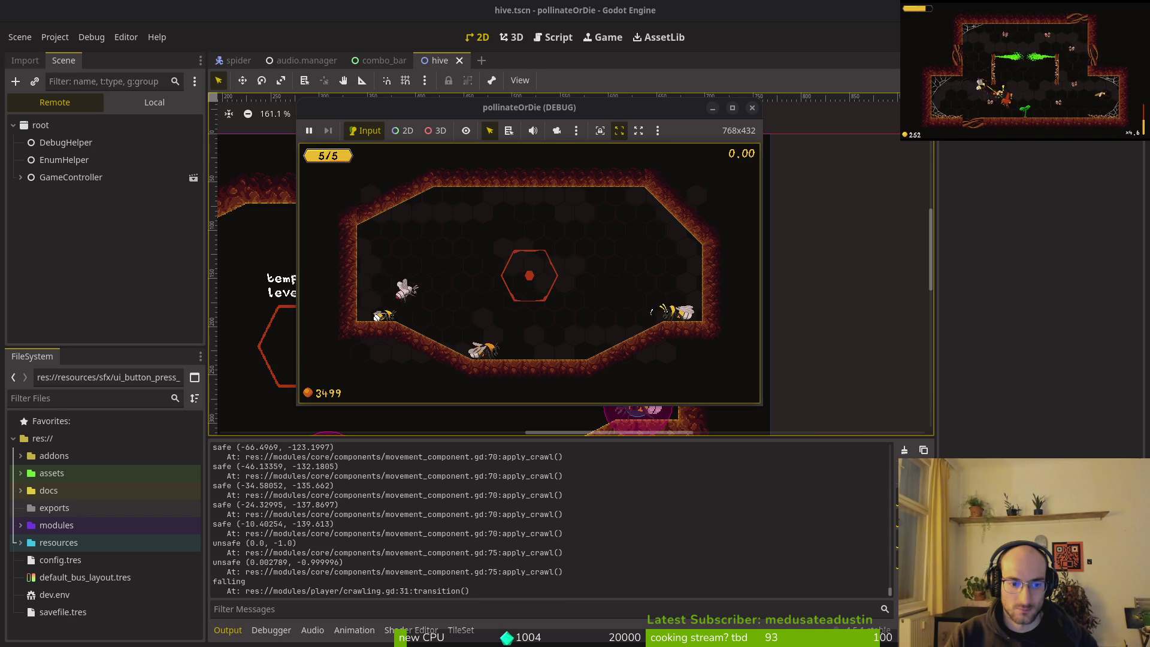
key("Left")
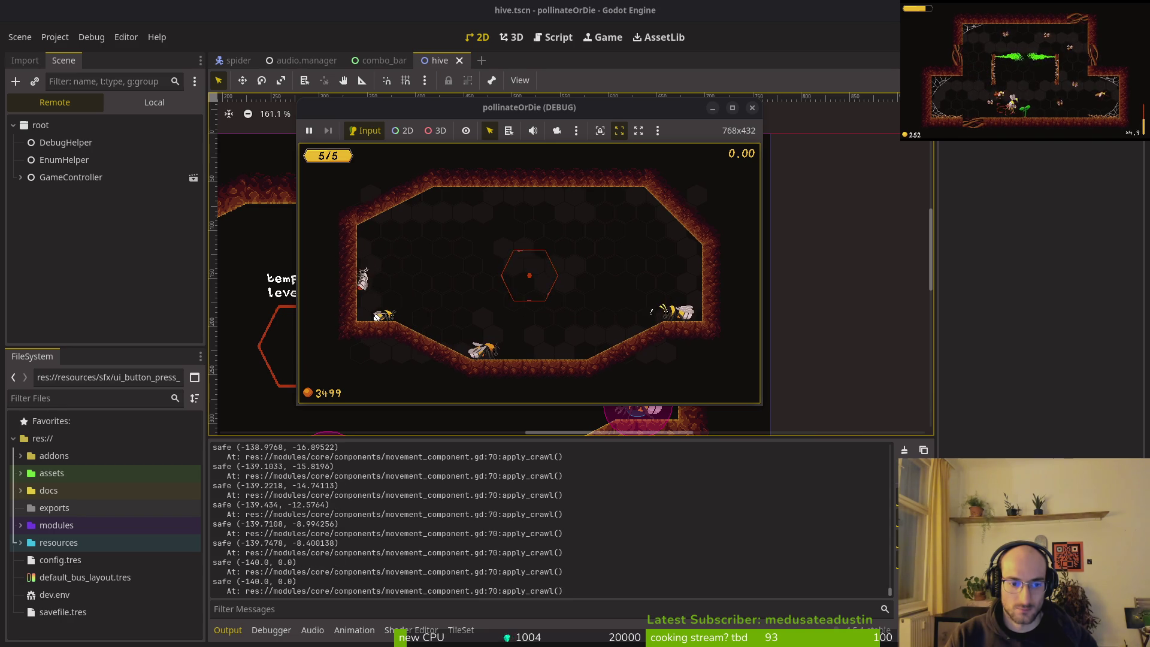
key("space")
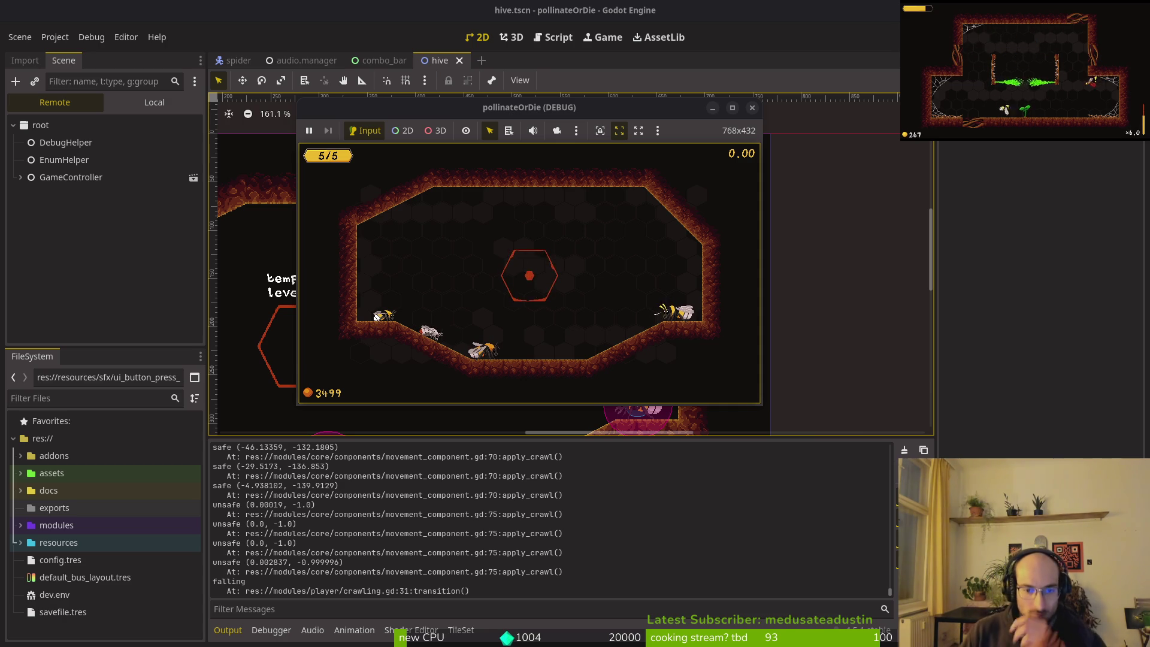
left_click(457, 472)
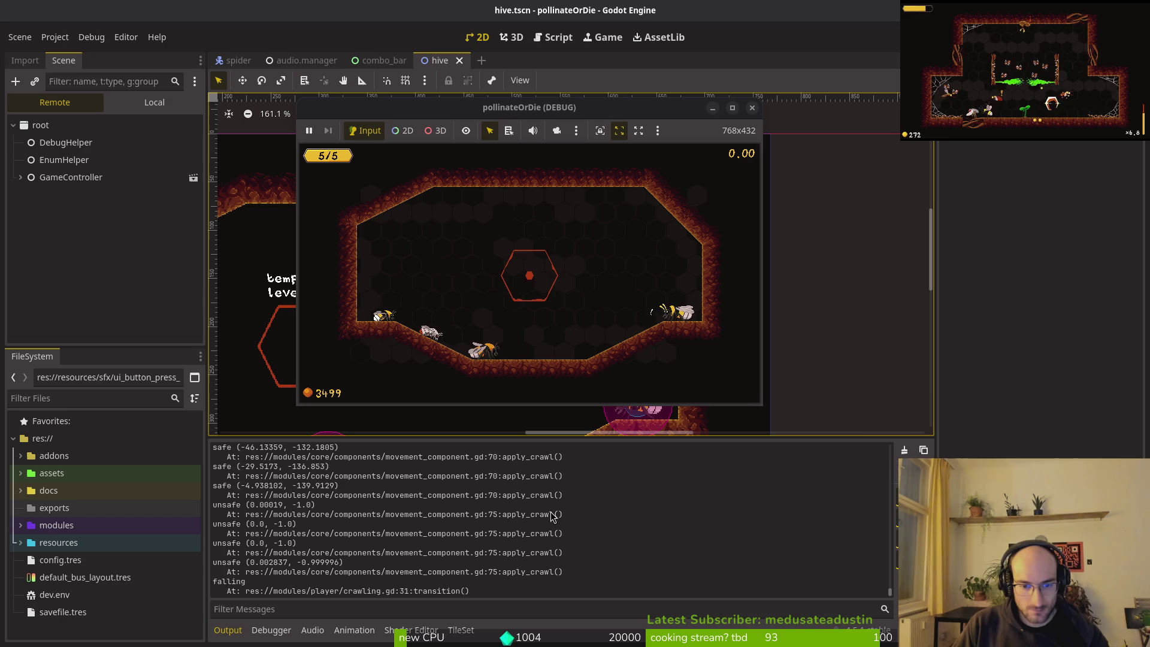
key("alt+Tab")
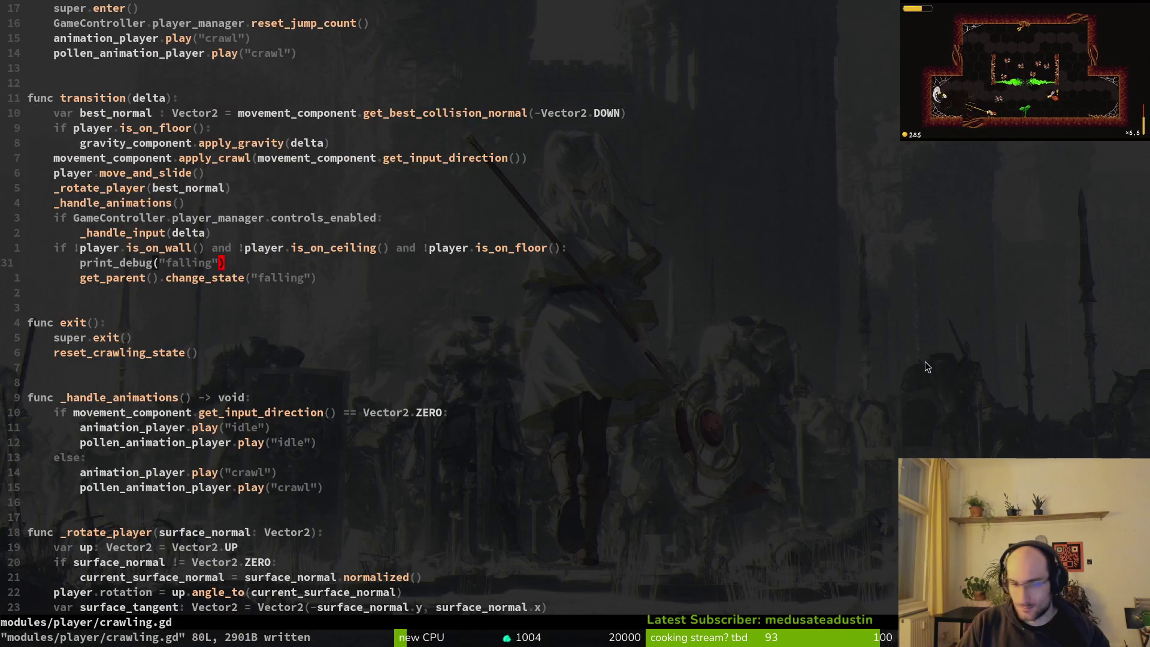
- Jump back to movement_component.gd at apply_crawl
key("alt+Tab")
key("Tab")
key("Tab")
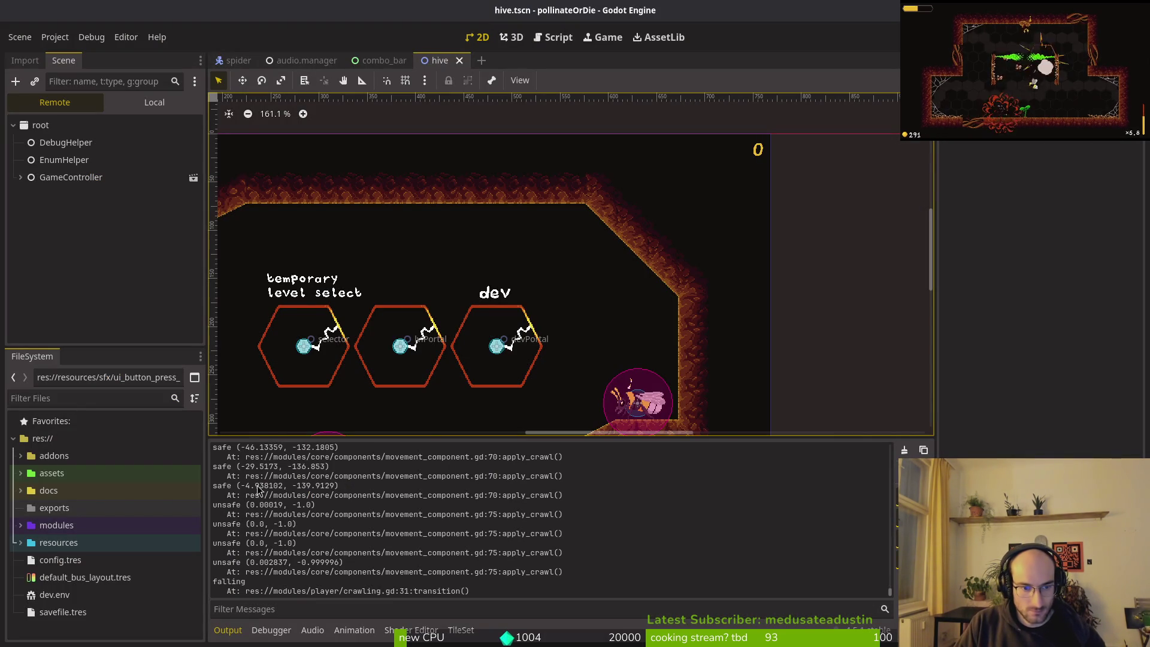
key("alt+Tab")
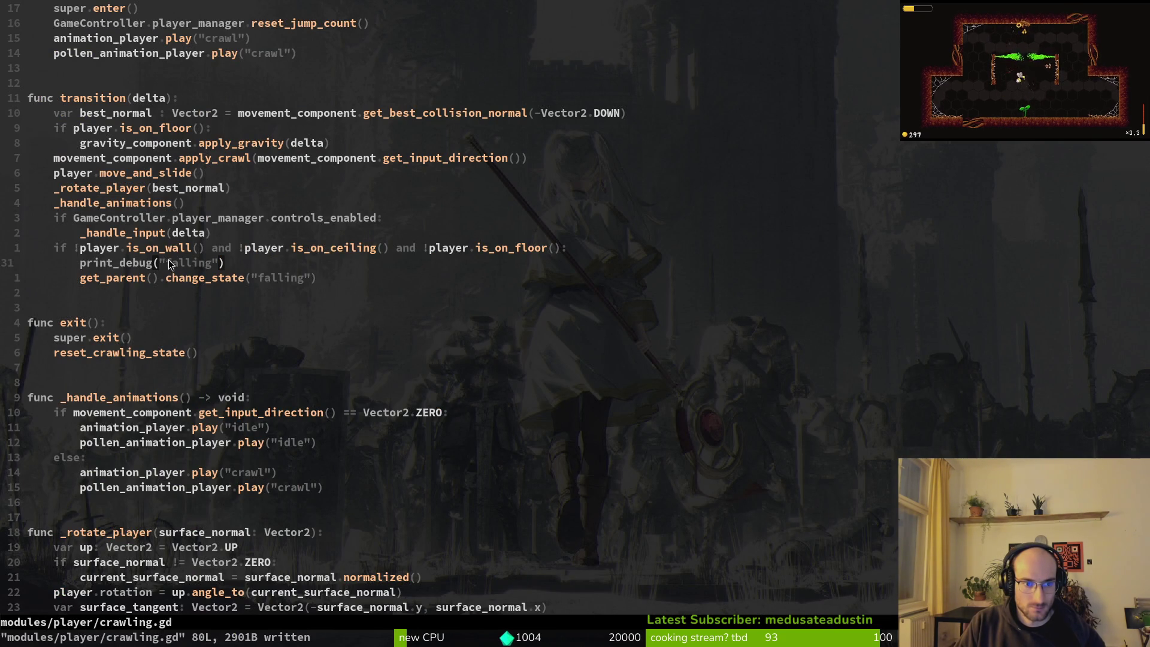
key("ctrl+o")
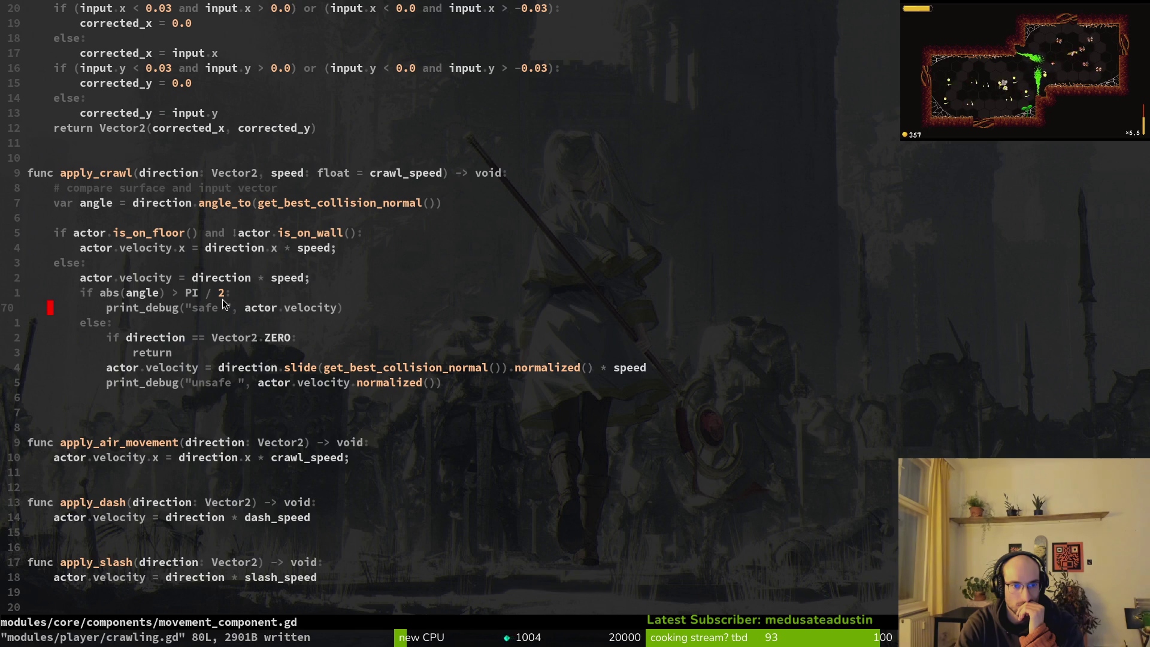
- Open blank lines below the return in the zero-direction branch
key("k")
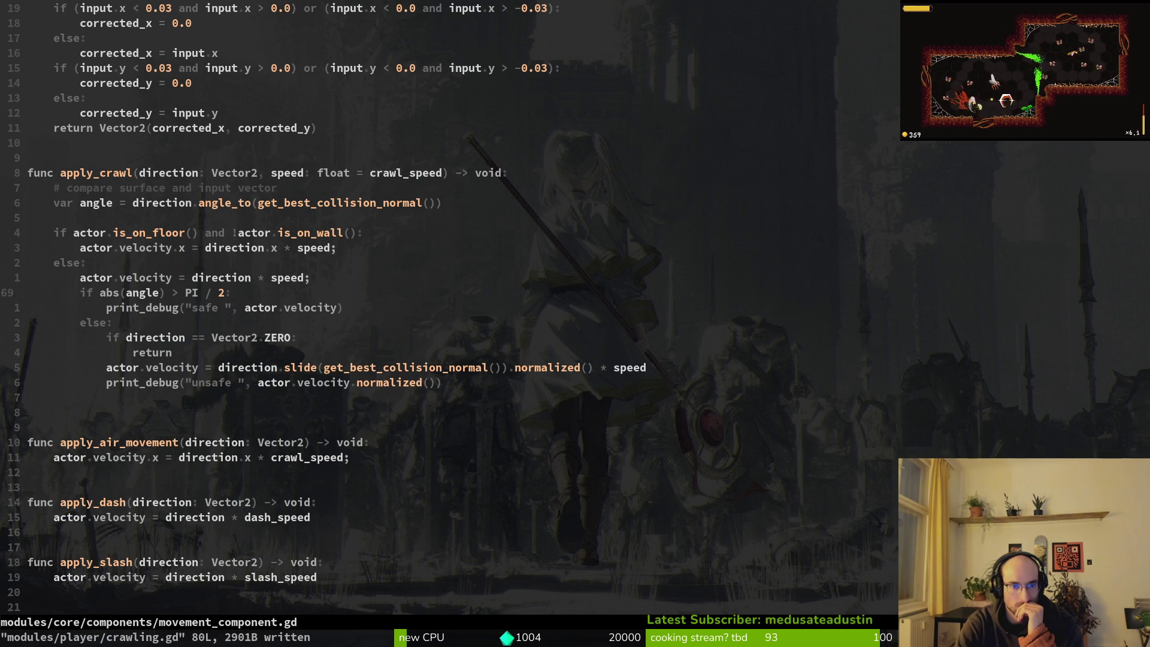
key("j")
key("j")
key("j")
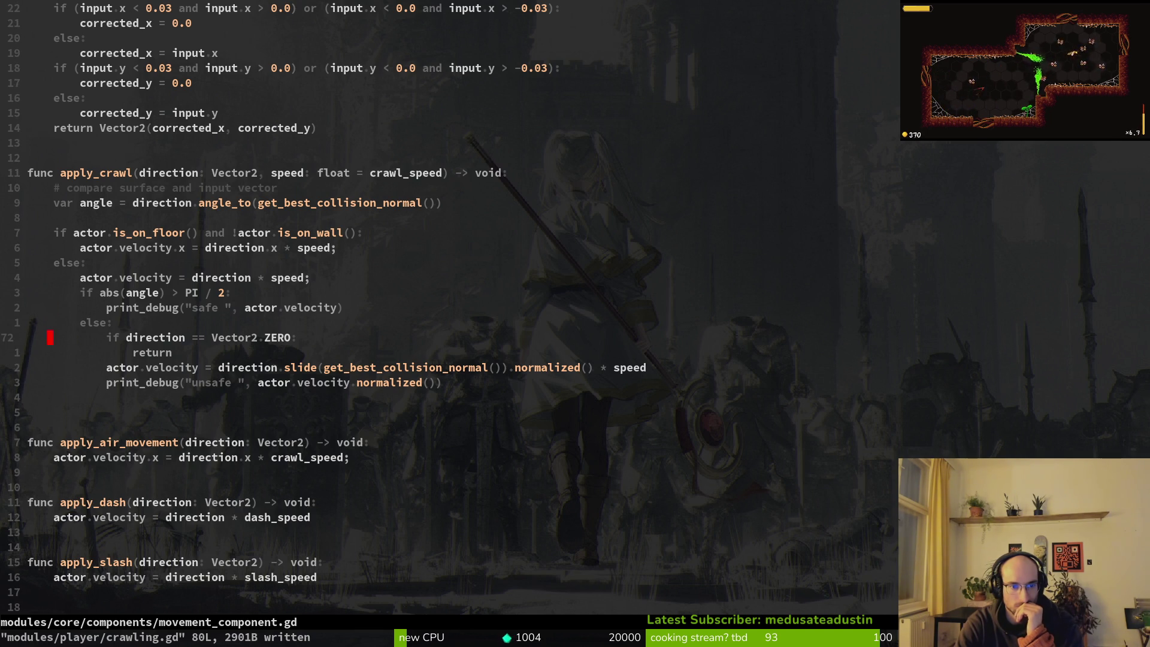
key("j")
key("o")
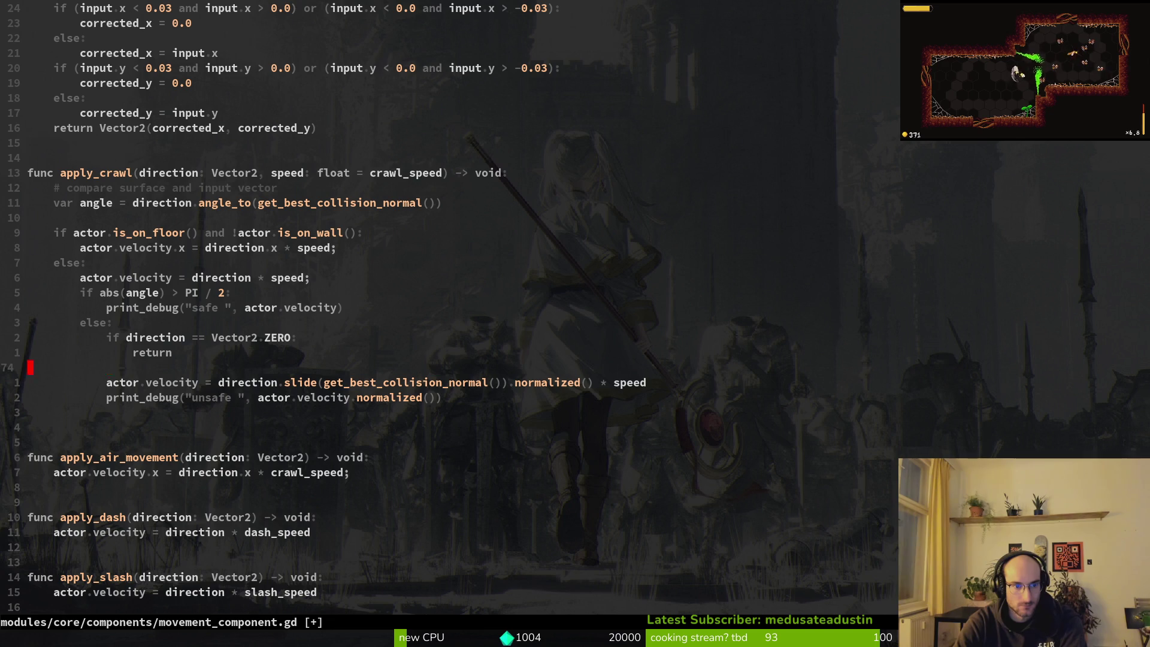
key("Return")
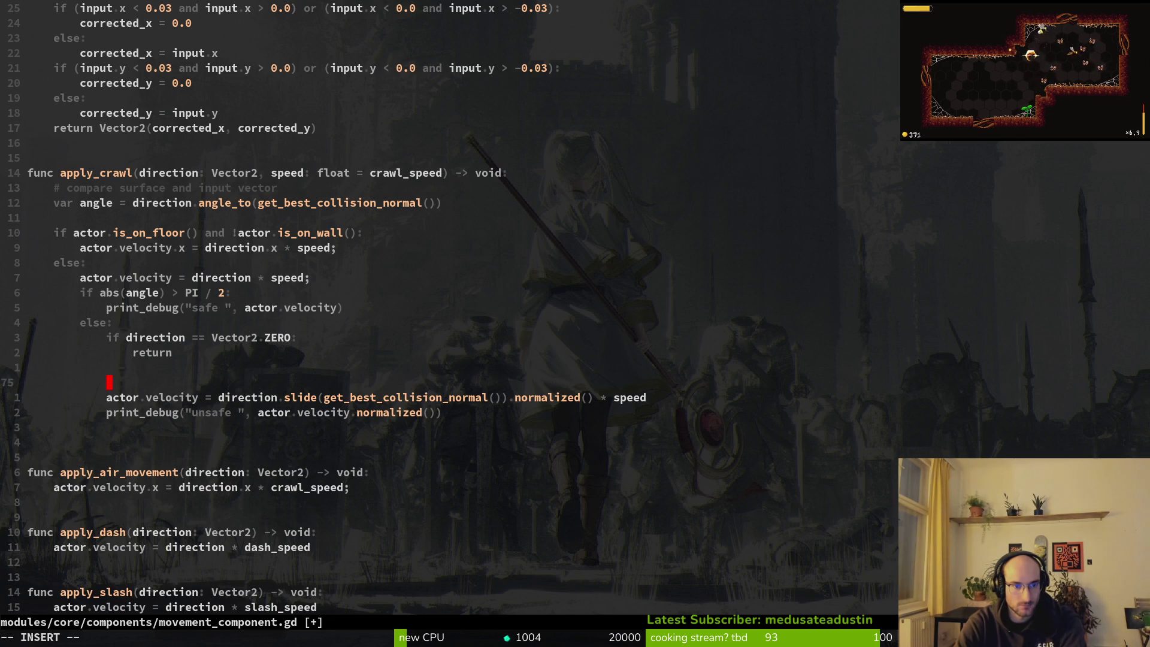
- Add a line offsetting direction by get_best_collision_normal().normalized() * 100 and save
type("direction")
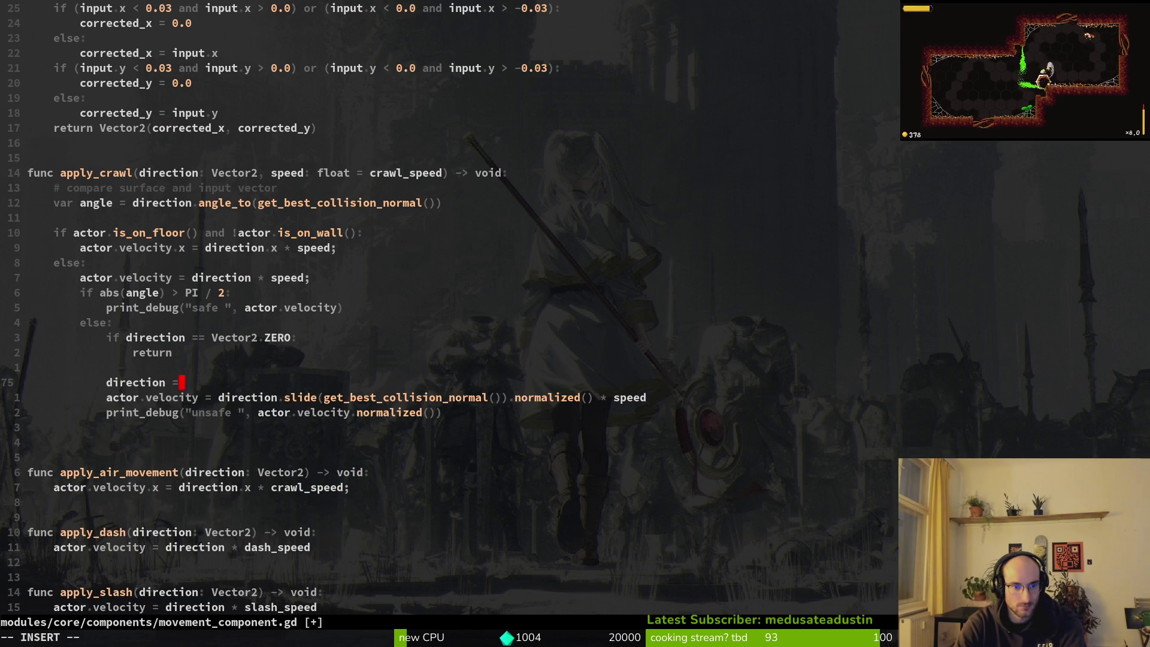
type(" == direction")
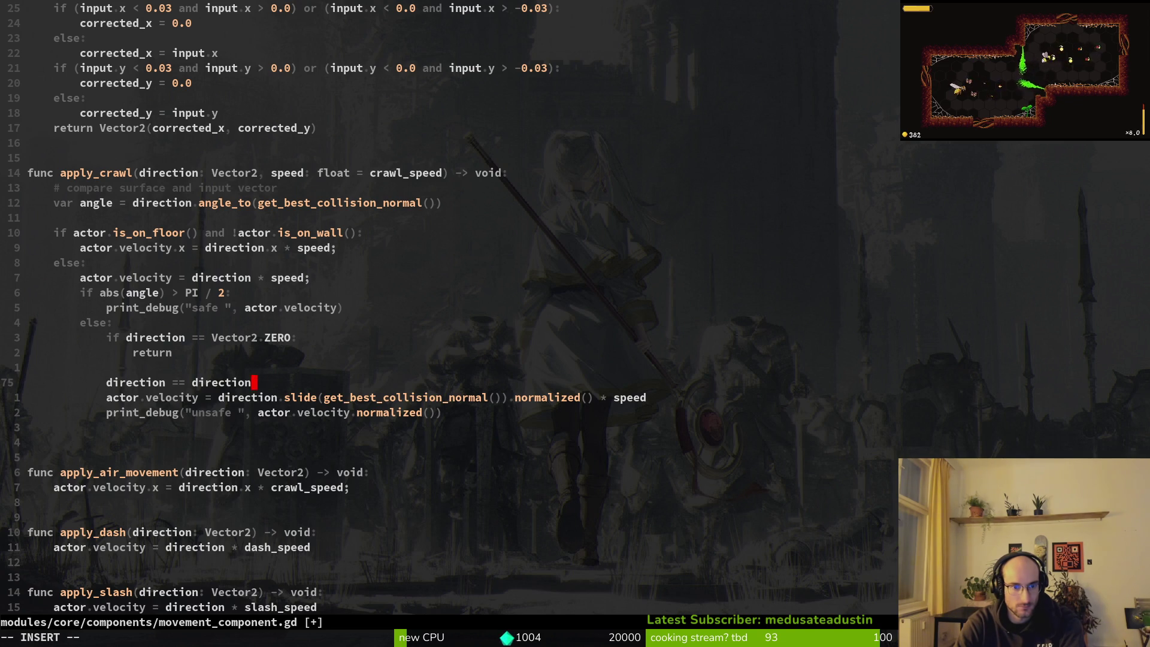
type(" -")
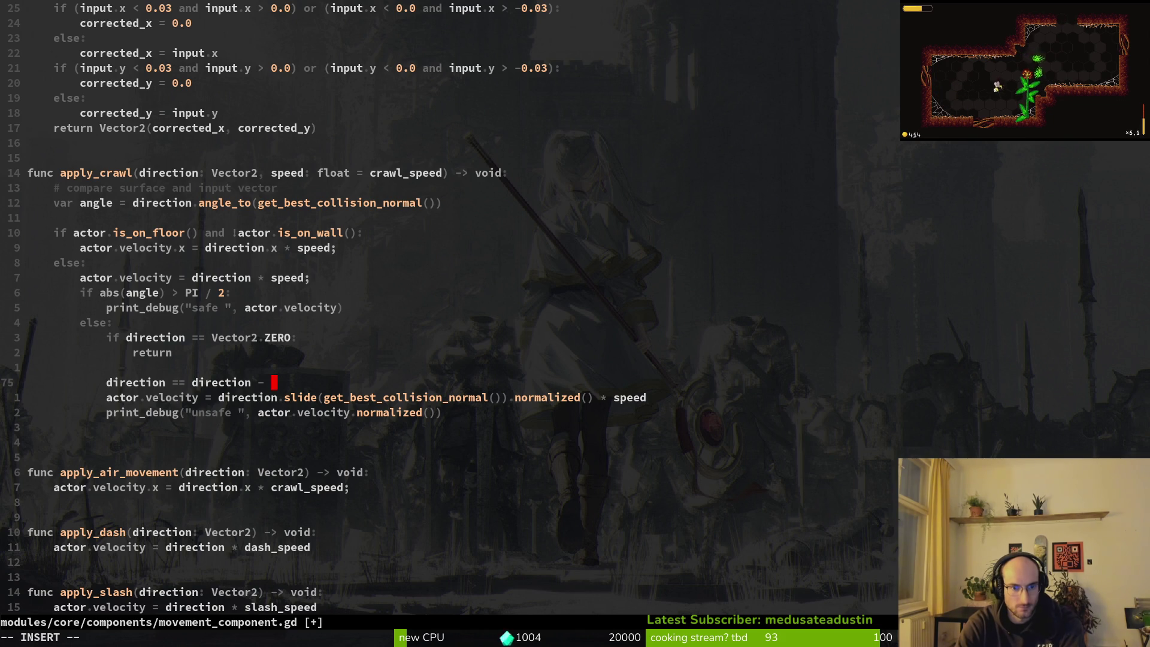
type(" get_be")
key("Return")
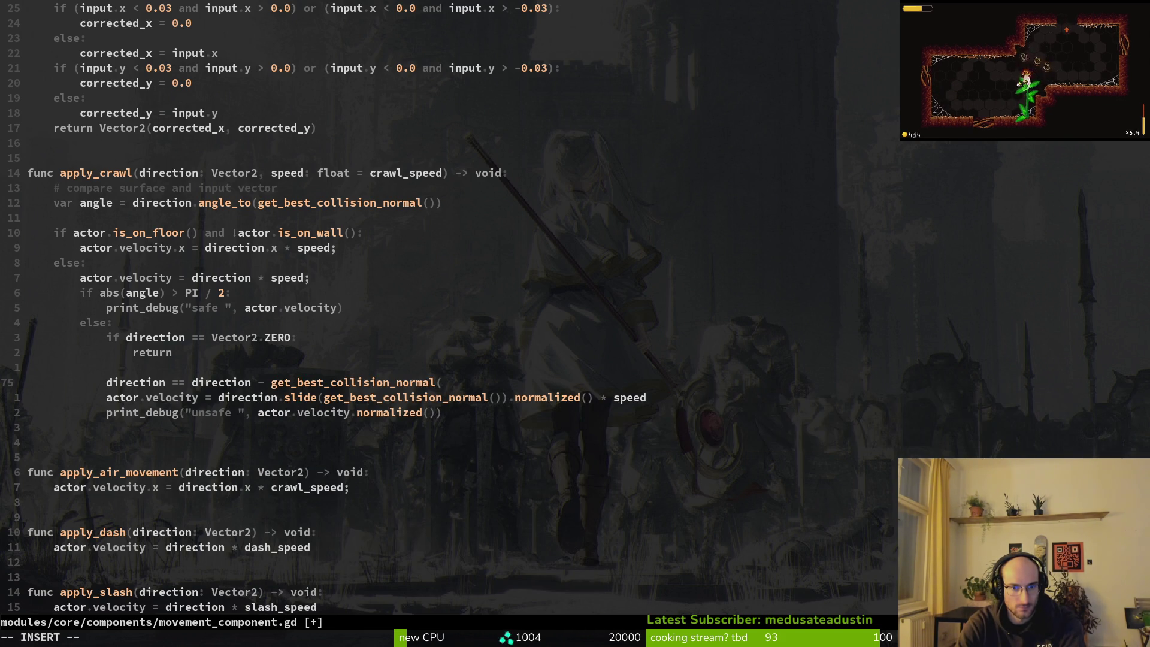
key("Escape")
key("b")
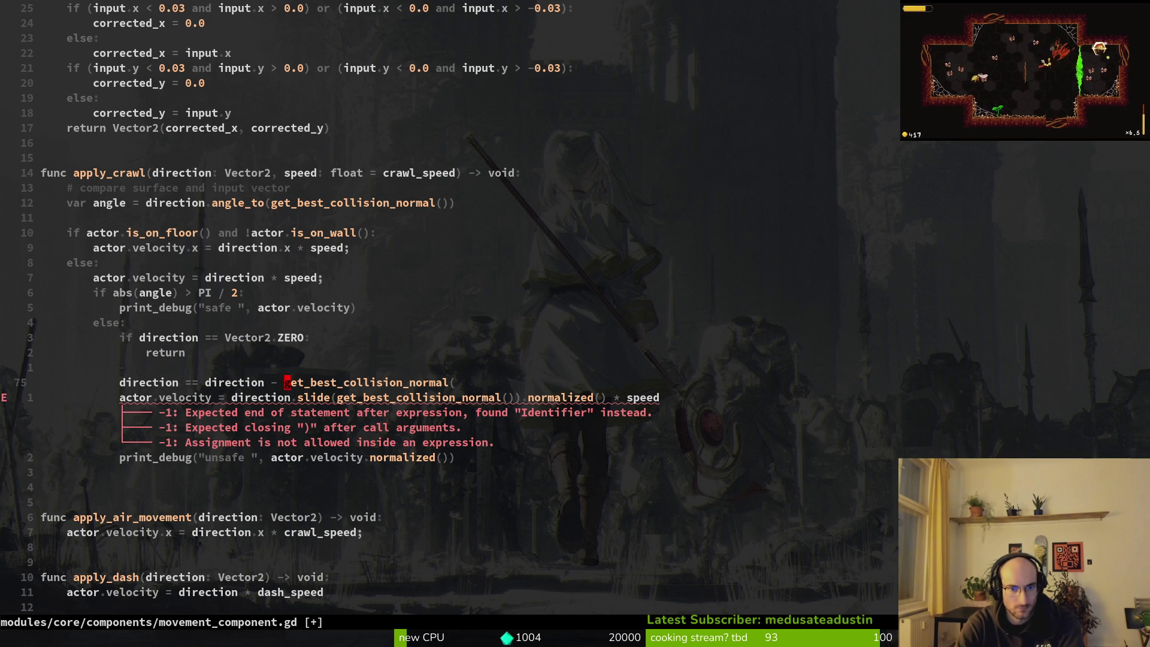
key("dollar")
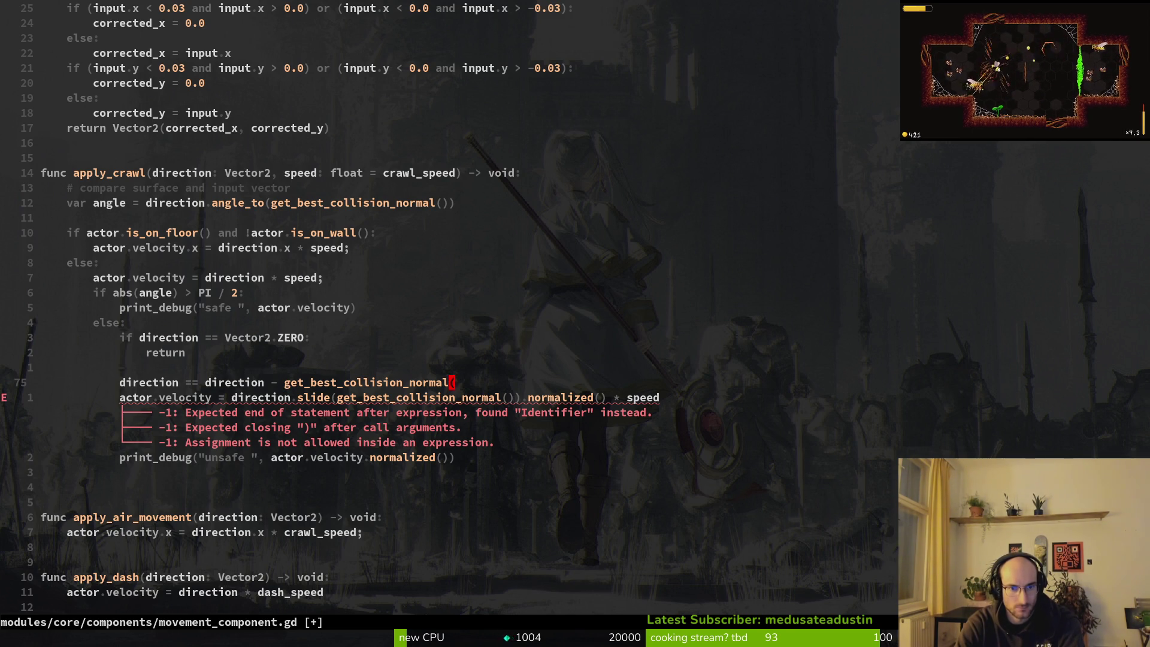
key("a")
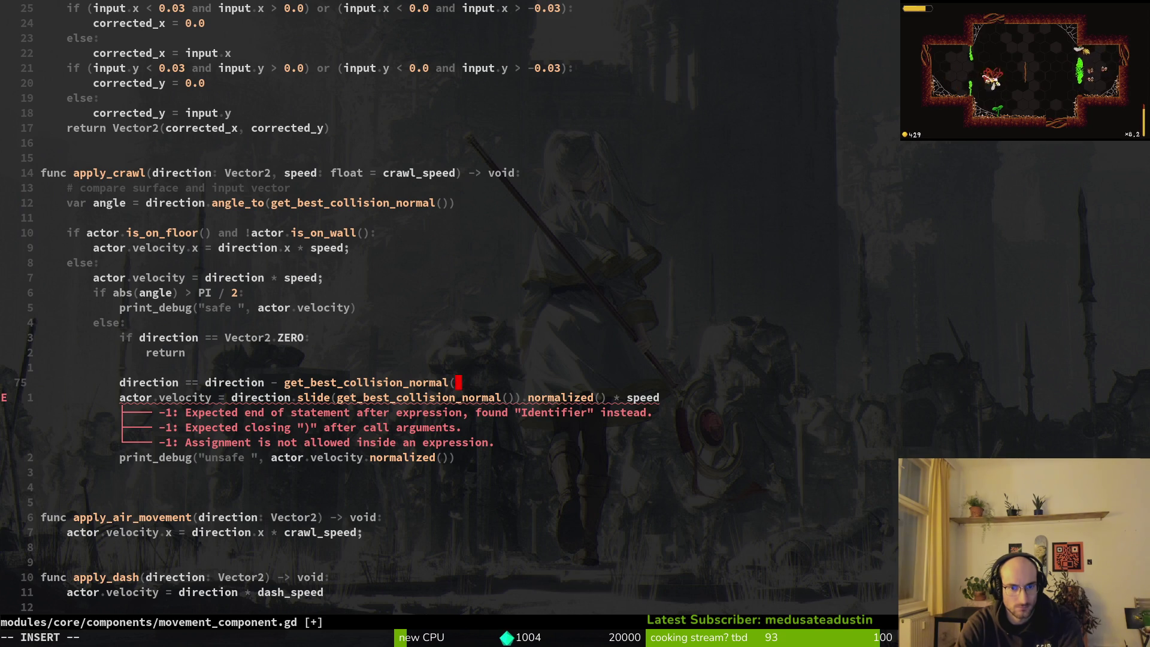
type(")")
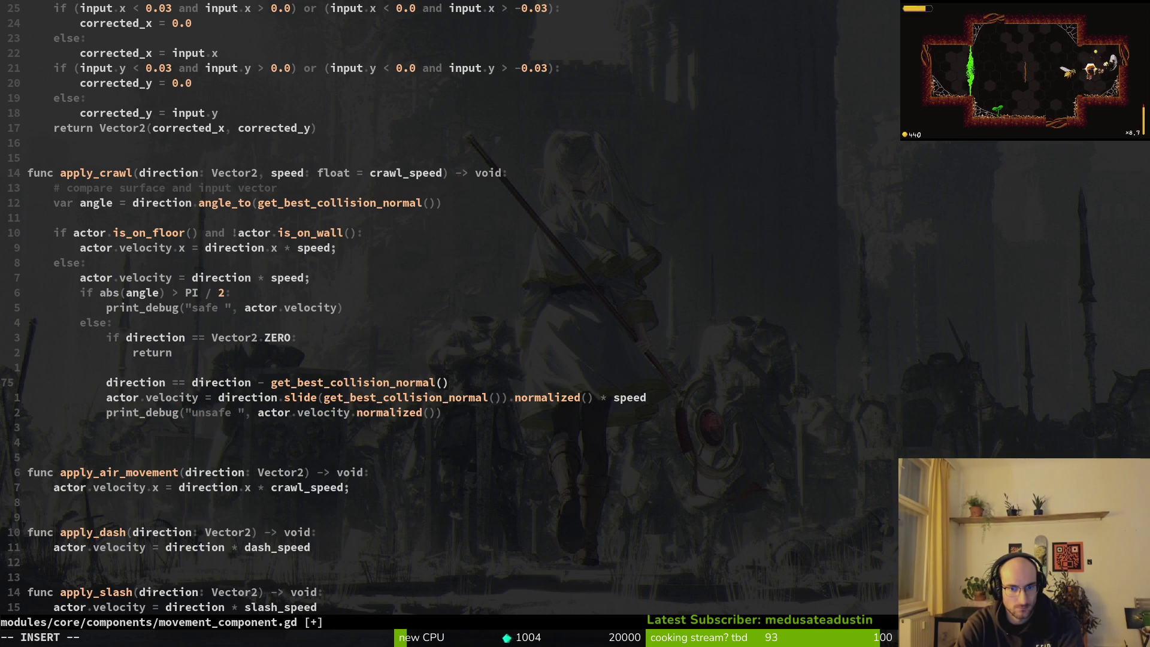
type(".")
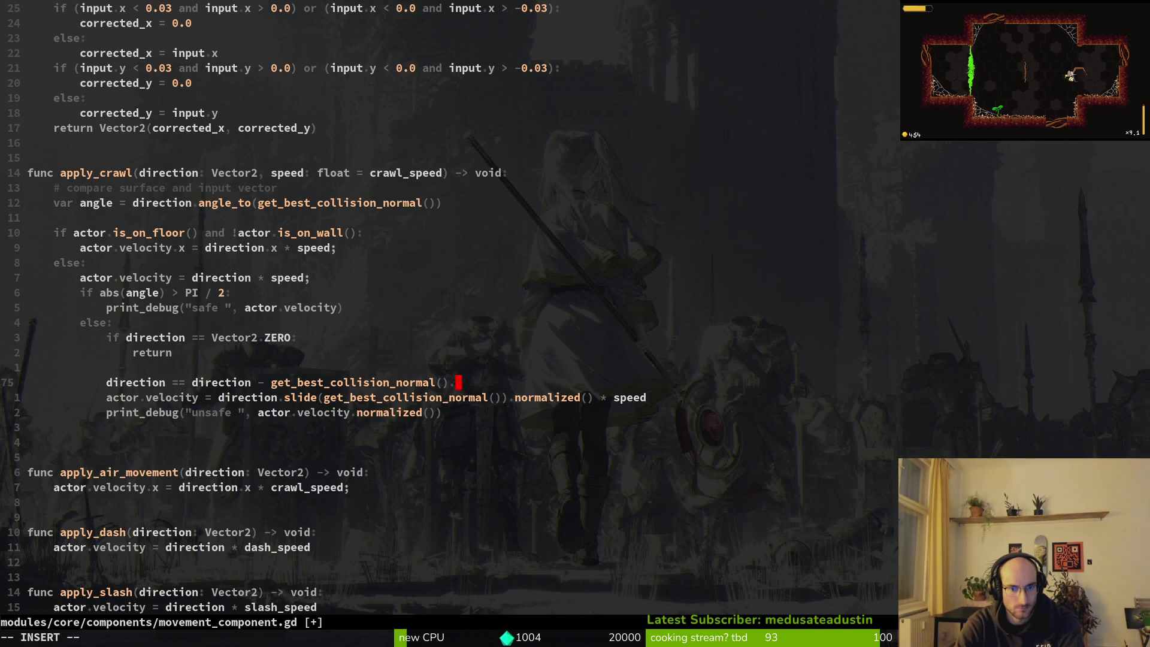
type("normalized() * ")
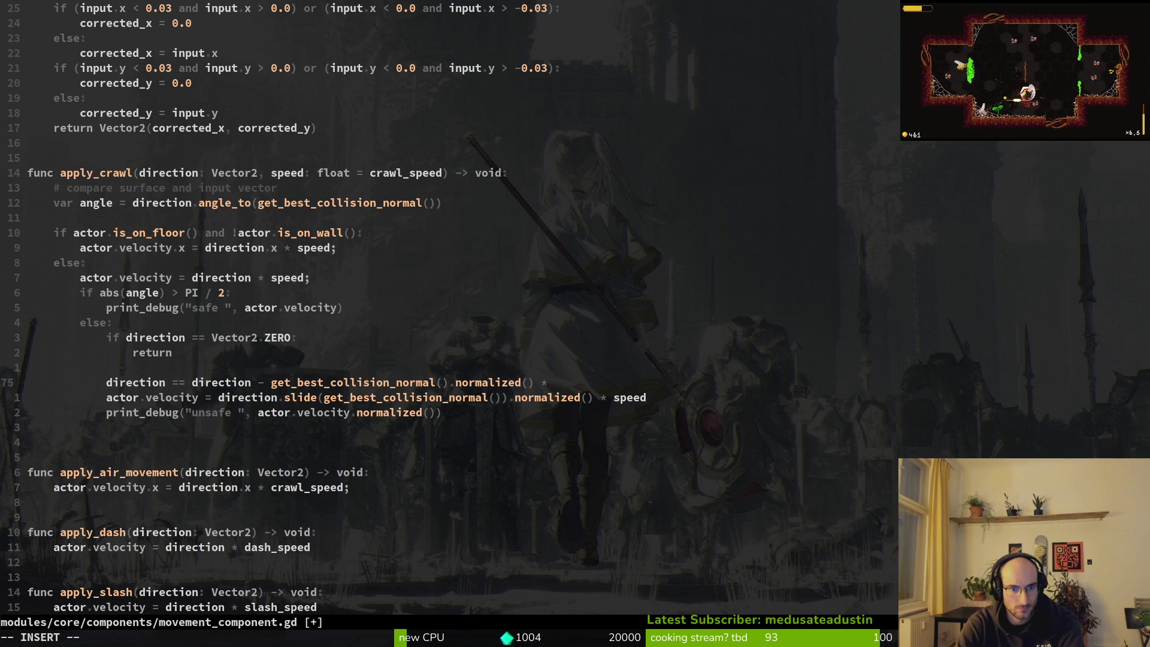
type("100j")
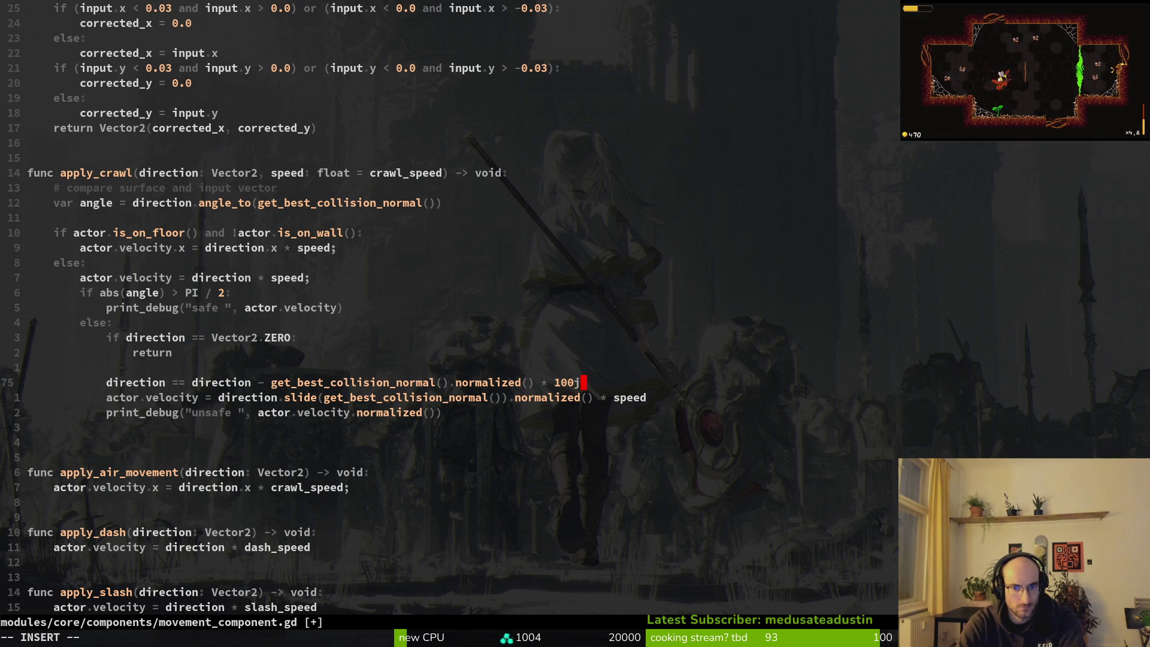
key("Escape")
type(":w")
key("Return")
- Replace the slide call on the velocity line with direction * speed and save
key("j")
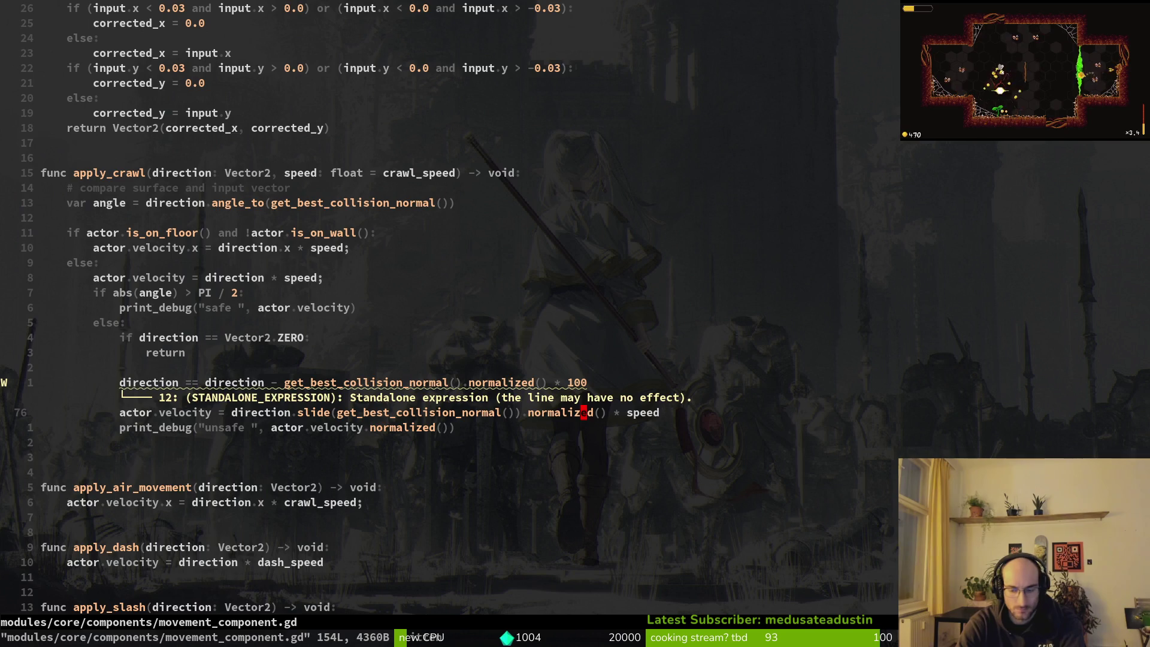
key("F)")
key("c")
key("f")
key("(")
key("BackSpace")
key("BackSpace")
key("BackSpace")
key("BackSpace")
key("BackSpace")
key("BackSpace")
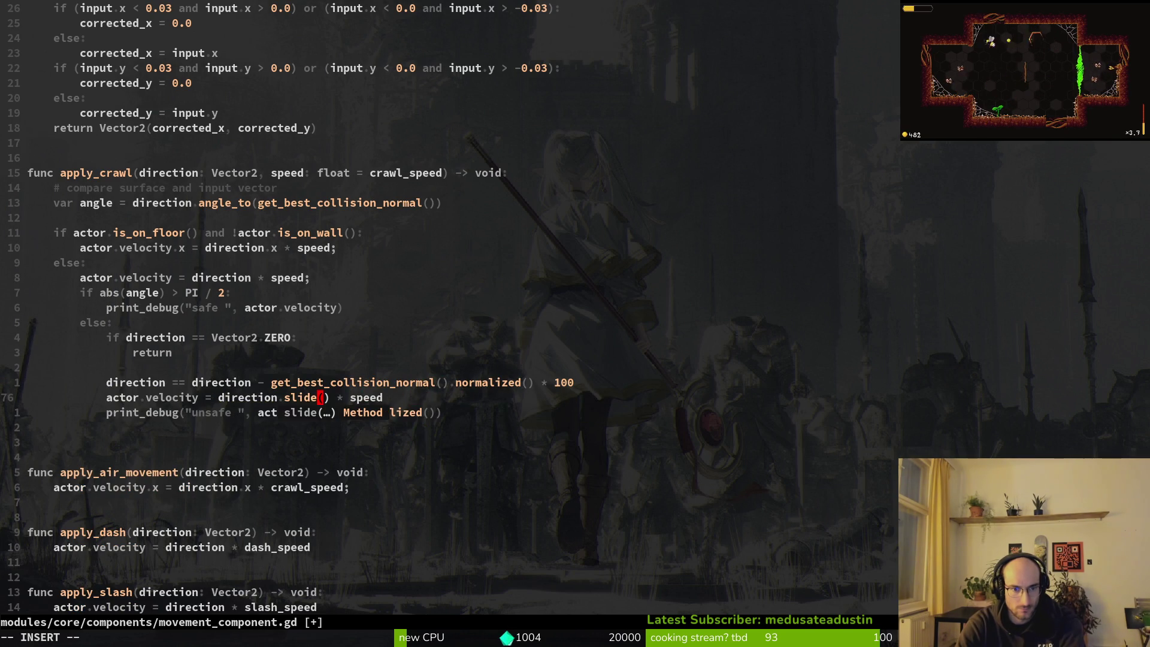
key("Escape")
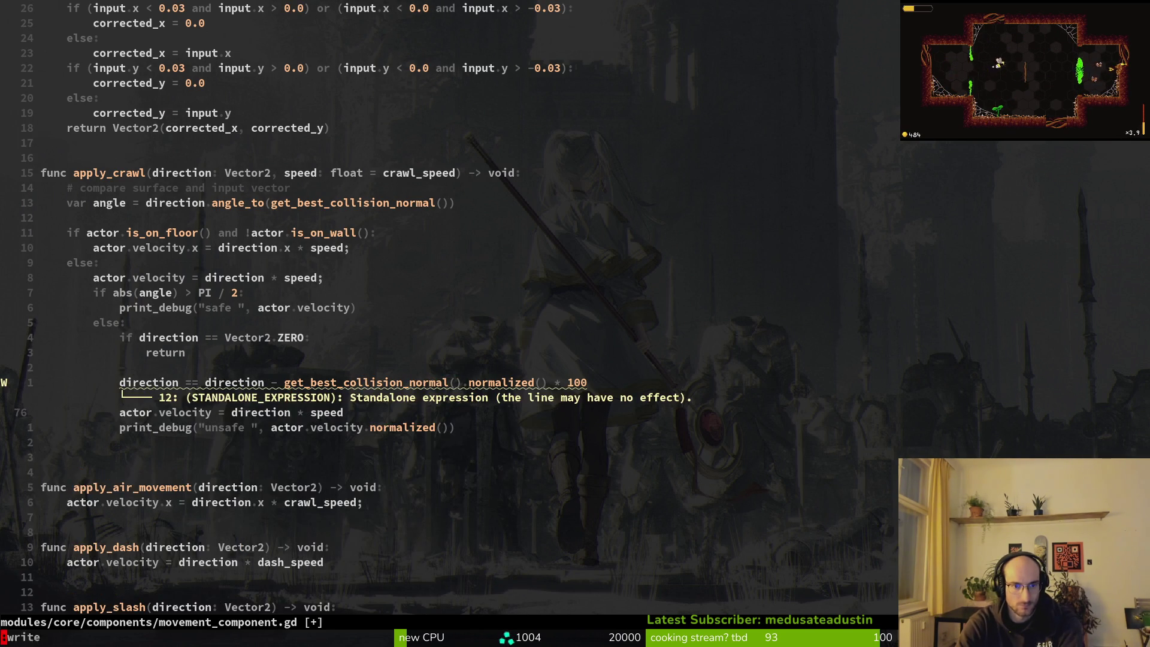
type(":w")
key("Return")
- Fix the mistaken == on line 75 into an assignment and save
key("k")
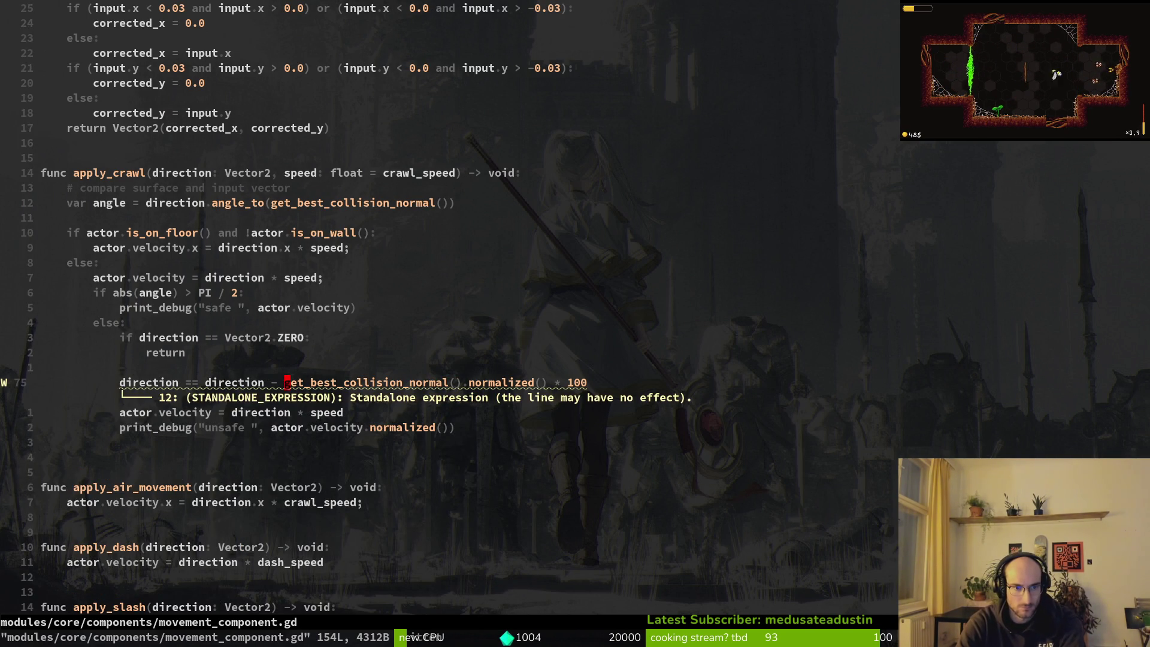
key("h")
key("h")
key("i")
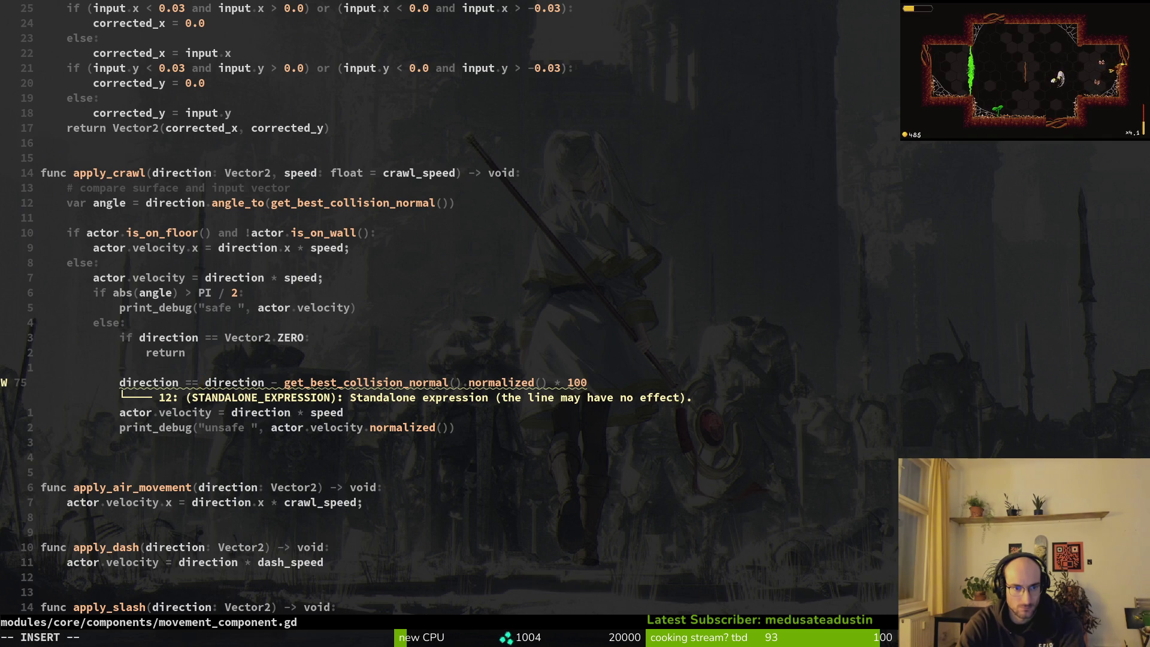
key("BackSpace")
key("Escape")
type(":w")
key("Return")
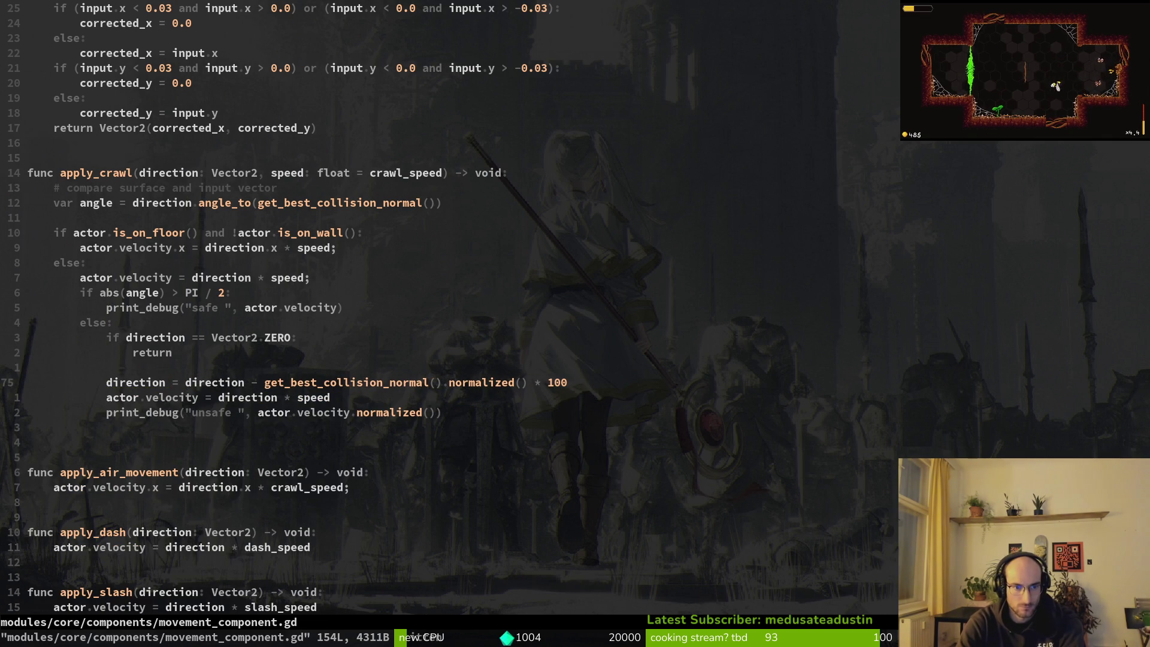
key("alt+Tab")
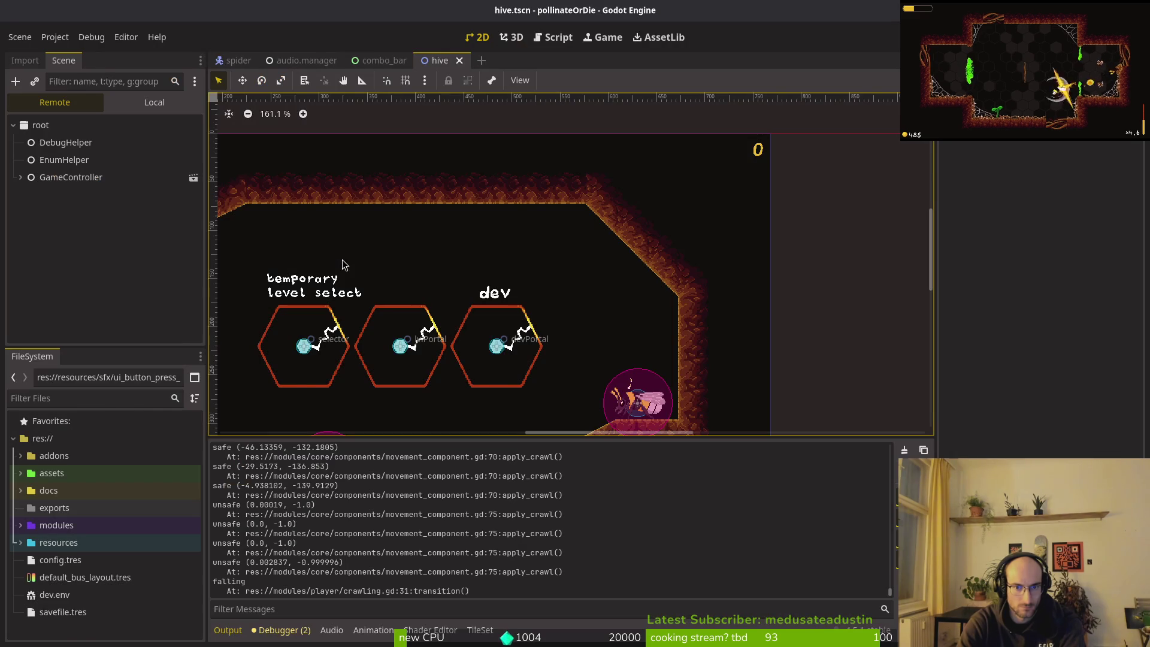
- Relaunch the game to test the normal-offset crawl change in the hive level
key("alt+Tab")
key("F5")
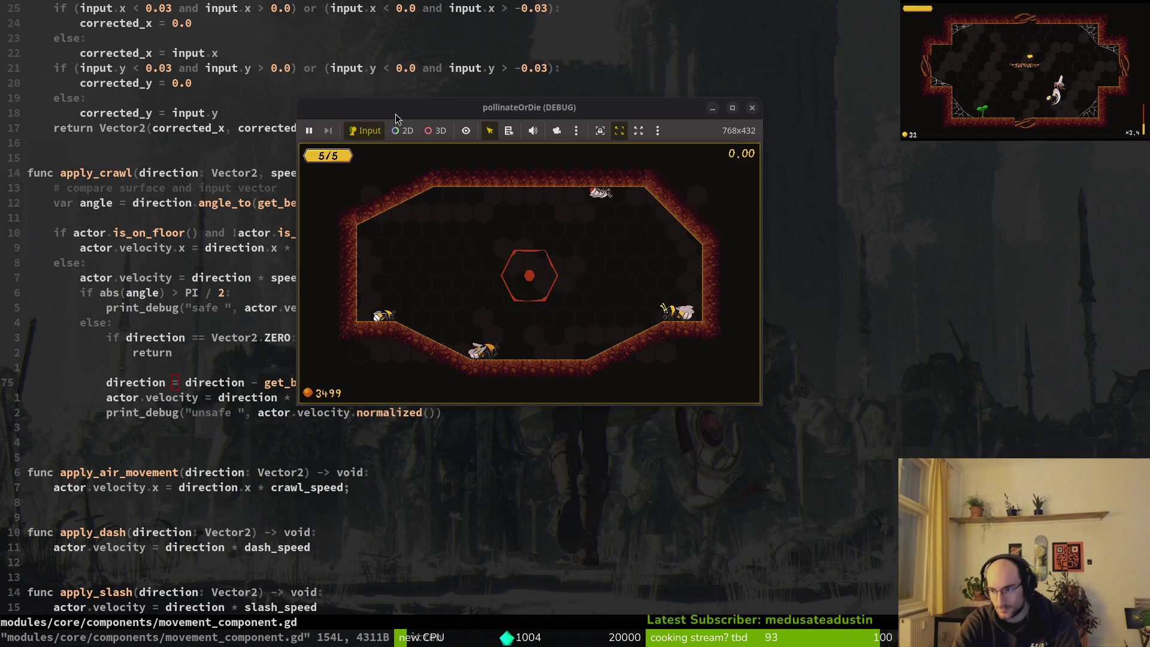
- Run the project with F5, then stop and relaunch it to test crawling
key("alt+Tab")
key("alt+Tab")
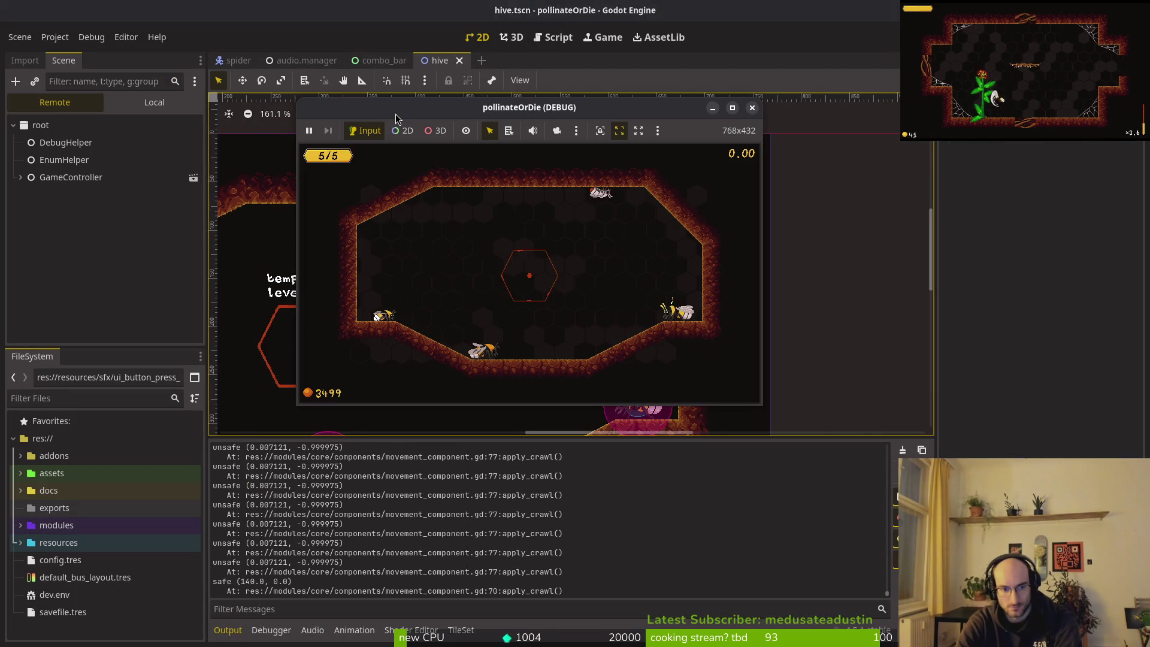
key("alt+Tab")
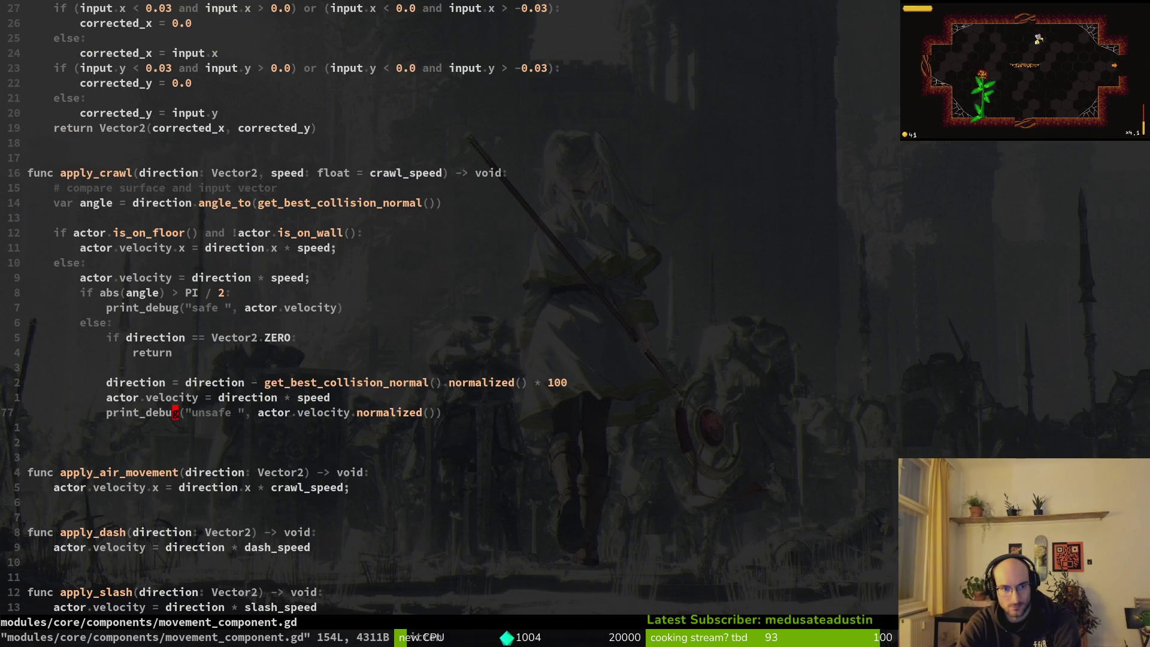
key("k")
key("k")
key("k")
key("alt+Tab")
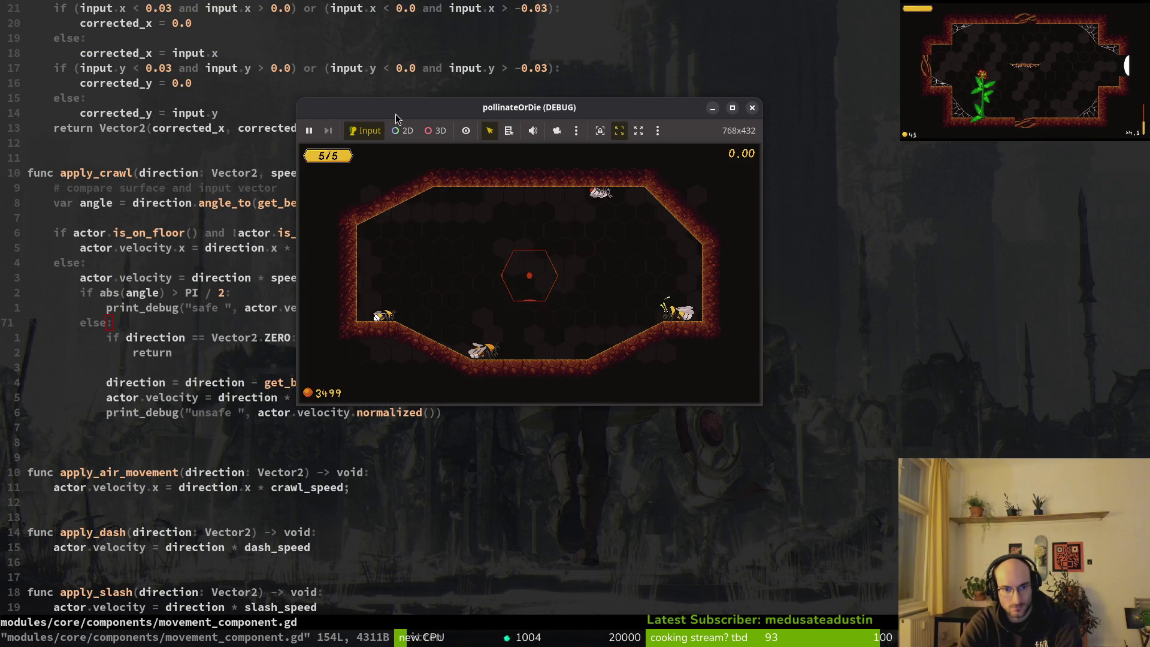
key("F5")
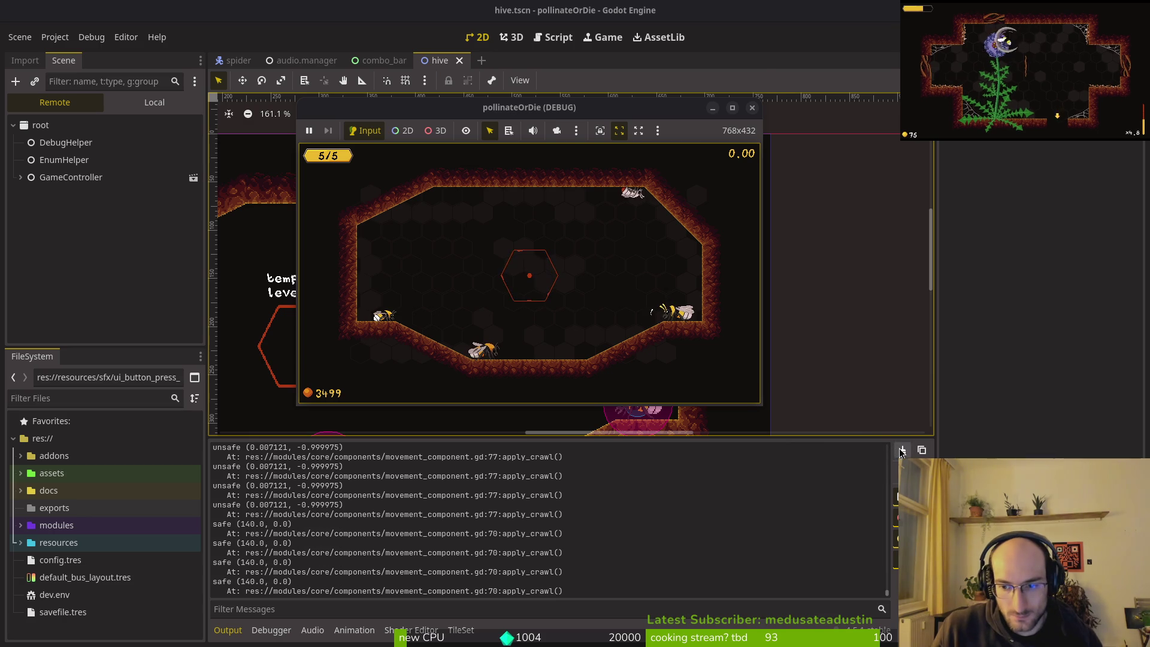
key("F8")
left_click(903, 450)
key("F5")
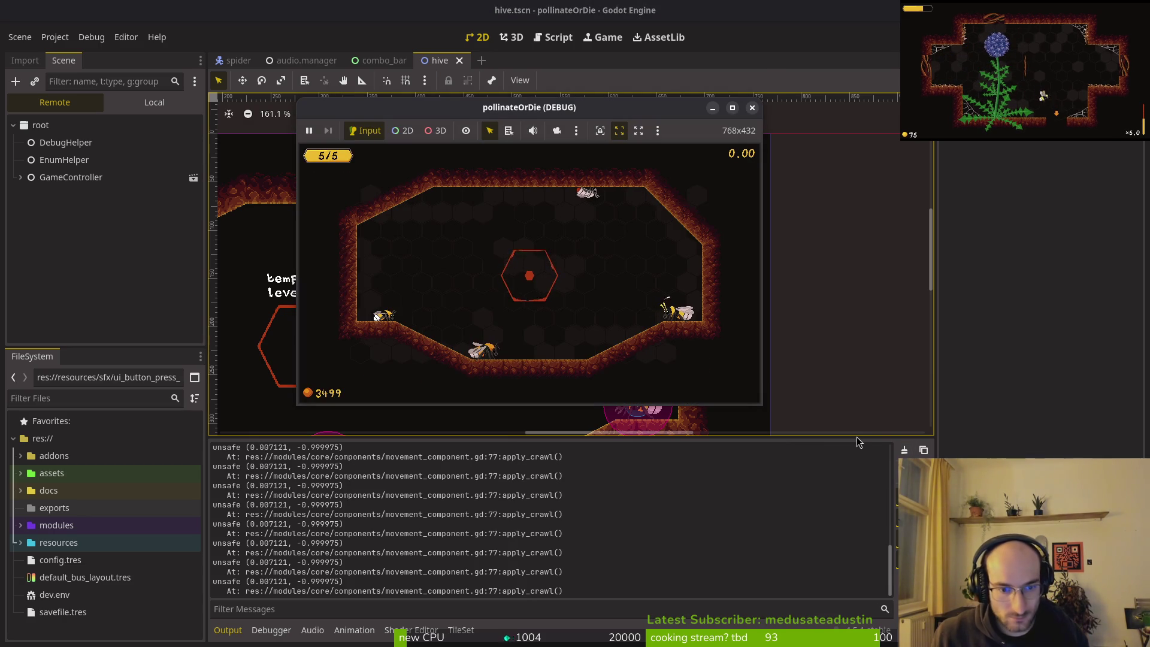
- Review the Output log's repeated apply_crawl unsafe (0.007121, -0.999975) messages
left_click(308, 515)
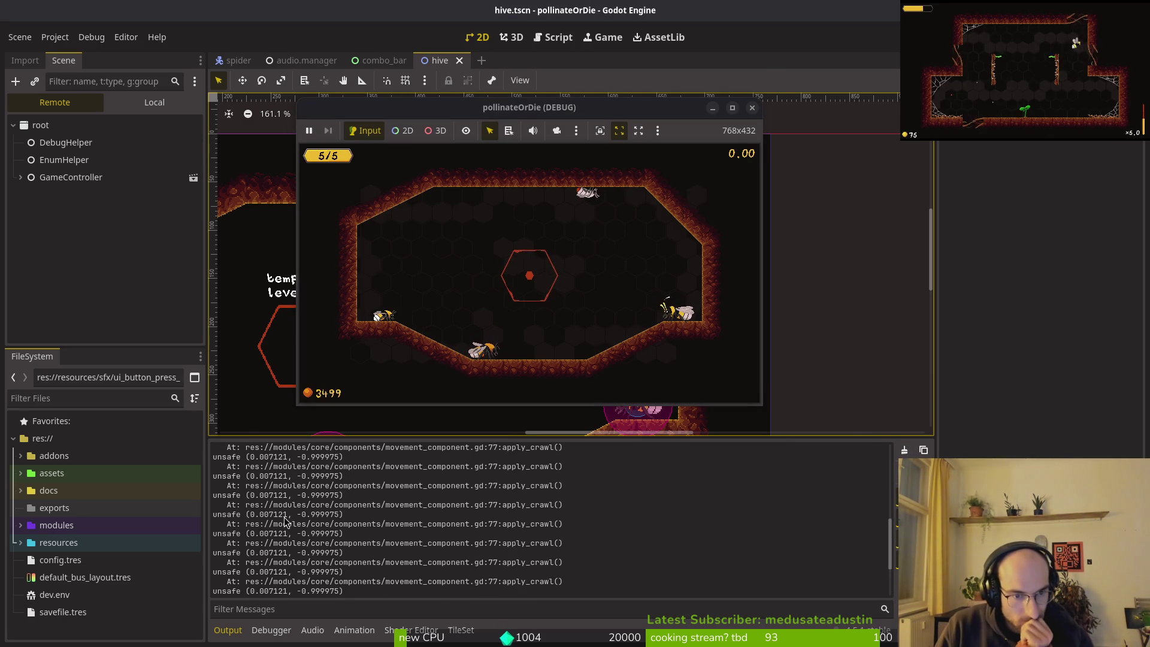
scroll(289, 522, "up", 10)
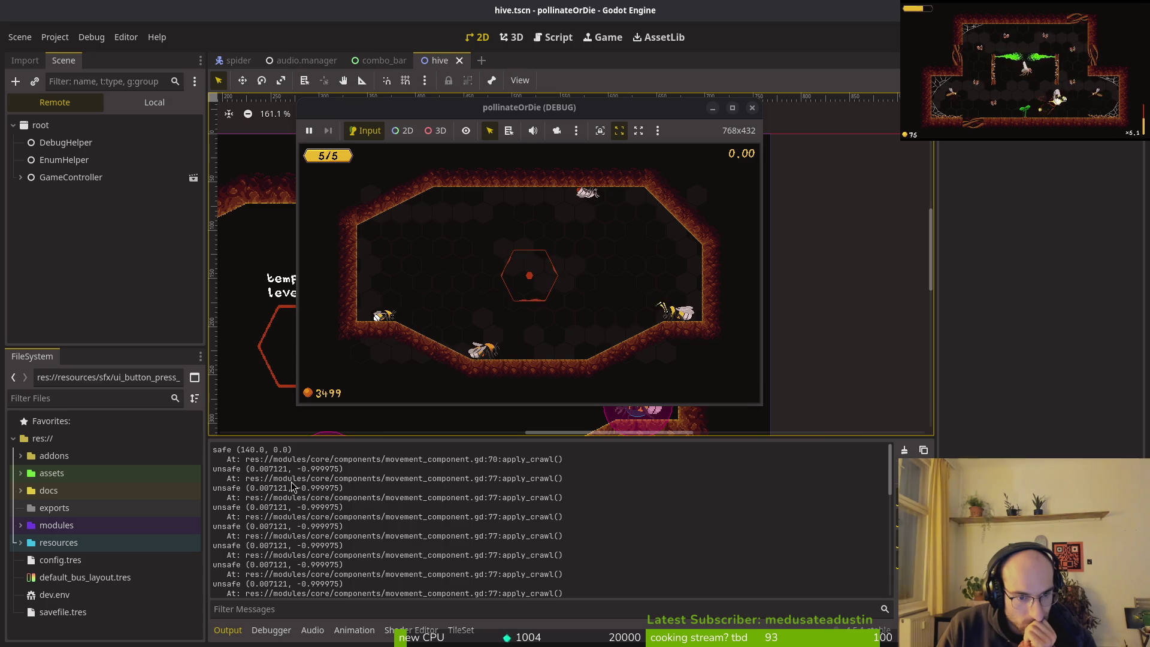
scroll(289, 506, "down", 15)
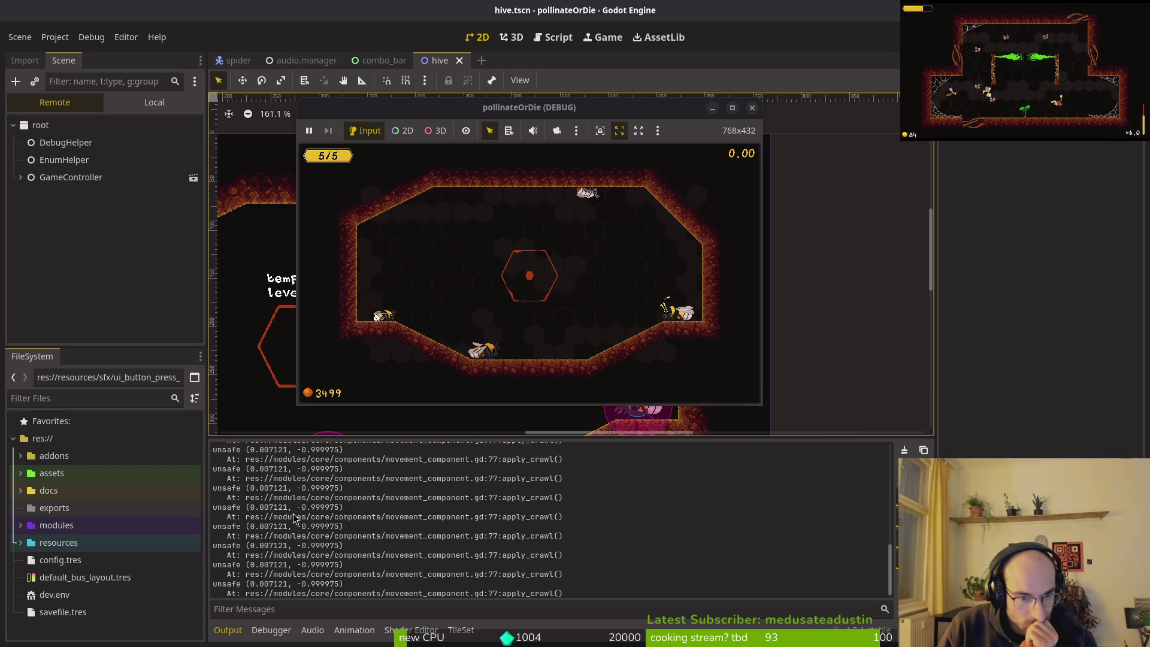
scroll(293, 518, "up", 3)
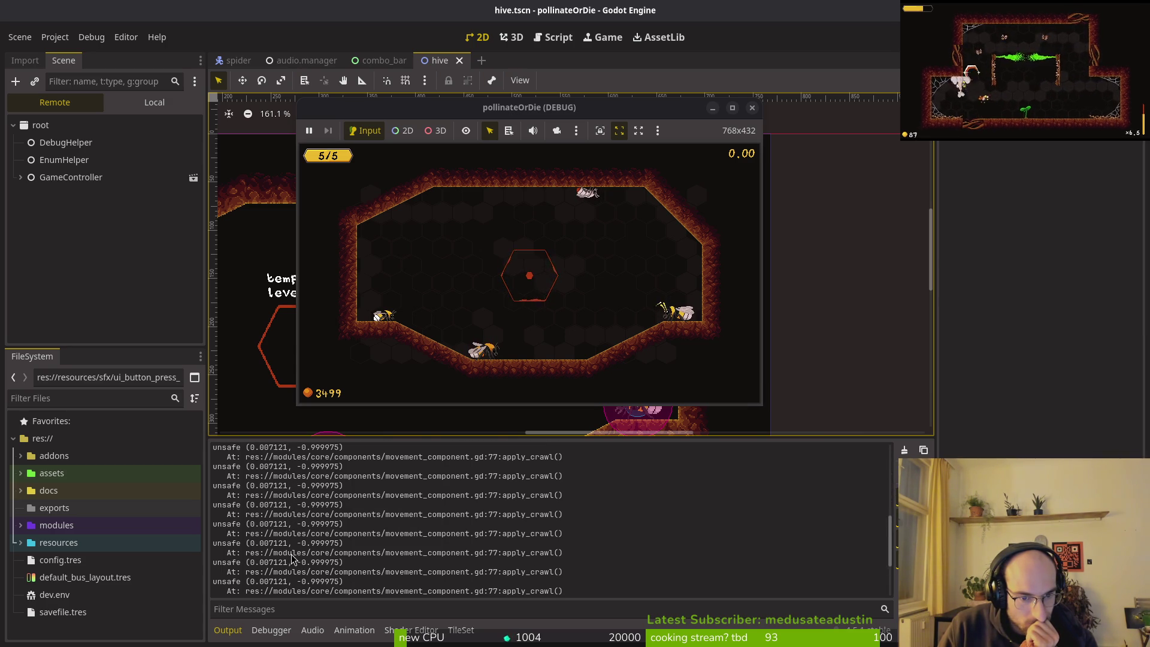
scroll(292, 558, "down", 3)
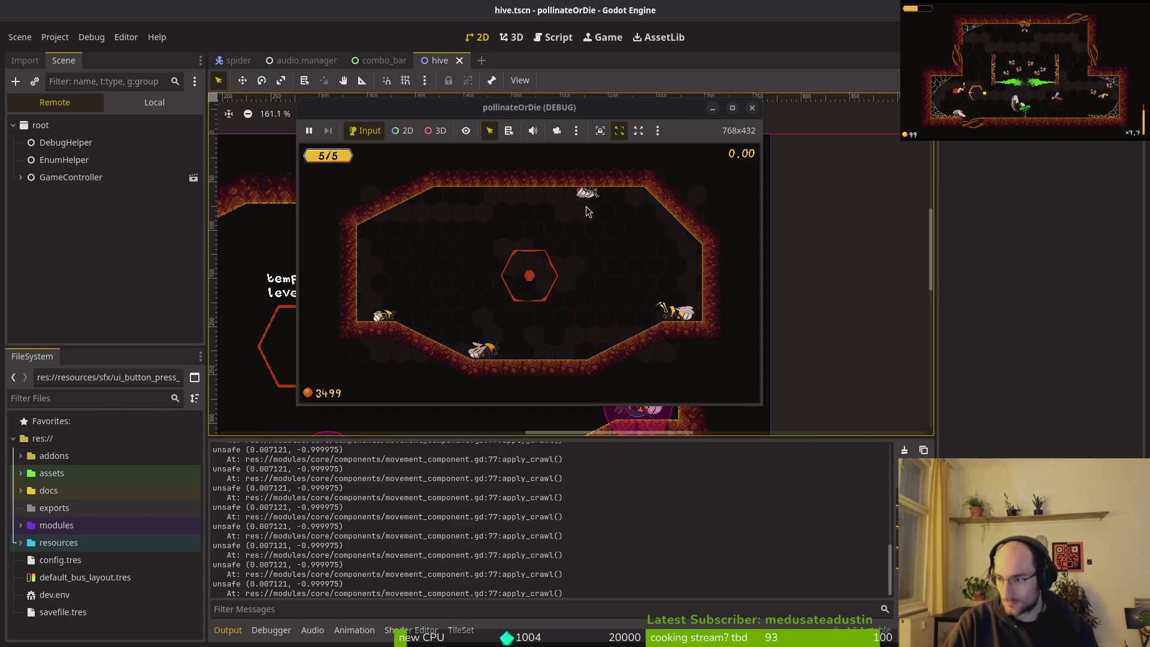
key("super+1")
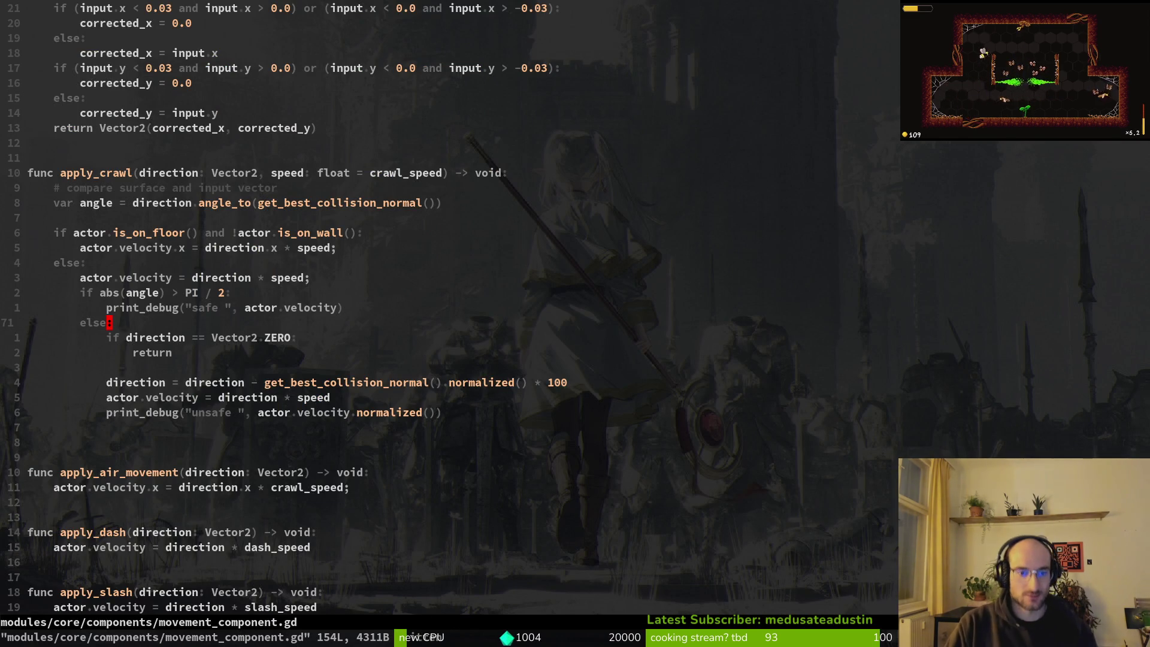
- Yank the lines just above apply_crawl in movement_component.gd
key("k")
key("braceleft")
key("braceleft")
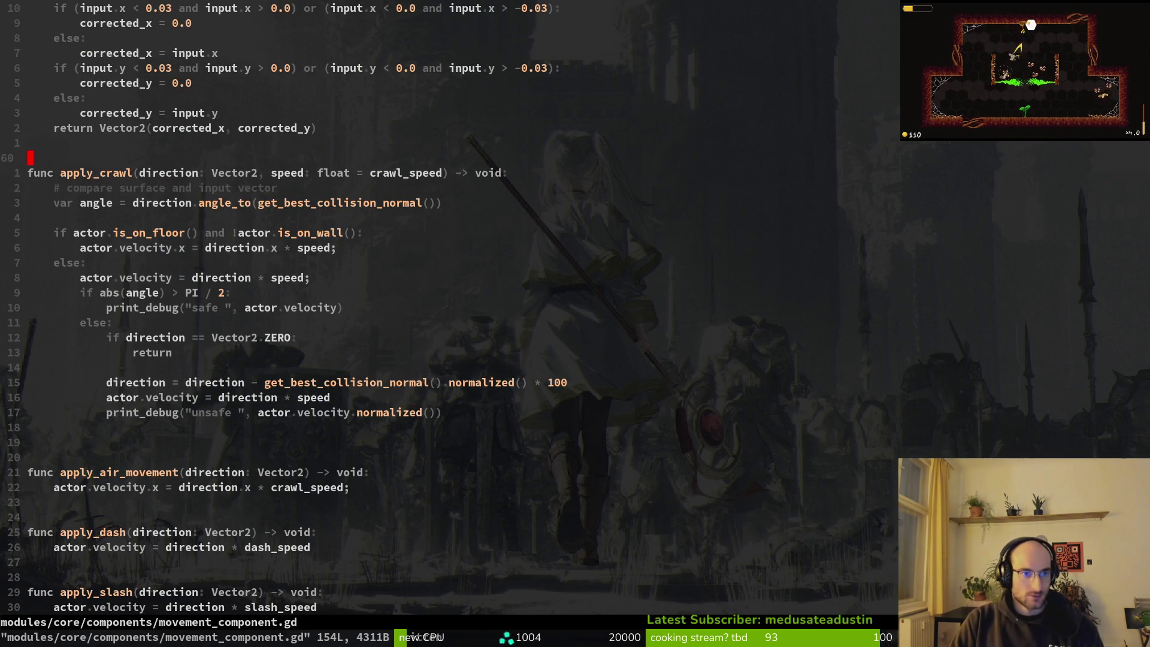
key("V")
key("j")
key("j")
key("j")
key("y")
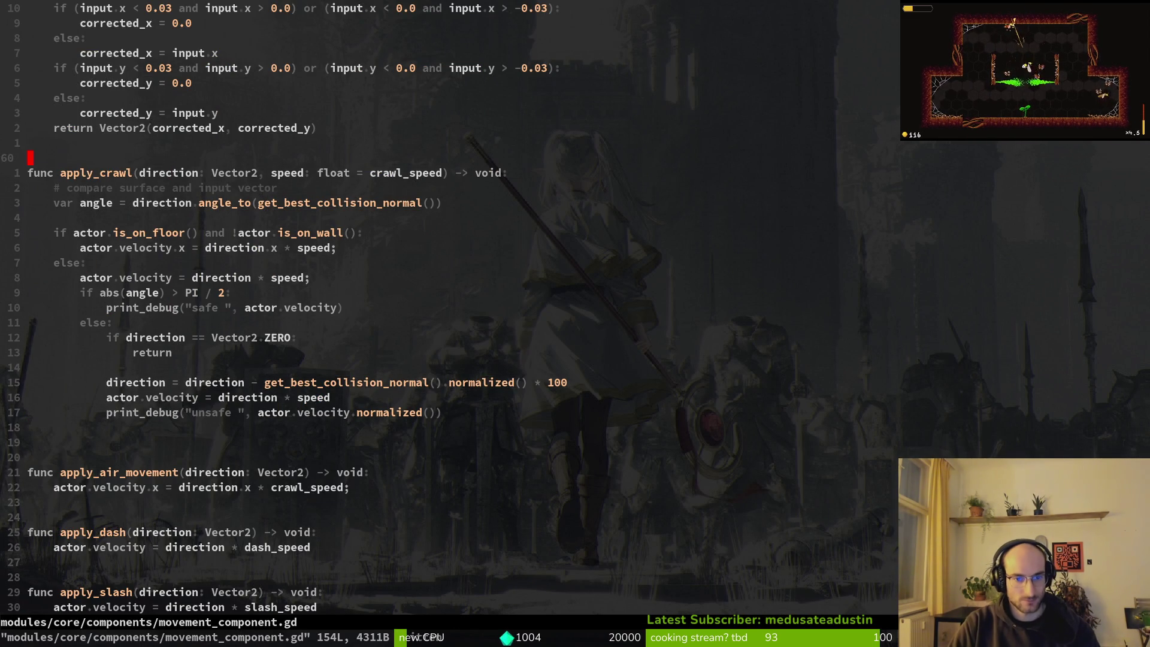
- Open crawling.gd through the Telescope file finder
key("space")
key("f")
key("f")
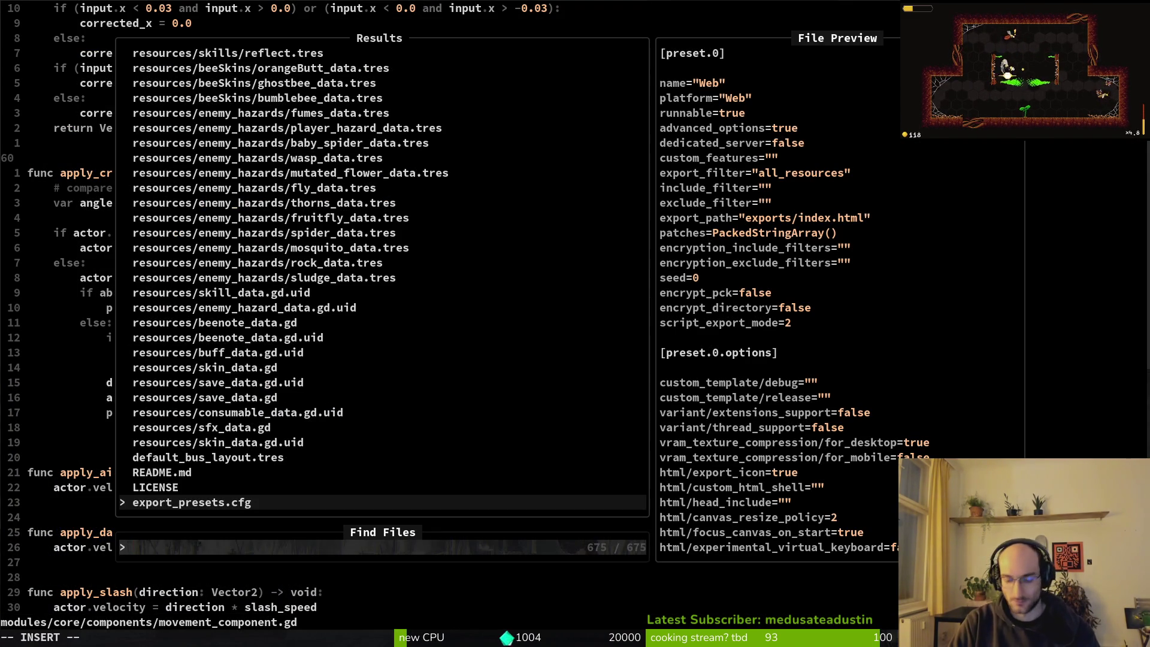
type("crawling")
key("Return")
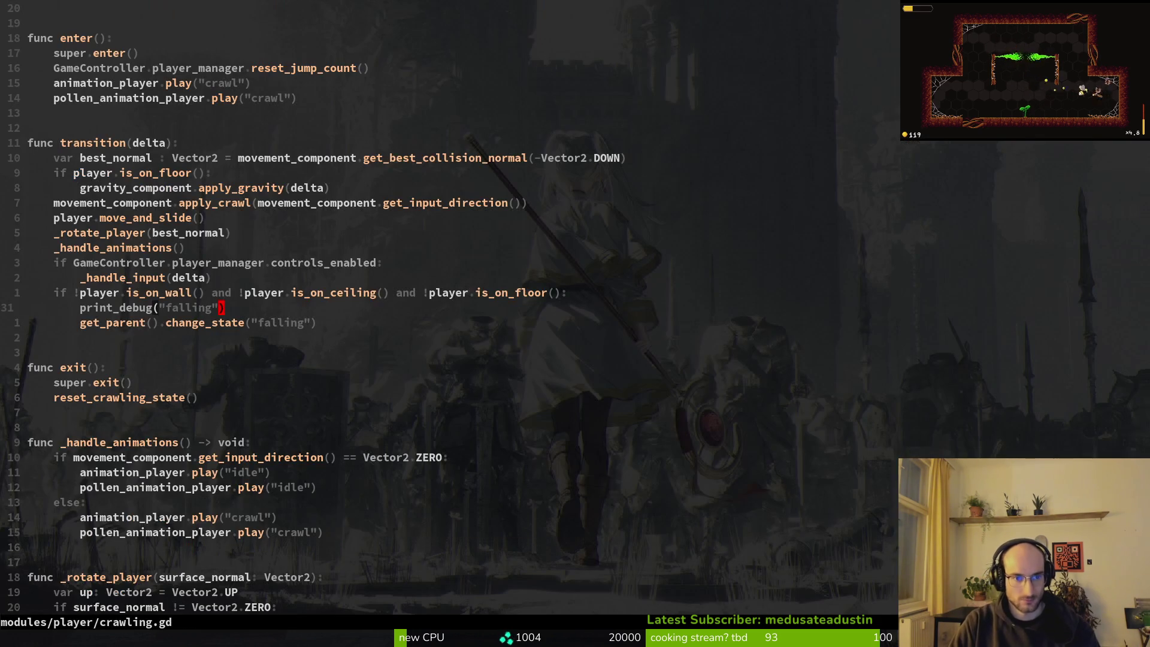
- Copy crawling.gd's 14-line transition function, from func transition through change_state
key("k")
key("k")
key("k")
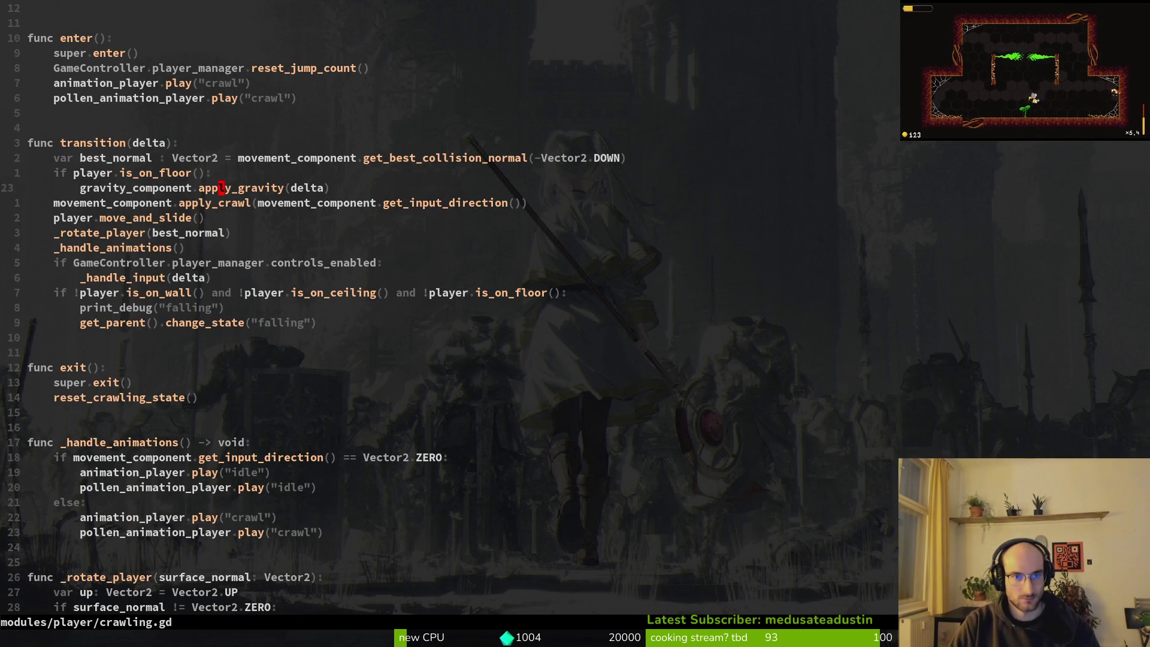
key("shift+v")
key("j")
key("j")
key("j")
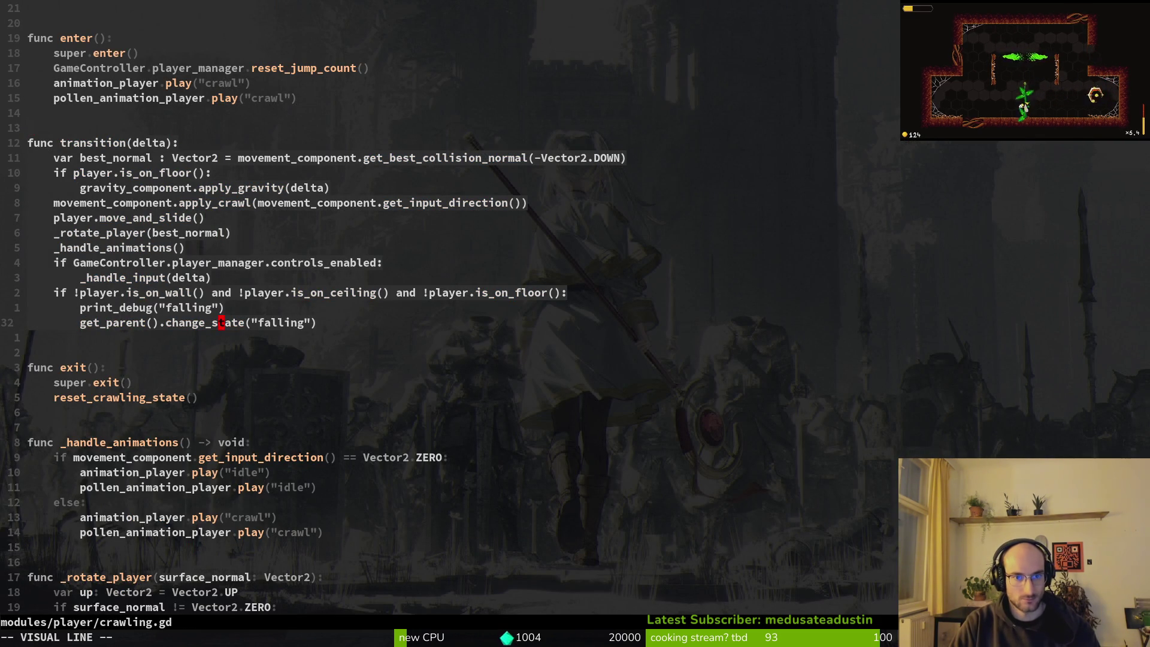
key("k")
key("k")
key("k")
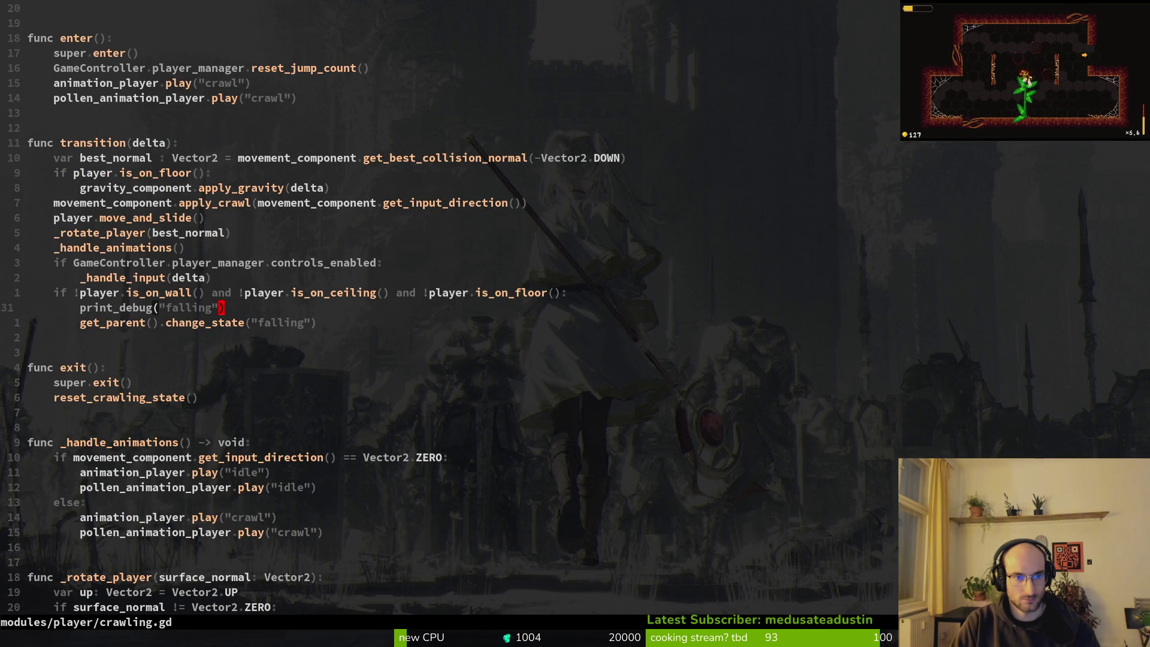
key("j")
key("j")
key("j")
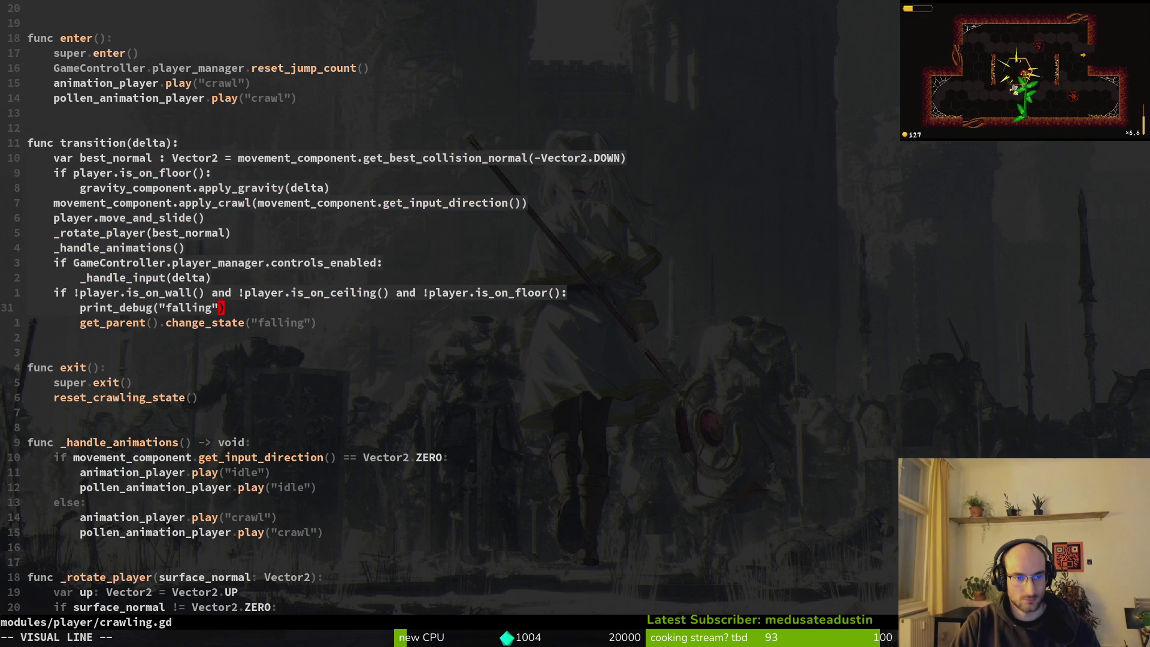
key("y")
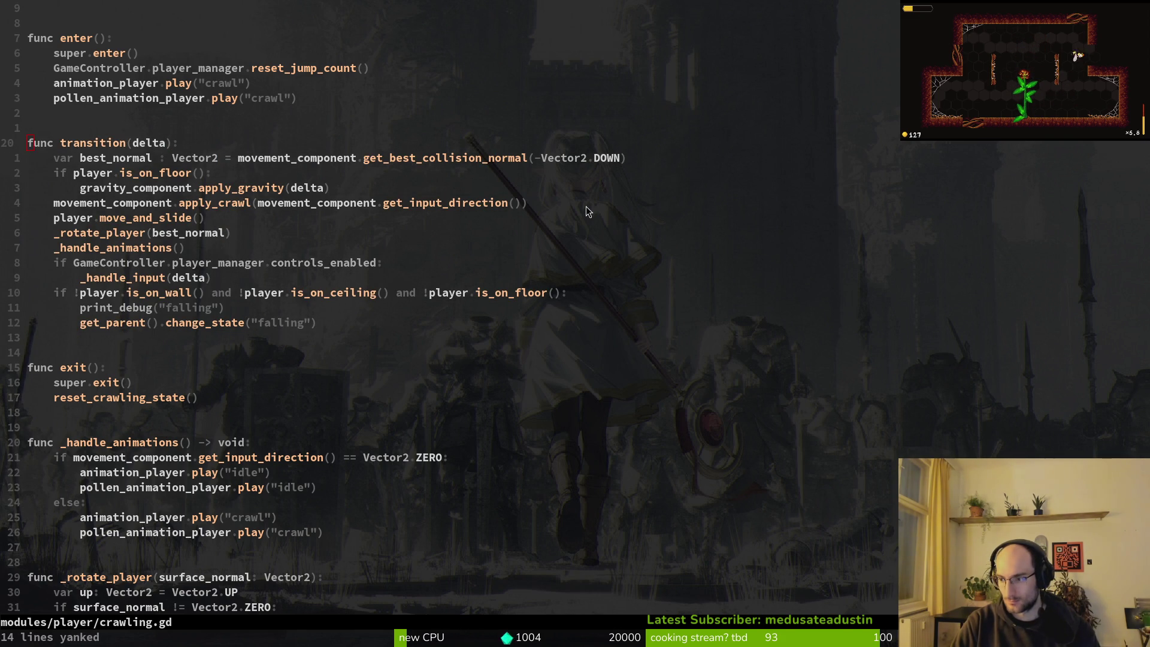
key("alt+Tab")
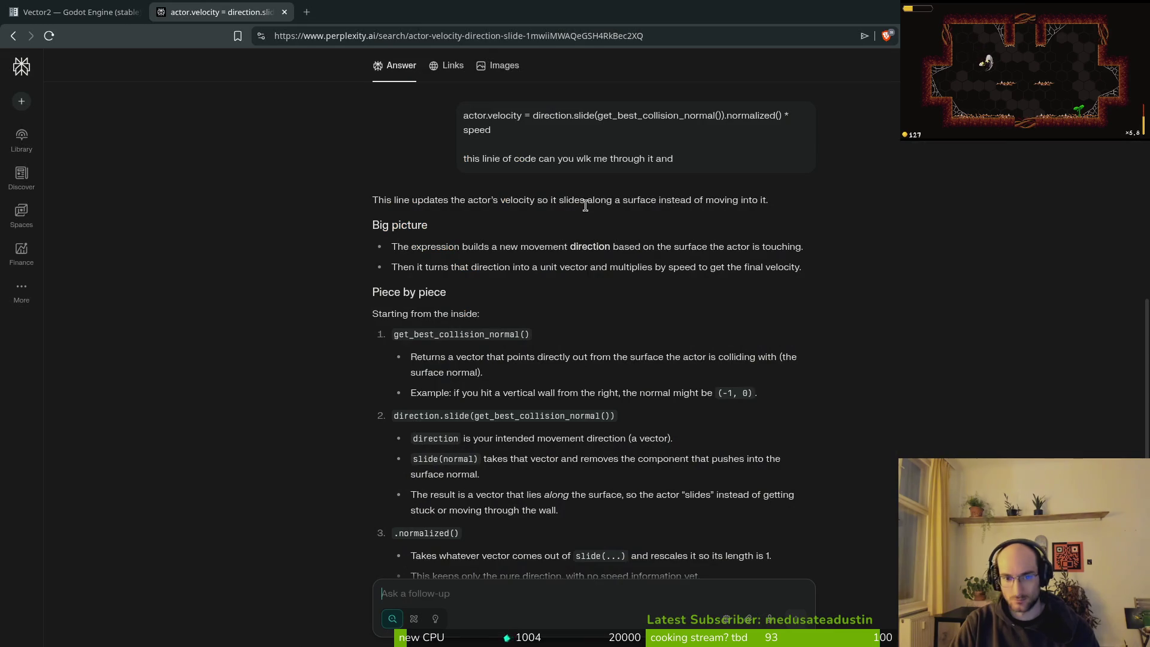
- Send the copied transition function to Perplexity as a follow-up question
type("func transition(delta): \tvar best_normal : Vector2 = movement_component.get_best_collision_normal(-Vector2.DOWN) \tif player.is_on_floor(): \t\tgravity_component.apply_gravity(delta) \tmovement_component.apply_crawl(movement_component.get_input_direction()) \tplayer.move_and_slide() \t_rotate_player(best_normal) \t_handle_animations() \tif GameController.player_manager.controls_enabled: \t\t_handle_input(delta) \tif !player.is_on_wall() and !player.is_on_ceiling() and !player.is_on_floor(): \t\tprint_debug(\"falling\") \t\tget_parent().change_state(\"falling\")")
key("ctrl+shift+v")
key("Down")
key("Escape")
key("ctrl+v")
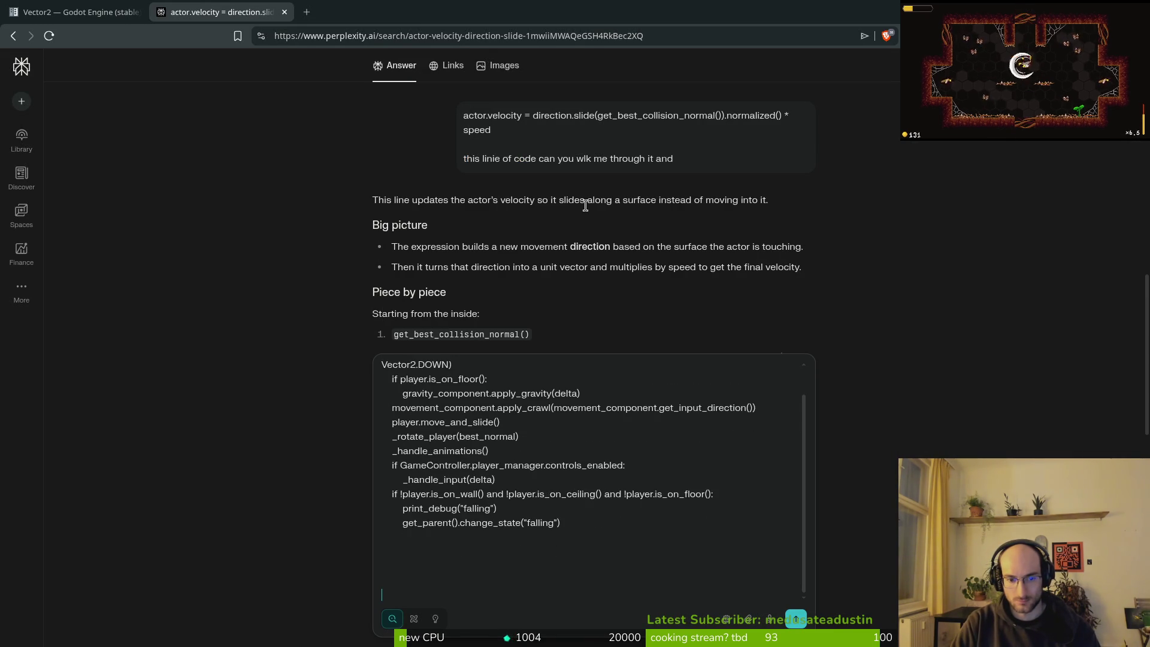
key("Return")
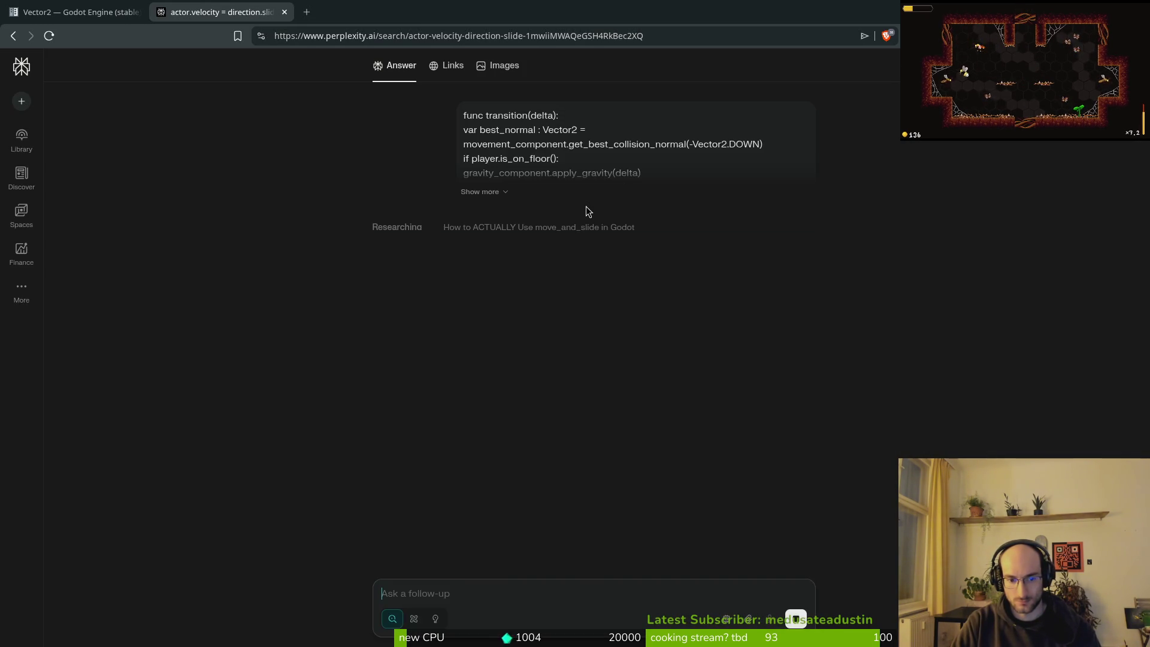
- Dismiss the sign-up prompt and scroll to the answer's fixed apply_crawl version
left_click(575, 616)
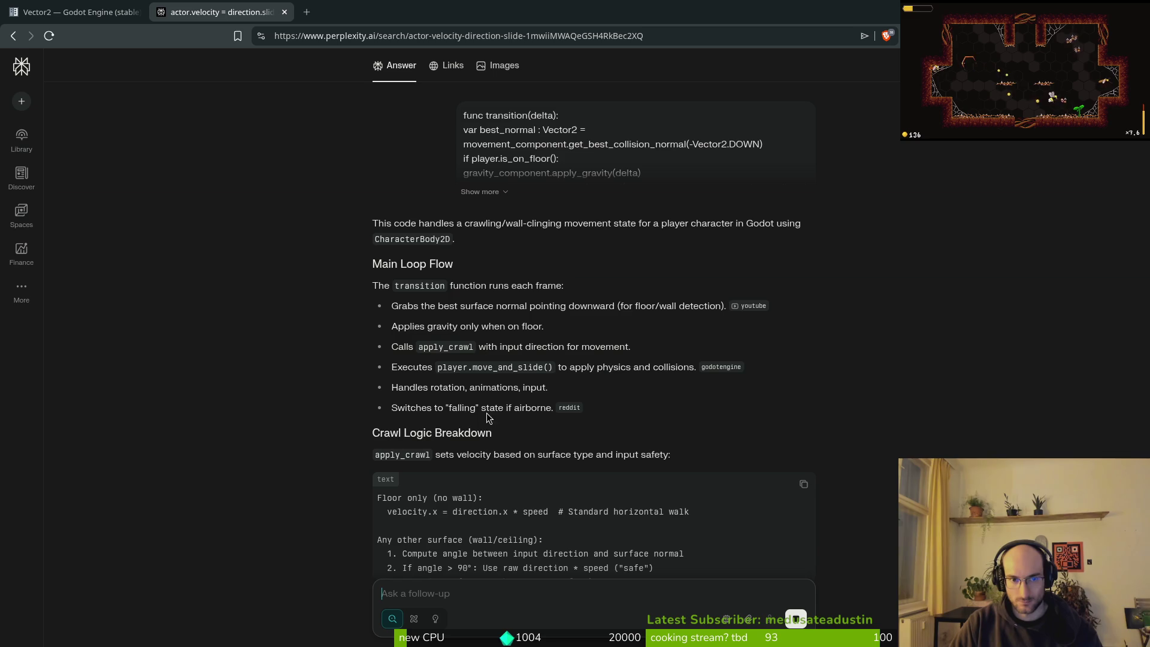
scroll(632, 347, "up", 15)
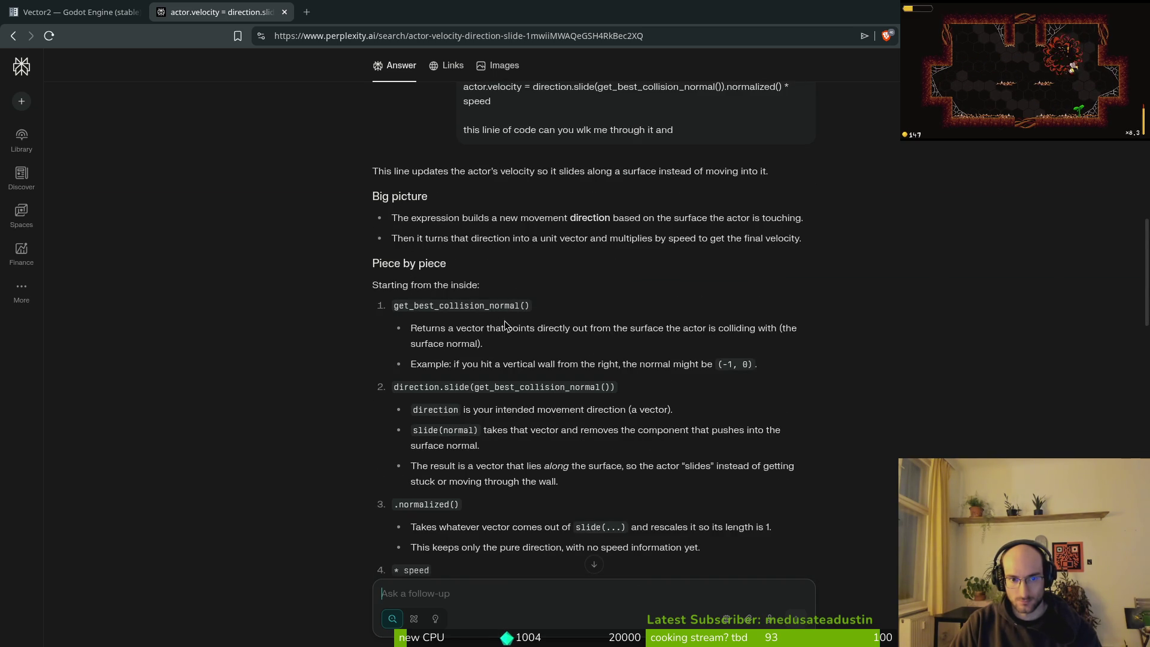
scroll(492, 365, "down", 13)
scroll(504, 368, "up", 7)
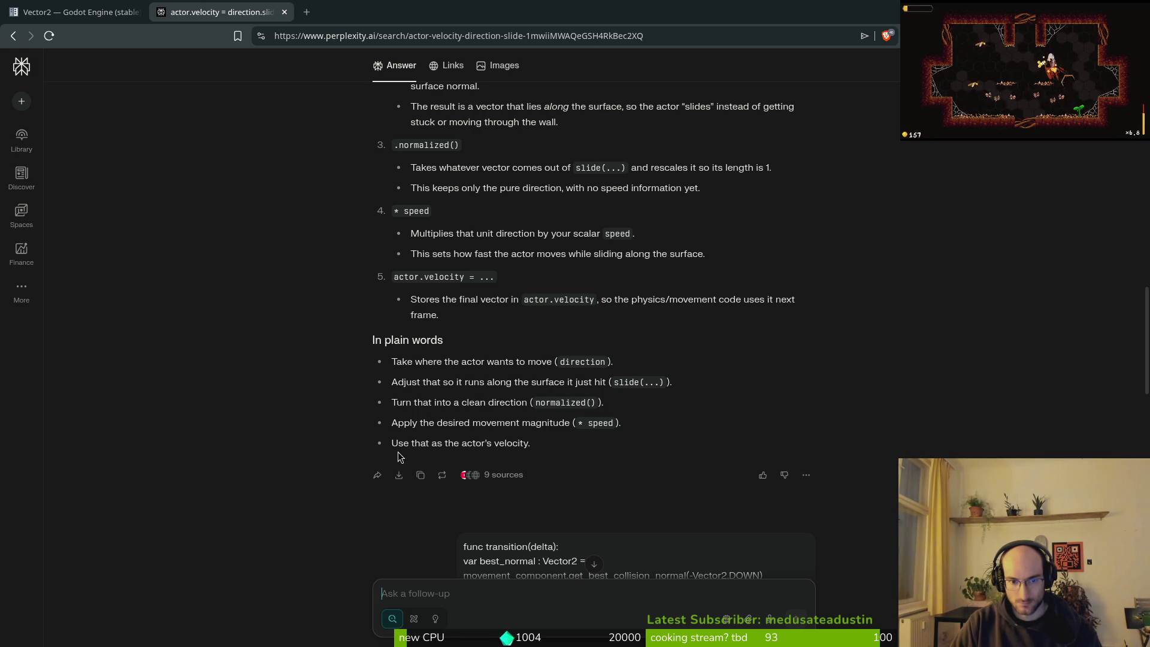
scroll(531, 456, "down", 15)
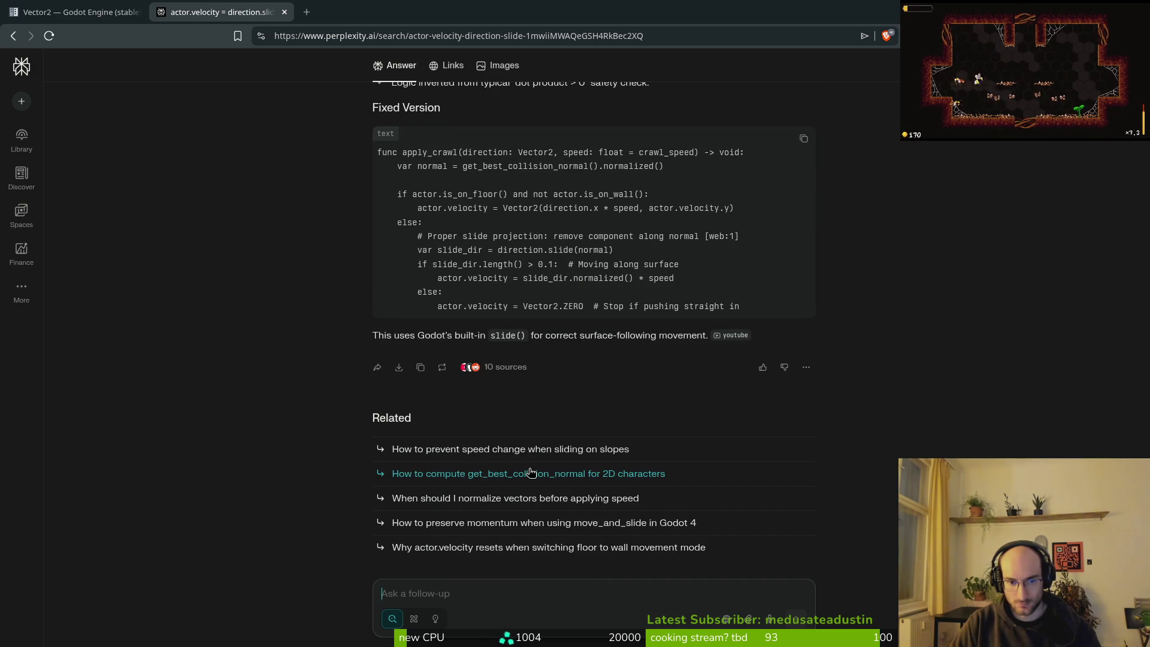
left_click(469, 592)
- Ask why the crawling code teleports the player back on 30° or 60° inner corners with 45° input
type("ok so ")
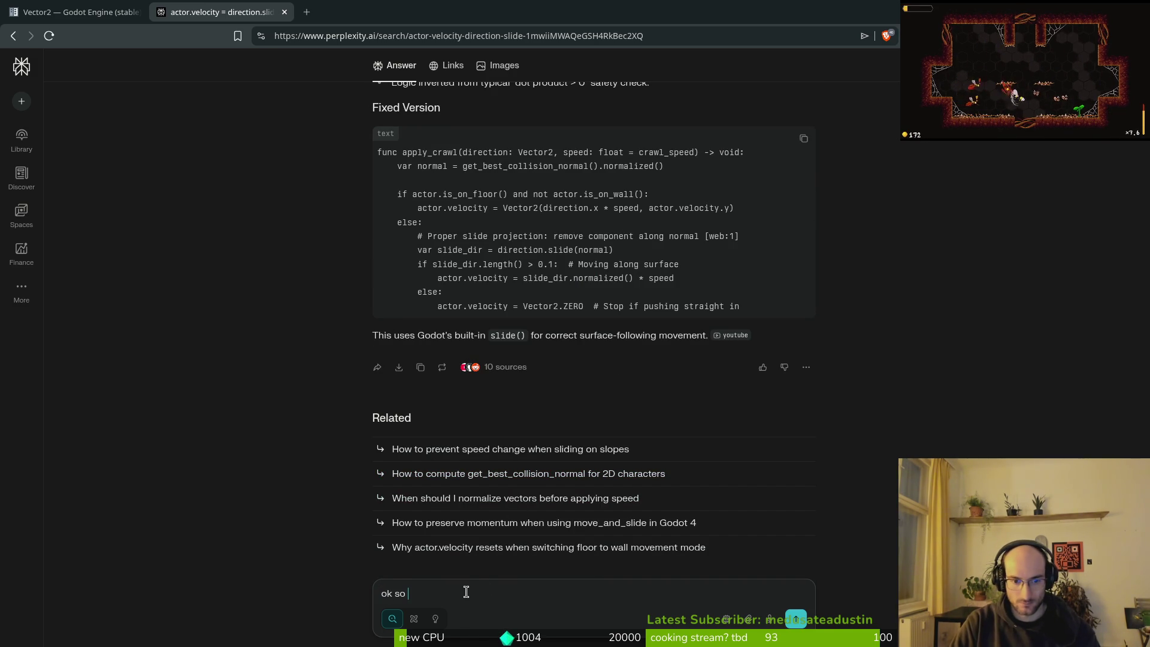
type("sry the co")
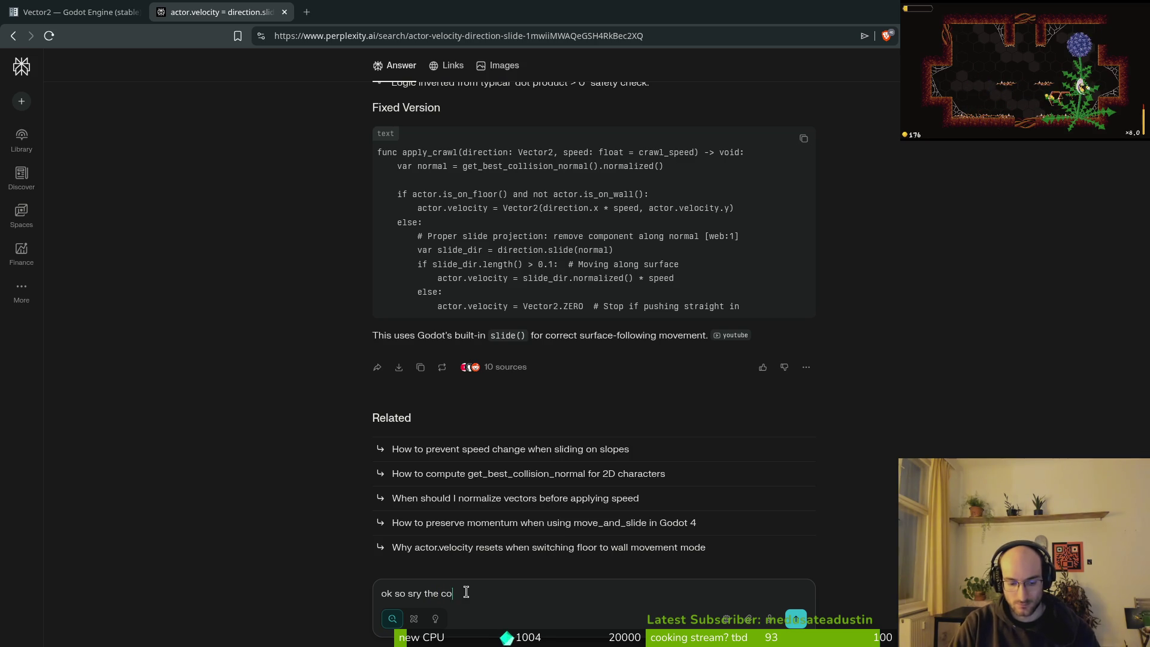
type("de shared")
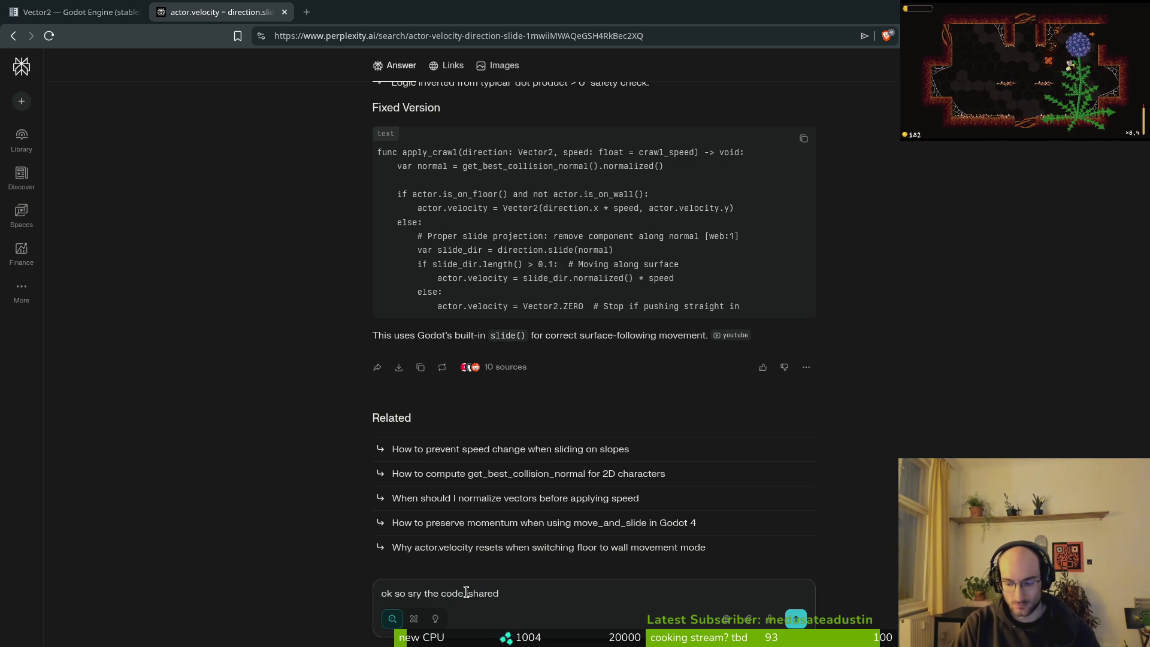
type(" is my crawling coe. ")
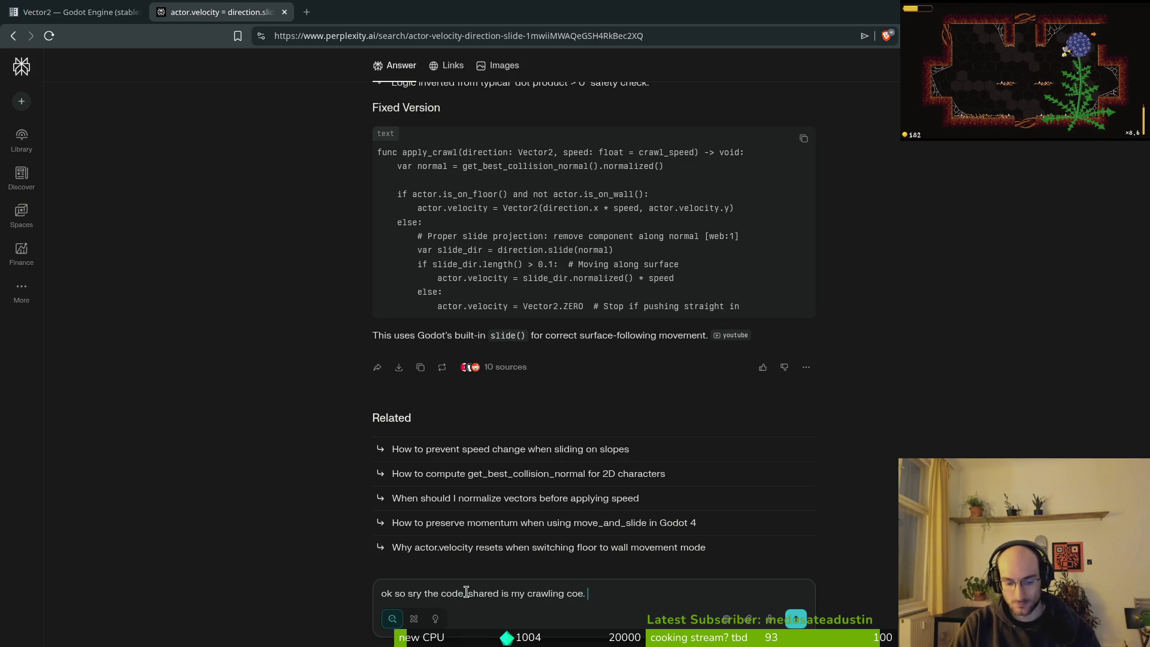
type("it is trying to ")
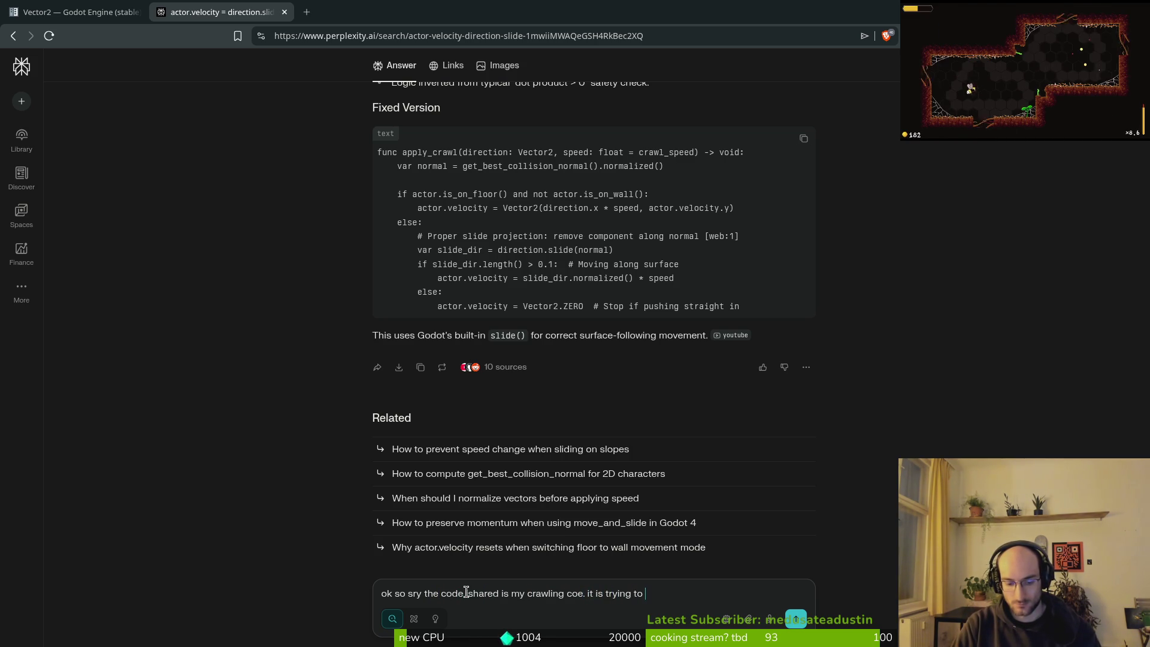
type("adj")
key("BackSpace")
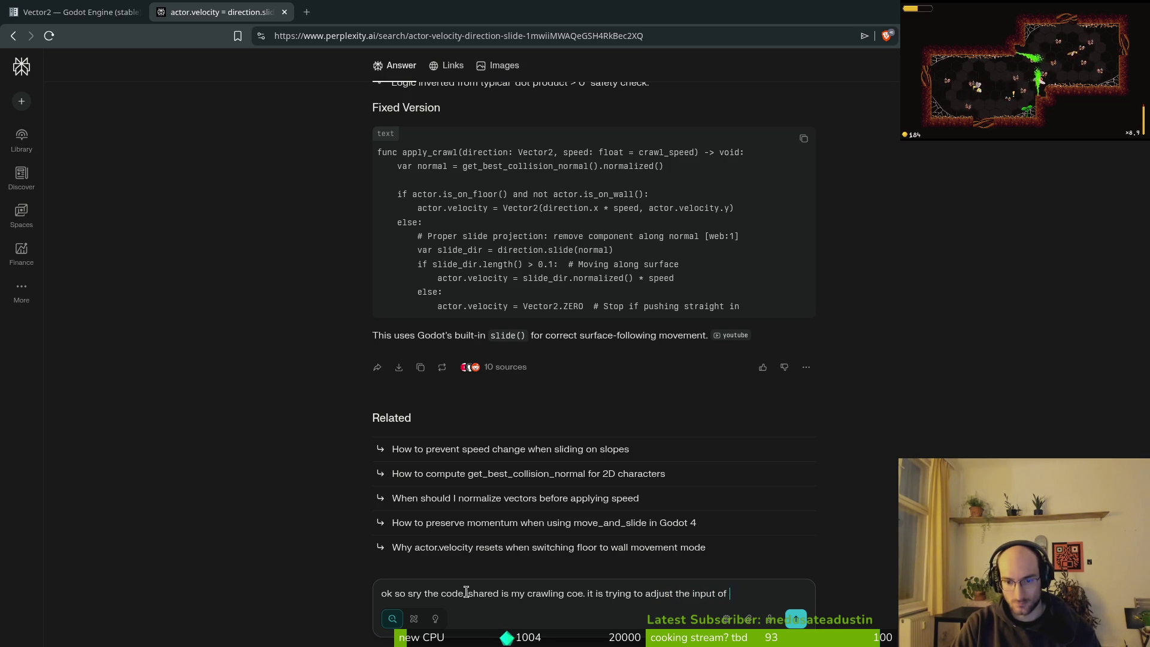
type("long a")
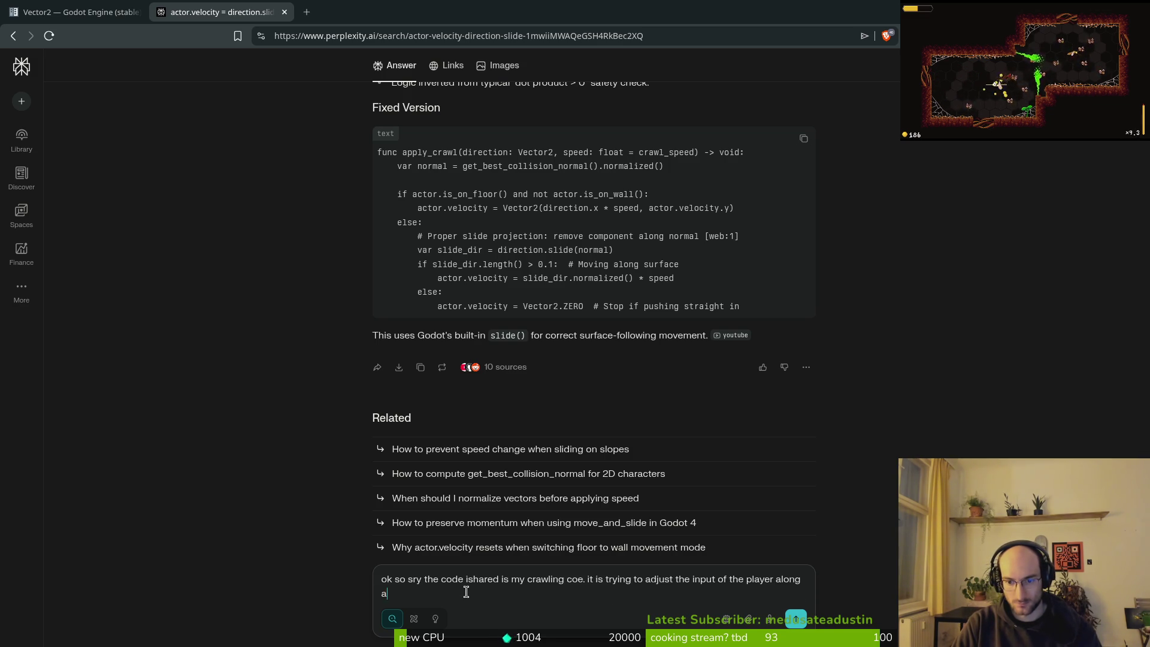
type(" normal of a surface. it does")
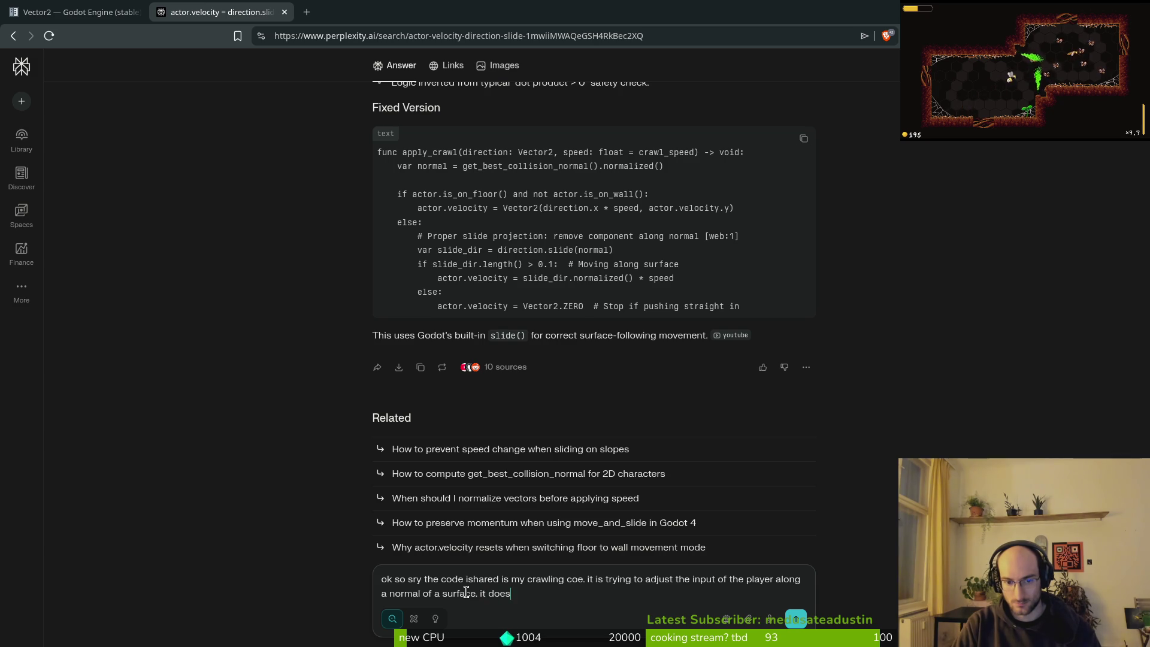
type("on 30deg or 60deg c")
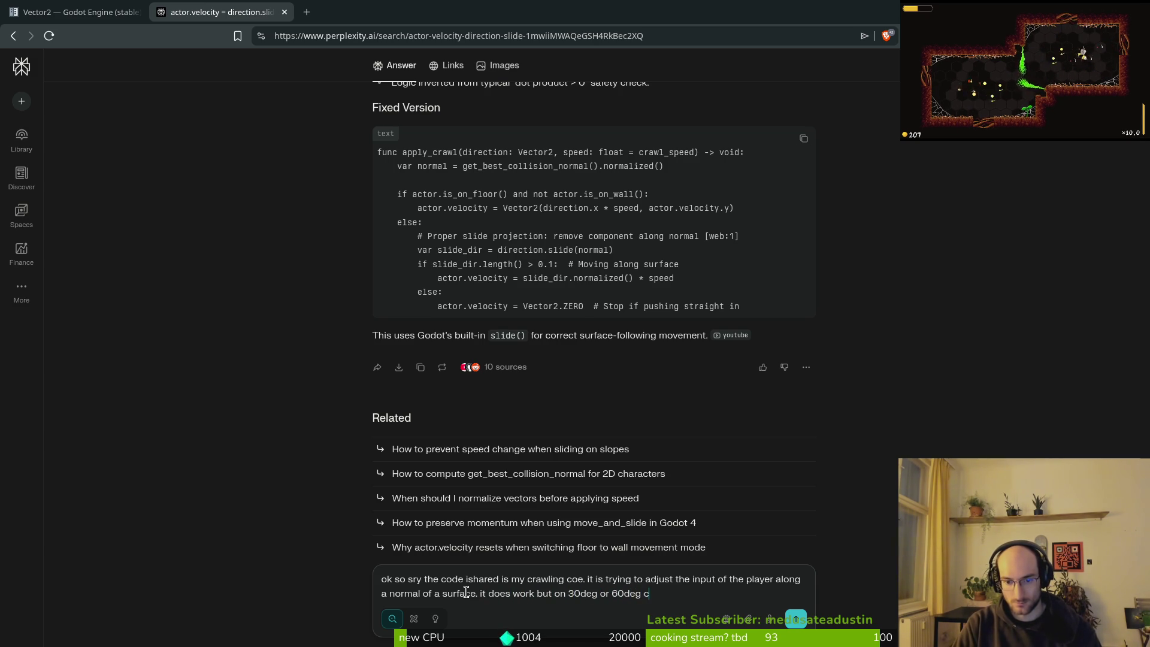
key("BackSpace")
type("inner corners it")
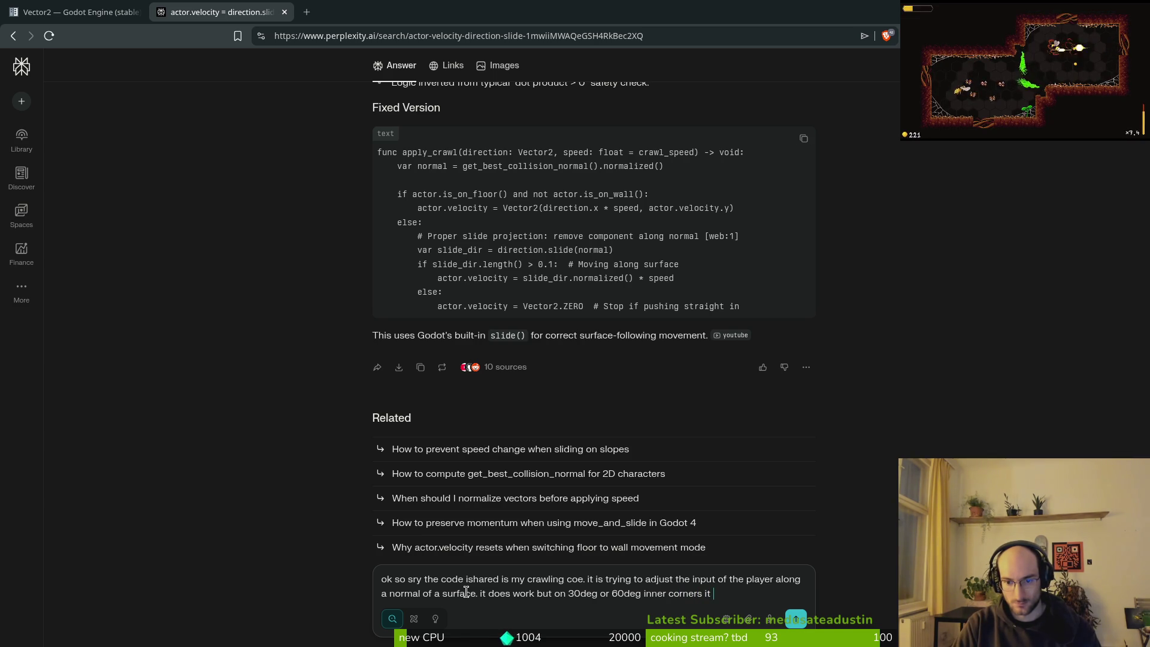
type("he p")
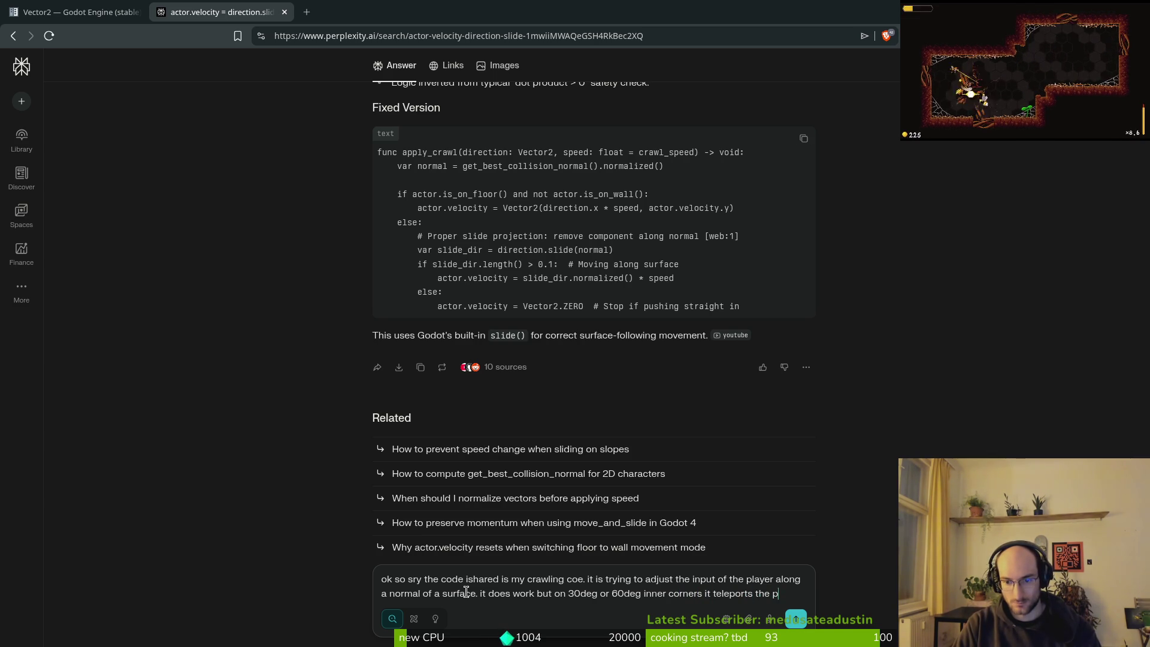
type("layer a bit back i")
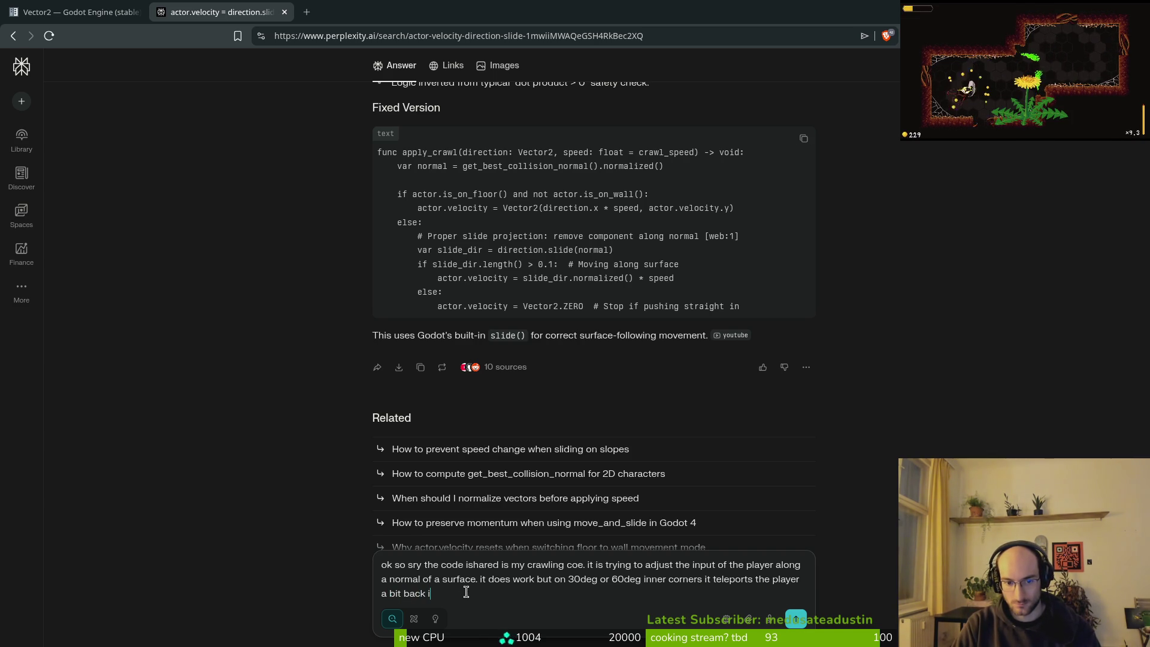
type("ving 45deg")
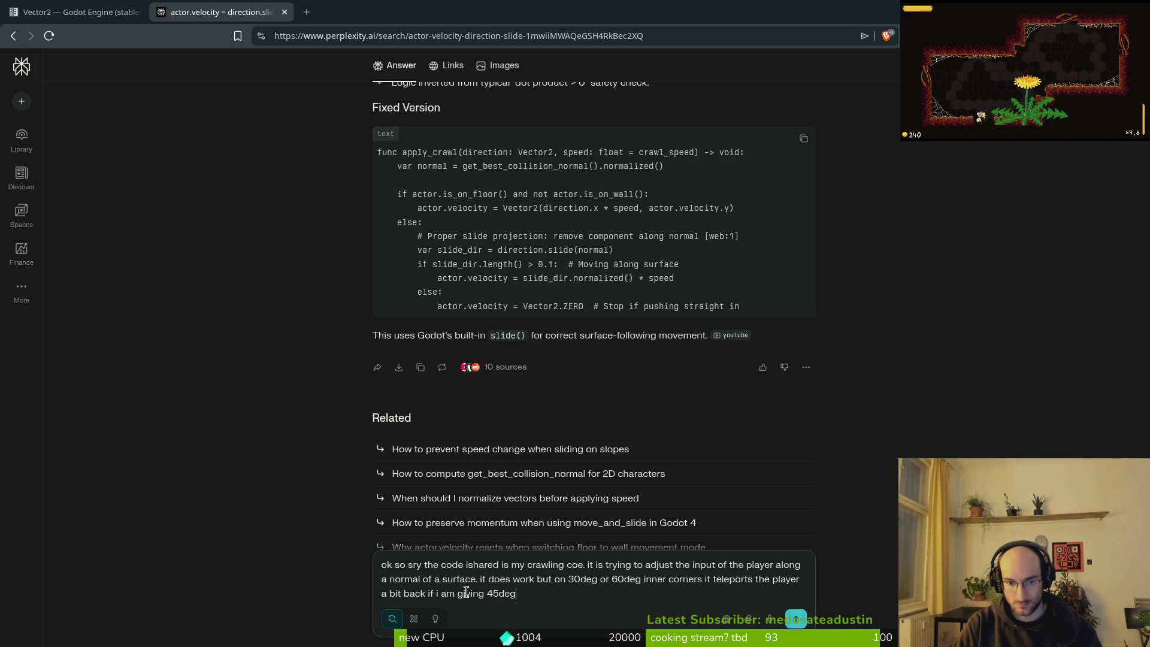
type(" input")
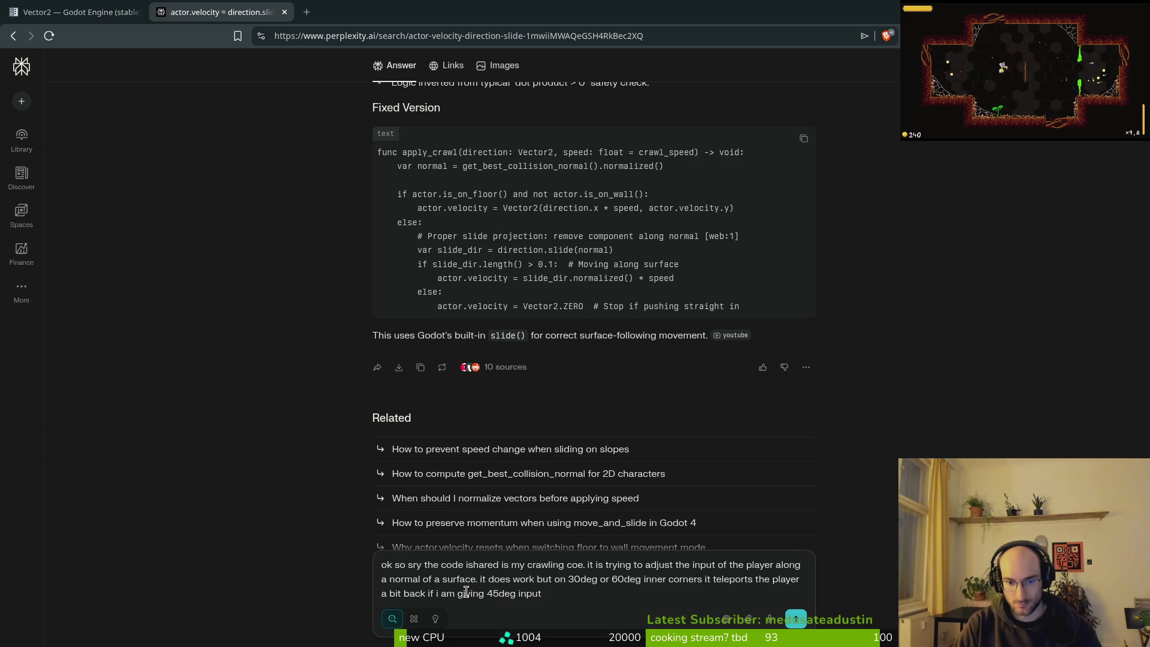
type(". why could this bee?")
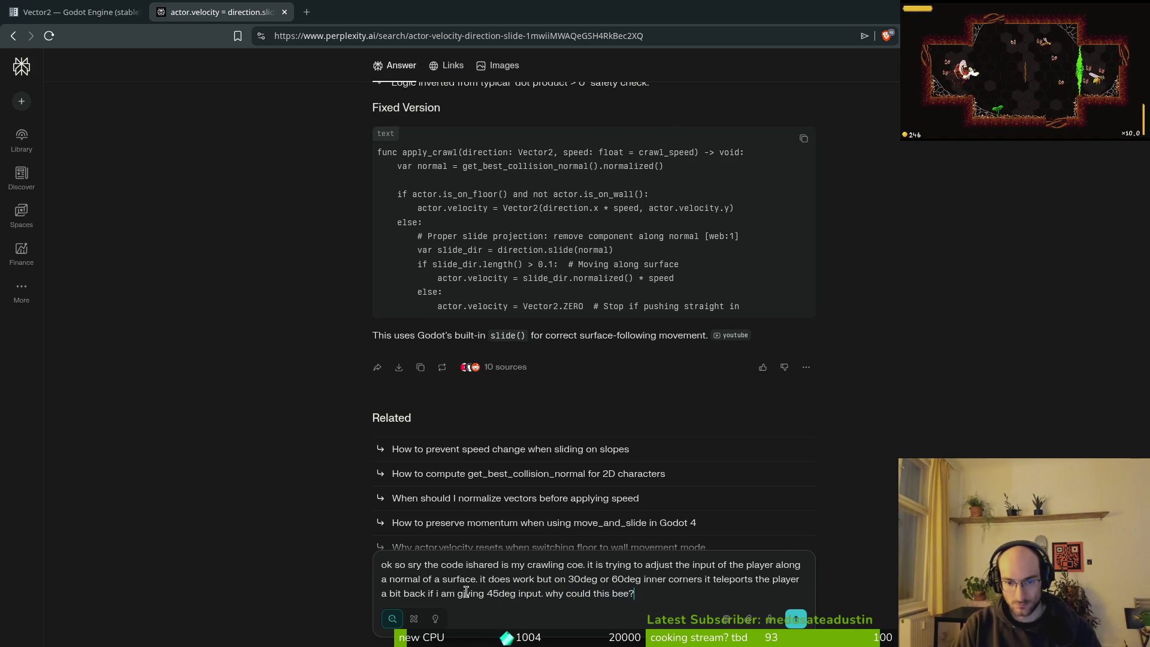
key("Return")
scroll(593, 439, "up", 10)
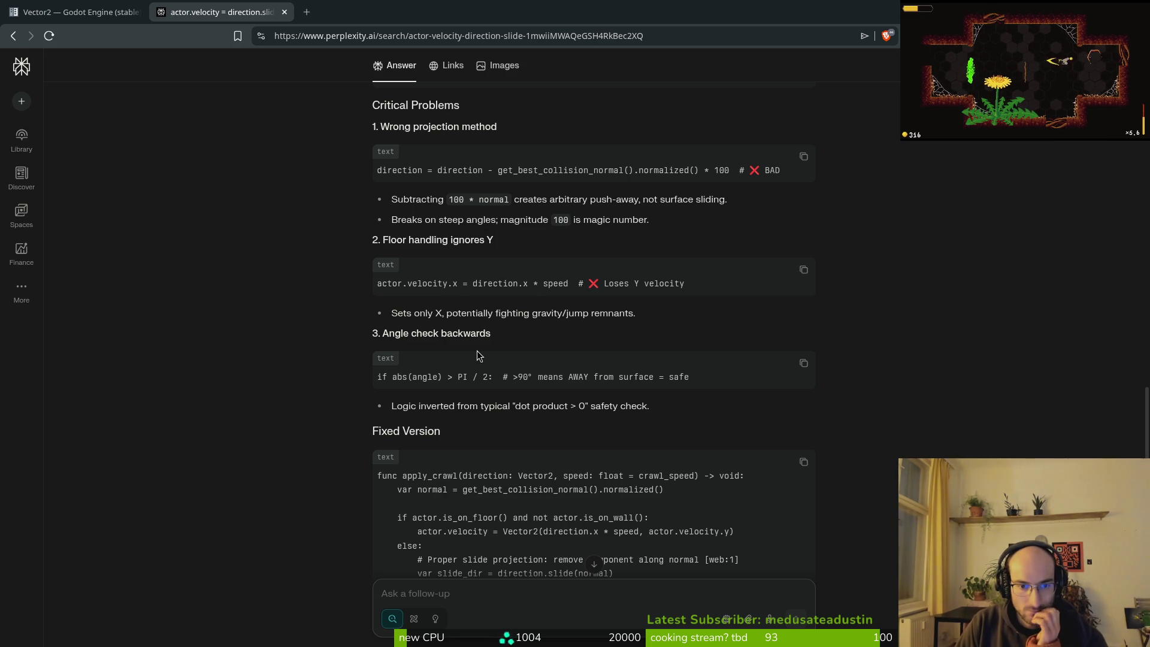
- Read the answer's Root Cause, Quick Fix, Why This Works and Test It sections about the normal * 100 push
scroll(478, 357, "down", 6)
scroll(478, 360, "down", 5)
scroll(396, 345, "up", 6)
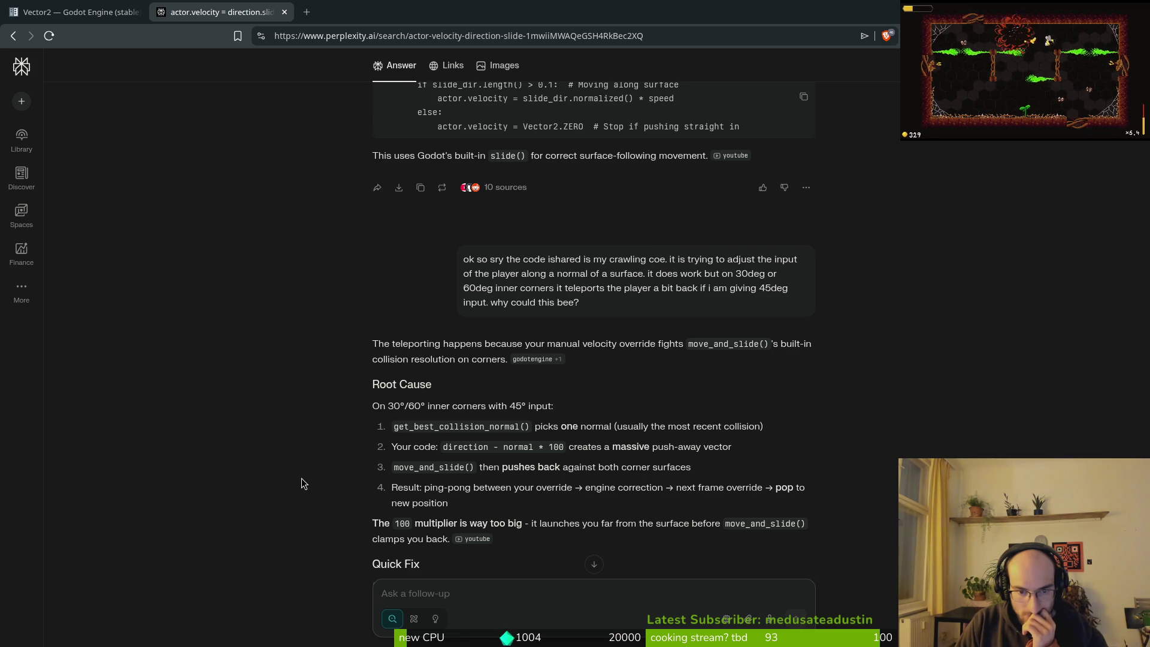
scroll(300, 478, "down", 2)
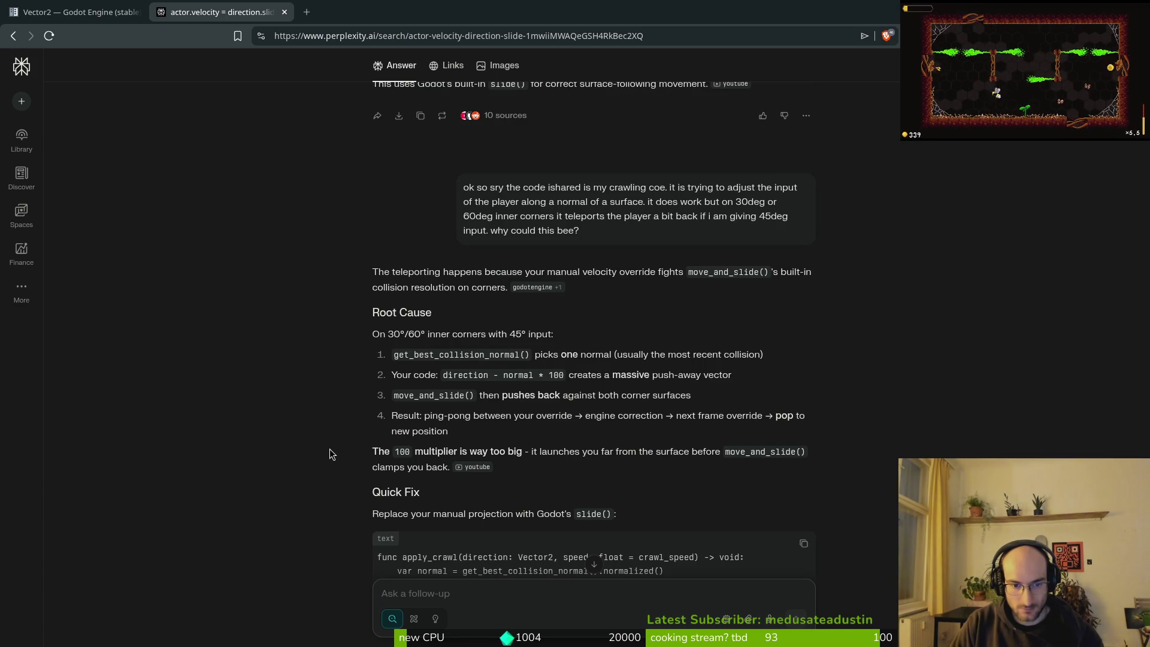
scroll(329, 449, "down", 3)
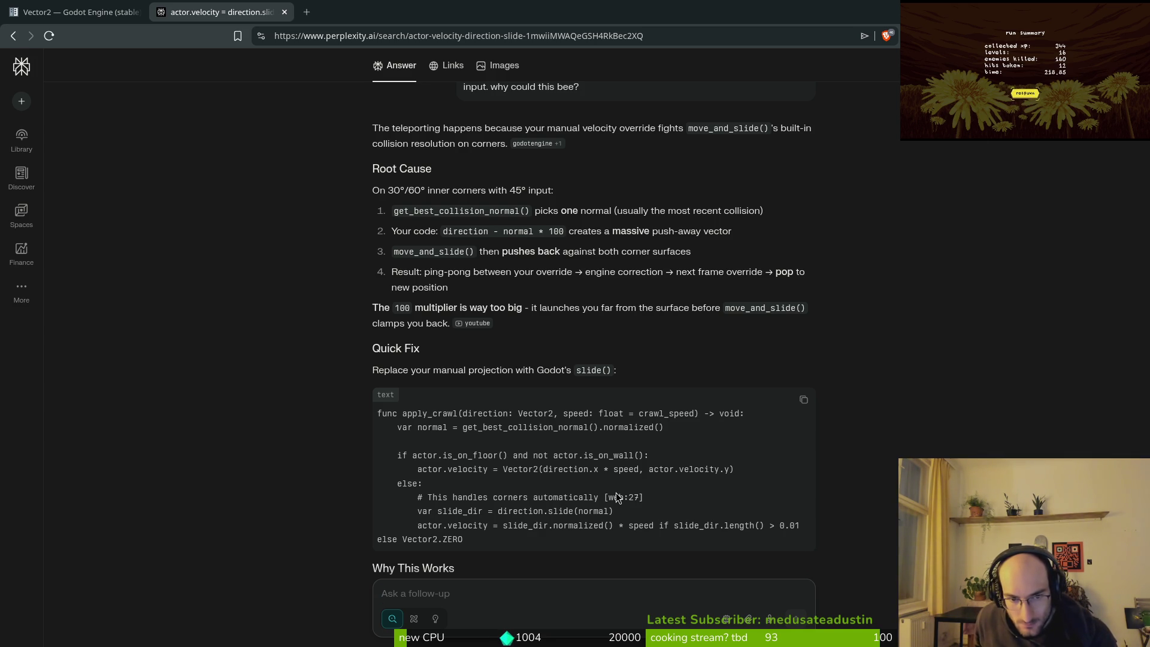
scroll(878, 384, "down", 5)
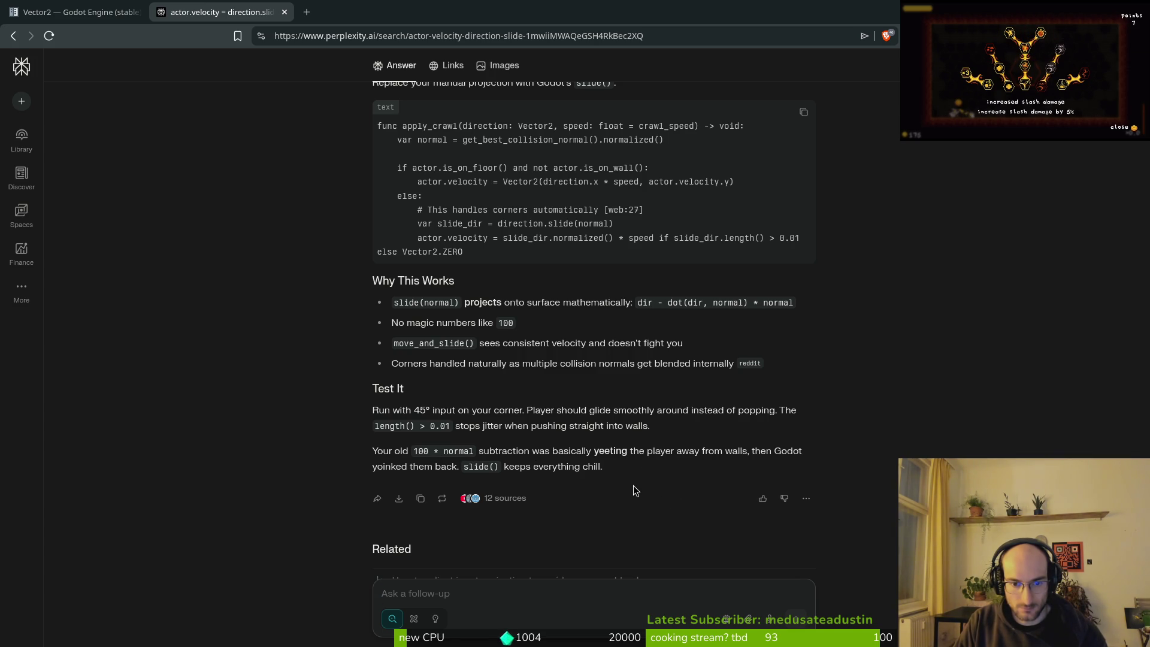
scroll(580, 448, "up", 6)
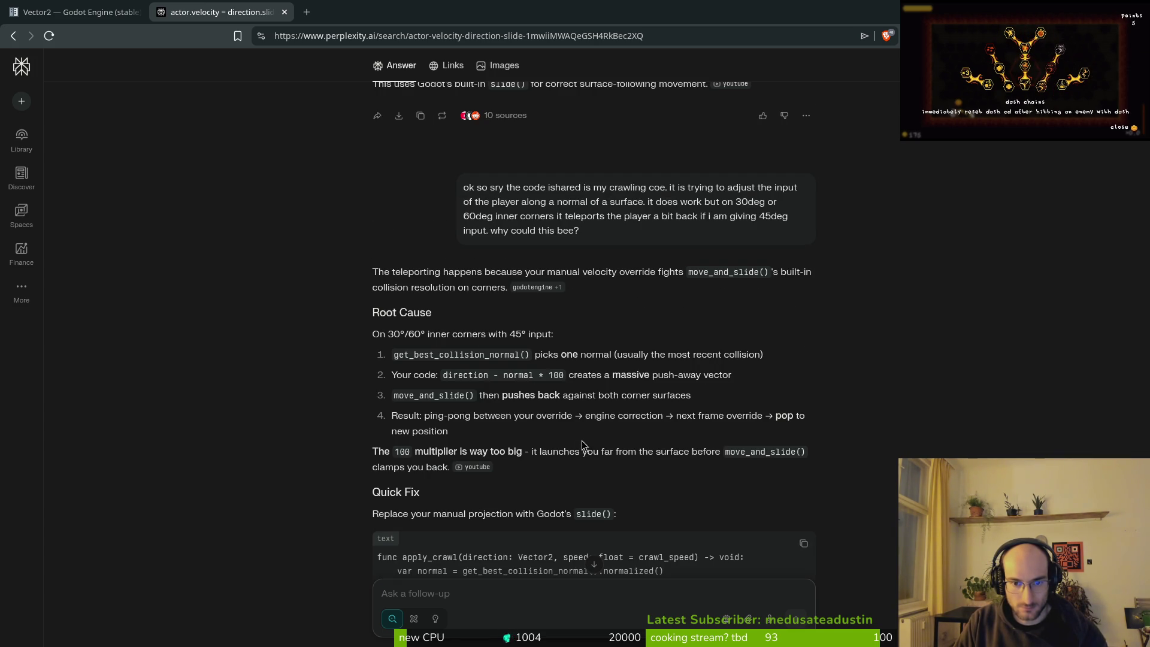
key("alt+Tab")
- Find apply_crawl and tell Perplexity the player should be pulled into the wall, not pushed away
scroll(325, 339, "down", 1)
scroll(312, 324, "up", 1)
key("g")
key("d")
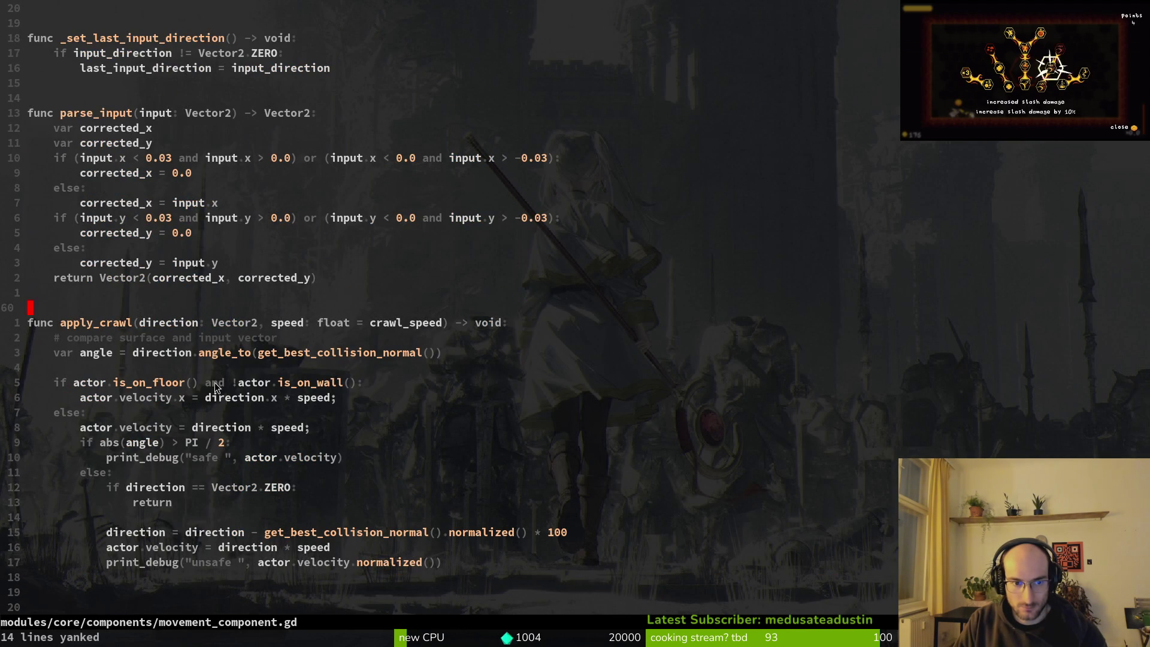
key("alt+Tab")
type("is hsould not yeet away but pull into the wall. its negative normal vector")
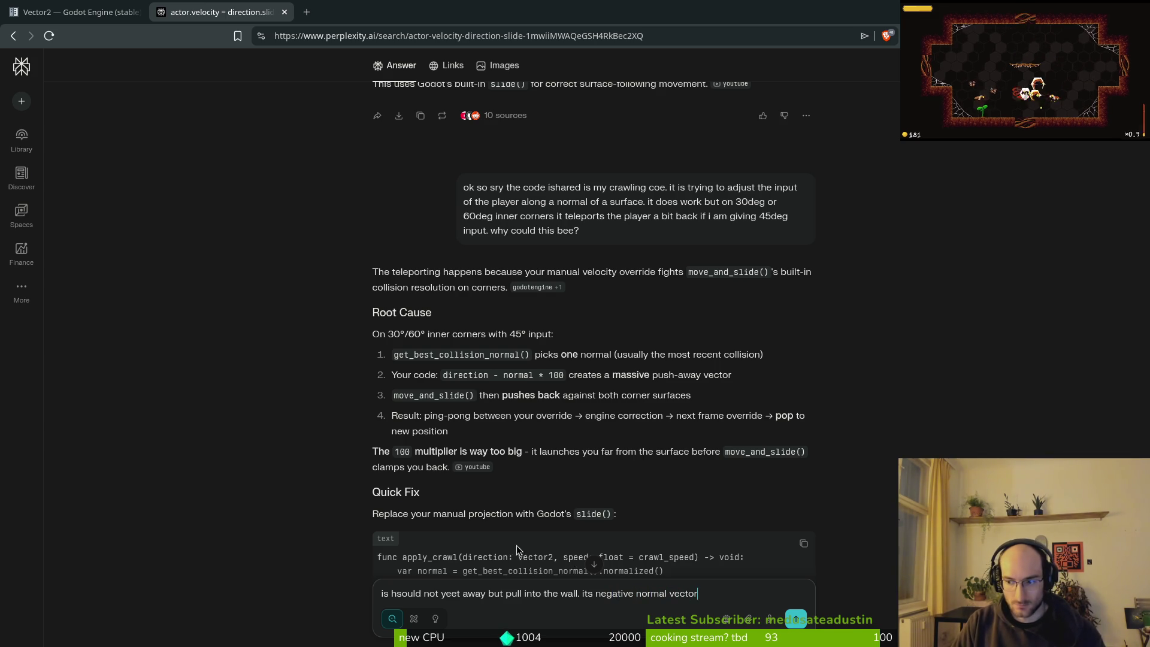
key("alt+Tab")
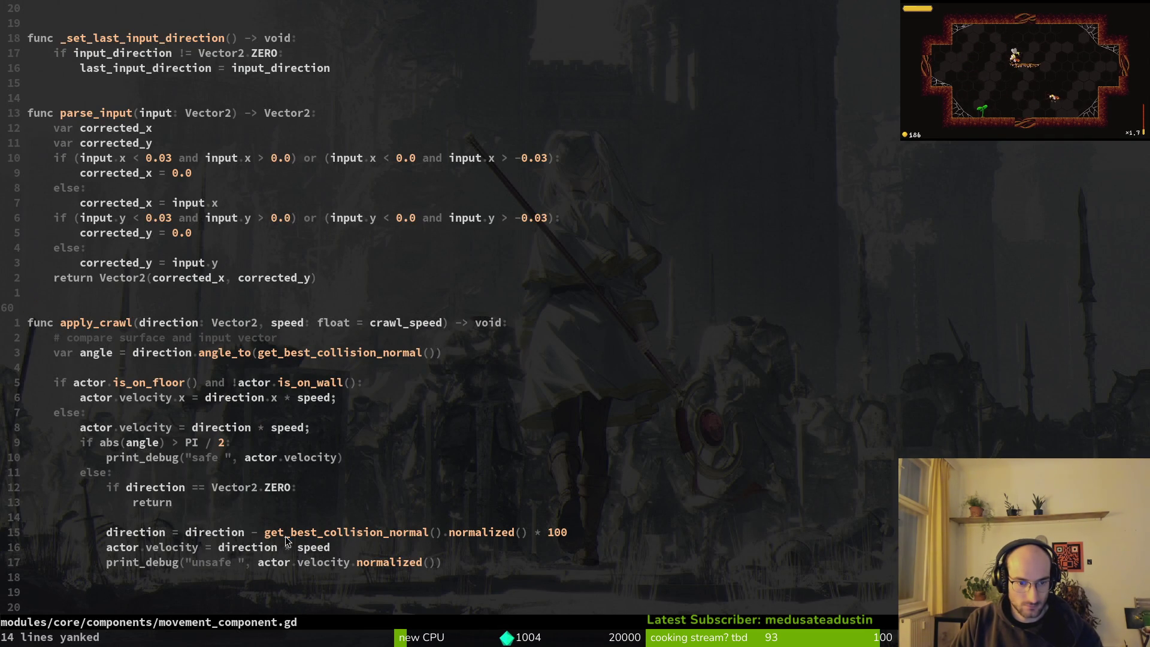
- Change apply_crawl's collision-normal multiplier from 100 to 10 and save movement_component.gd
left_click(545, 530)
key("V")
key("j")
key("j")
key("j")
key("Escape")
left_click(575, 490)
type("x:w")
key("Return")
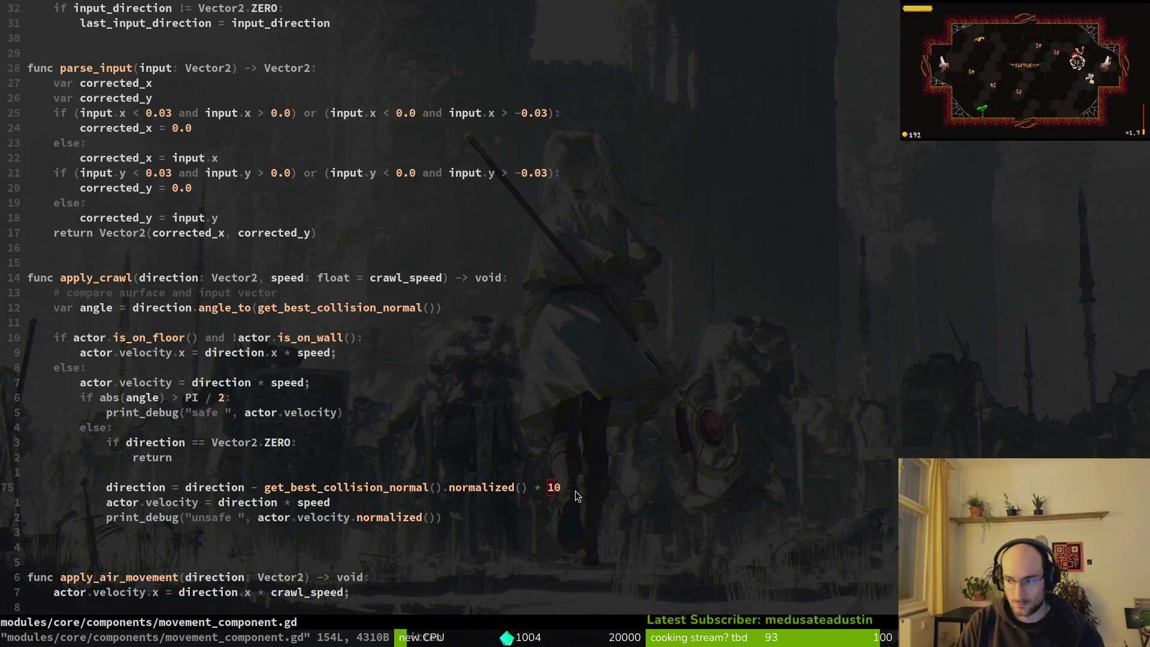
- Stop and relaunch the game in Godot to test the change
key("alt+Tab")
key("F5")
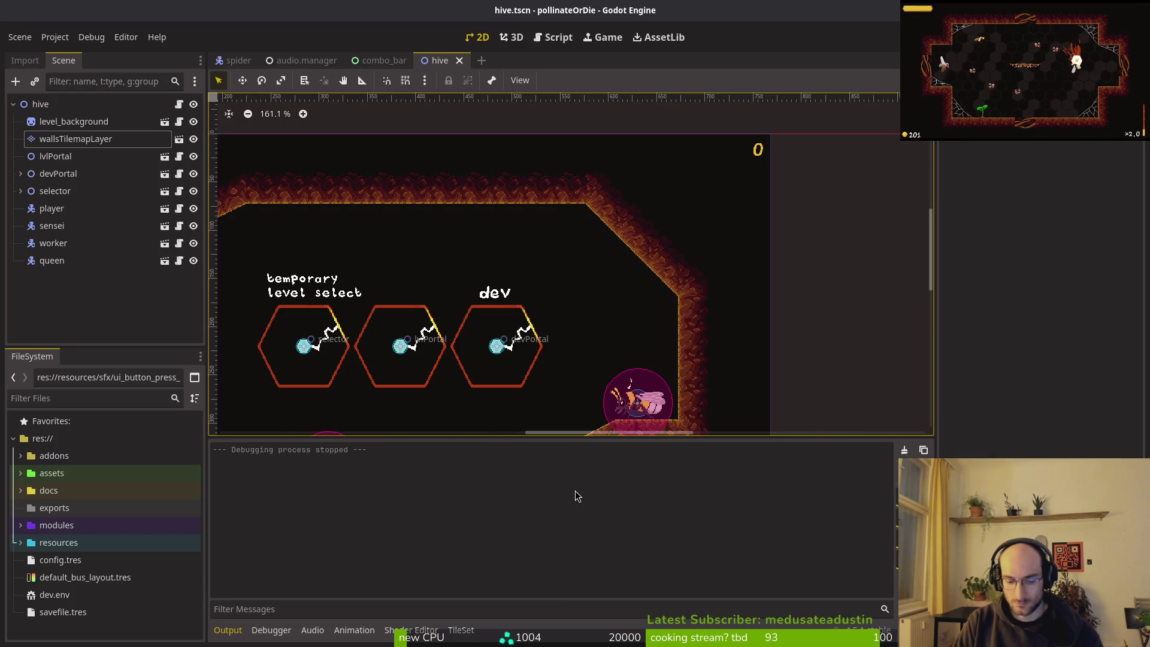
key("F5")
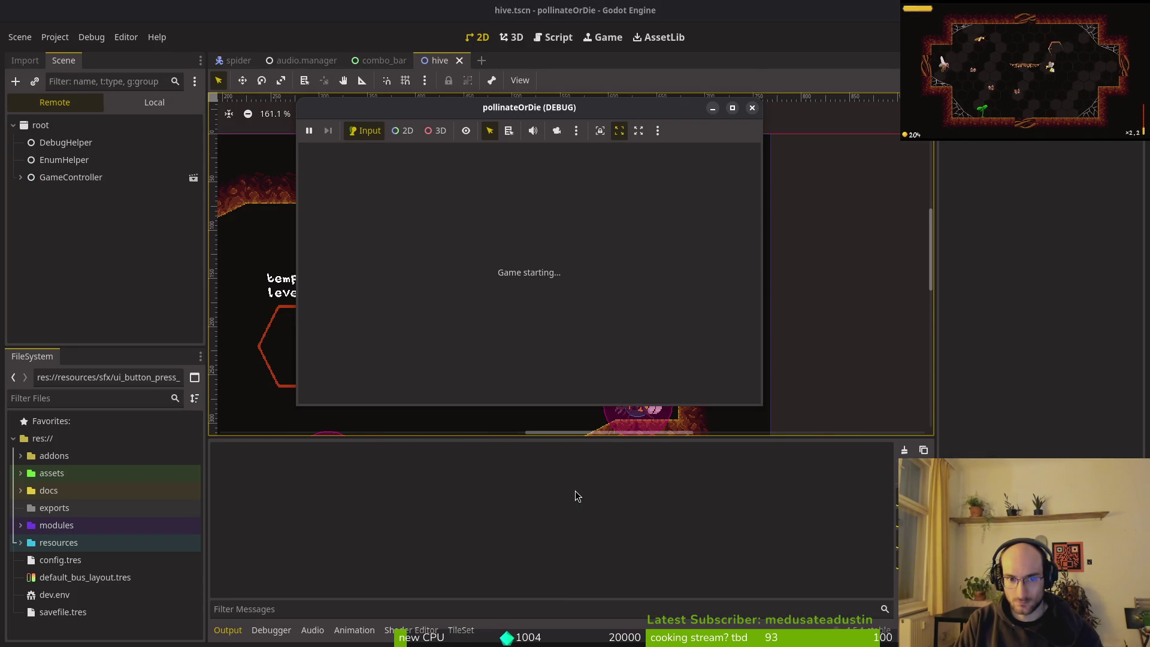
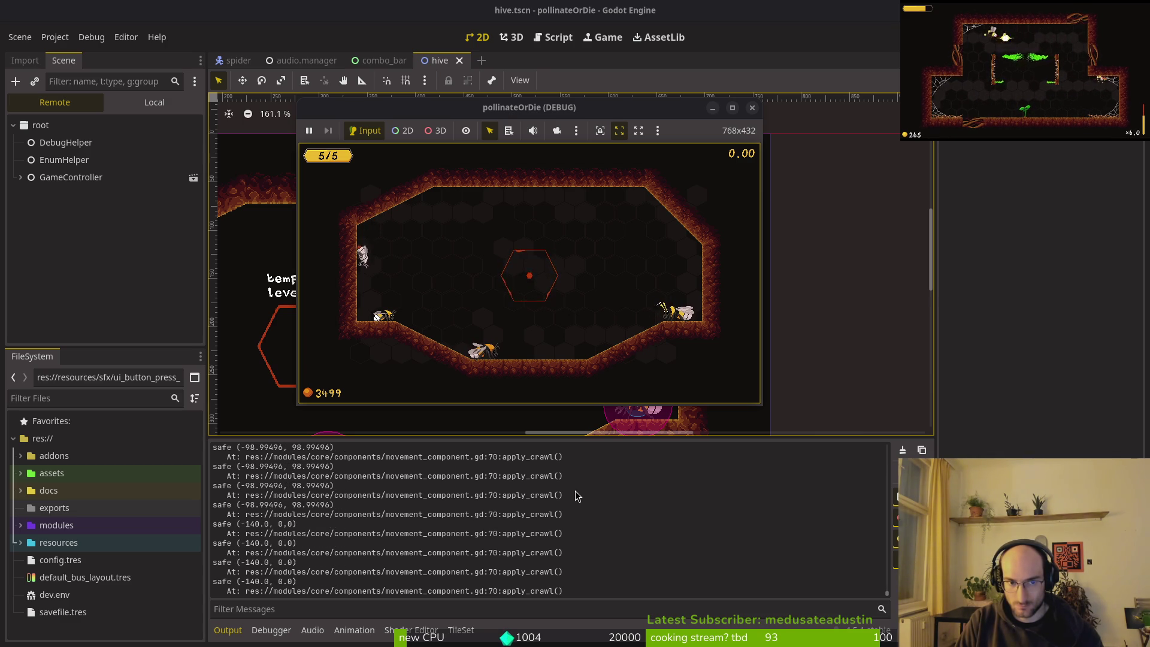
- Stop the running pollinateOrDie debug game with F8 and switch away from the editor
key("F8")
key("alt+Tab")
key("alt+Tab")
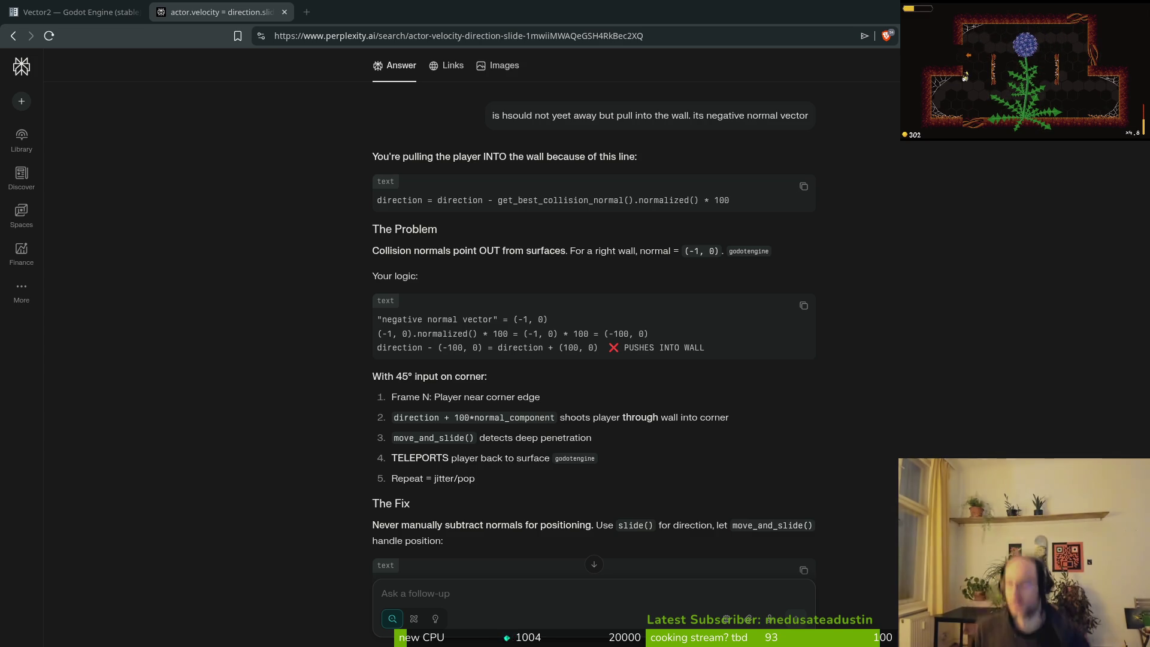
- Ask Perplexity how to pull the player into the wall, dismiss the sign-up prompt, and read the answer
scroll(506, 496, "up", 3)
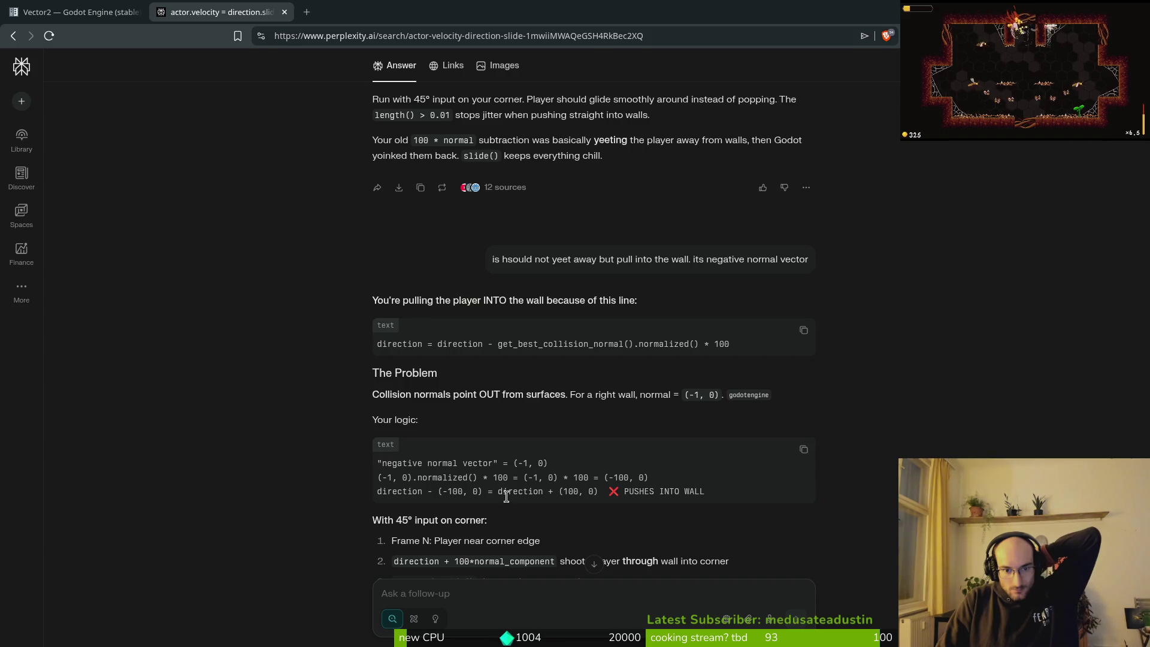
type("i want to pull the player into the wall")
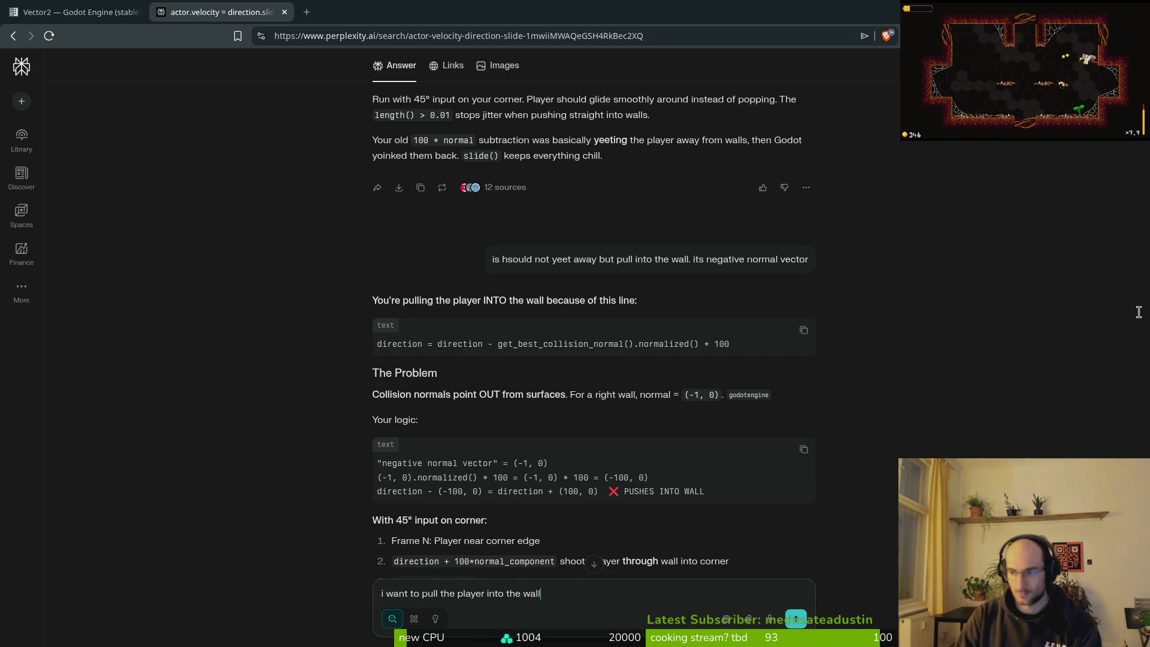
key("Return")
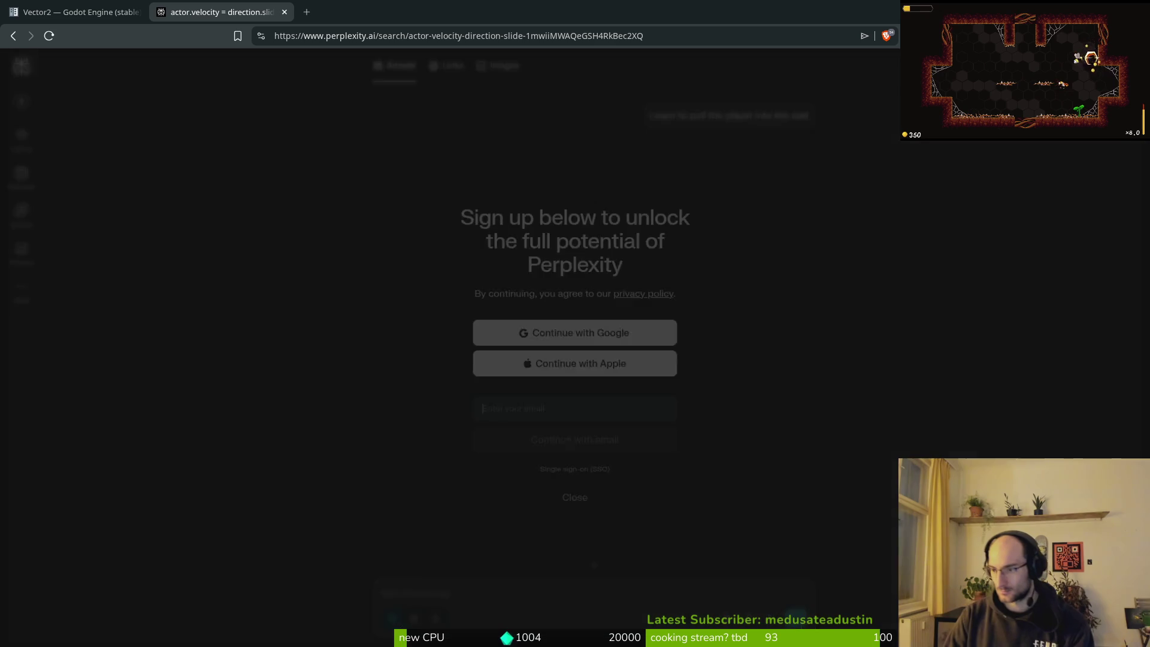
left_click(567, 485)
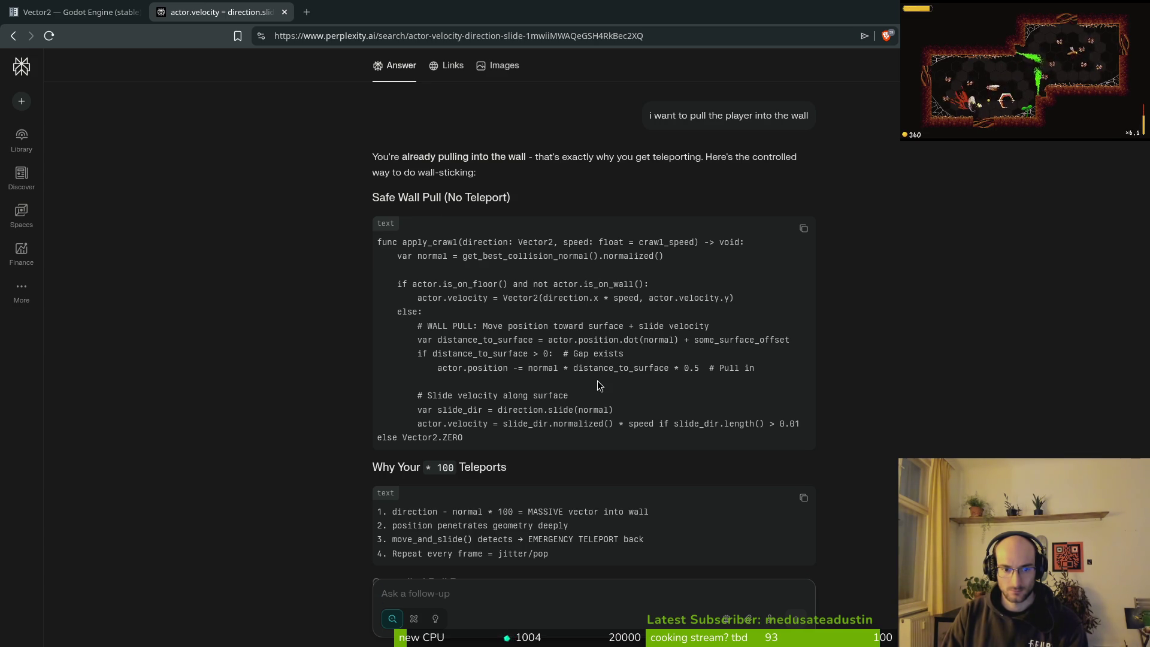
scroll(591, 482, "down", 2)
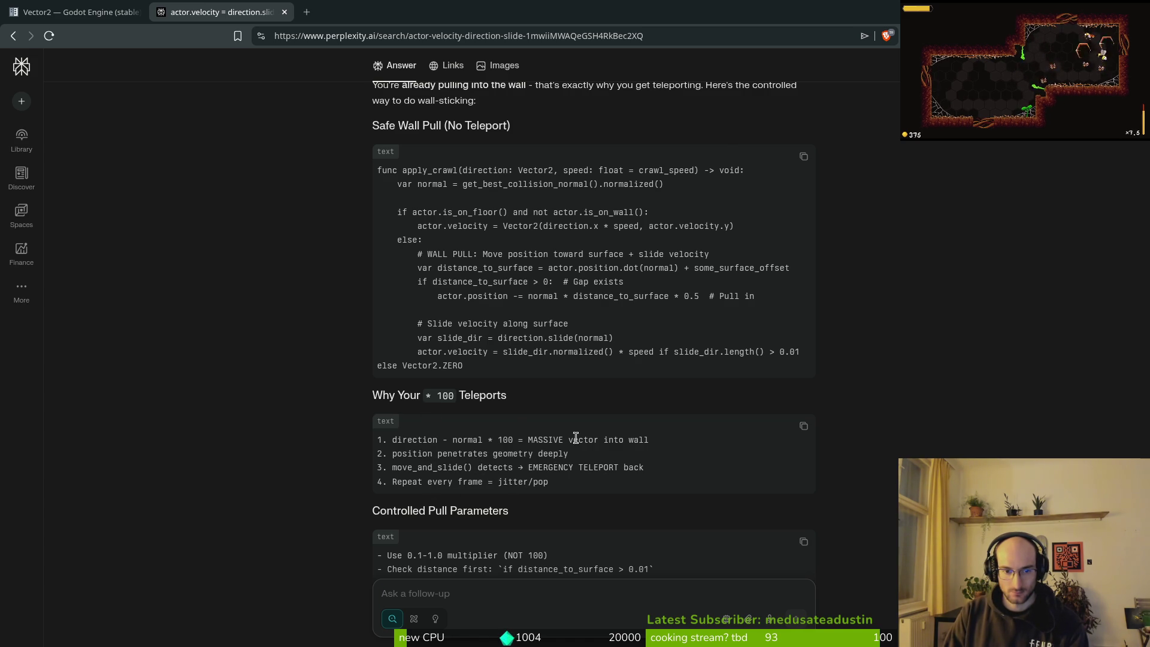
scroll(574, 438, "down", 4)
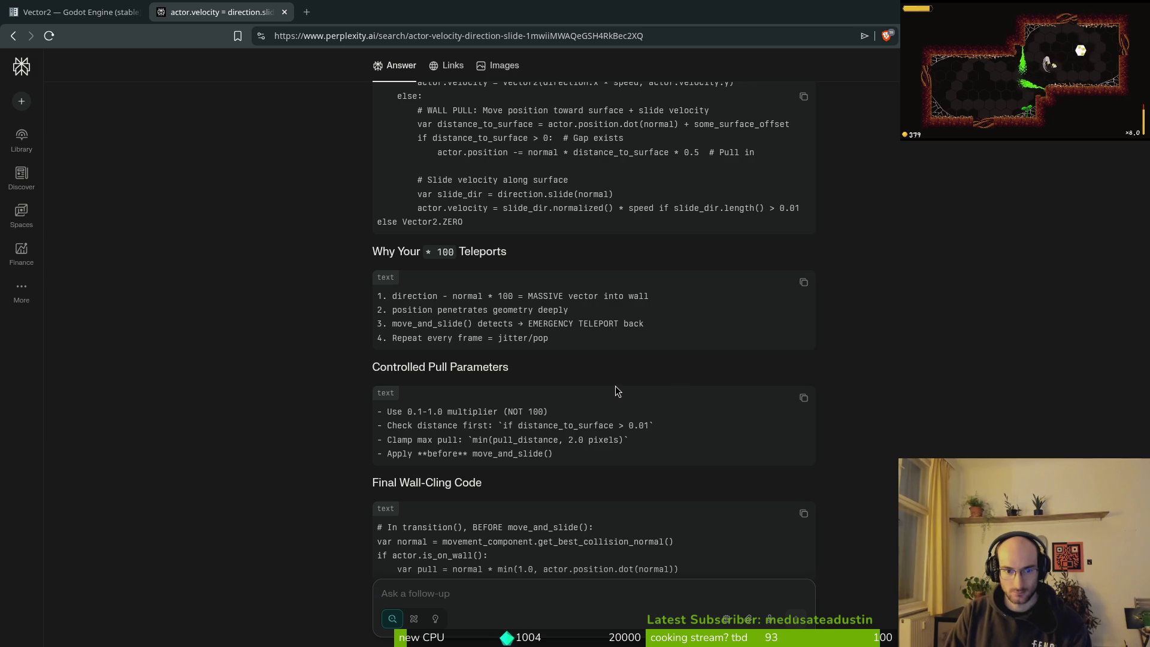
scroll(623, 392, "up", 6)
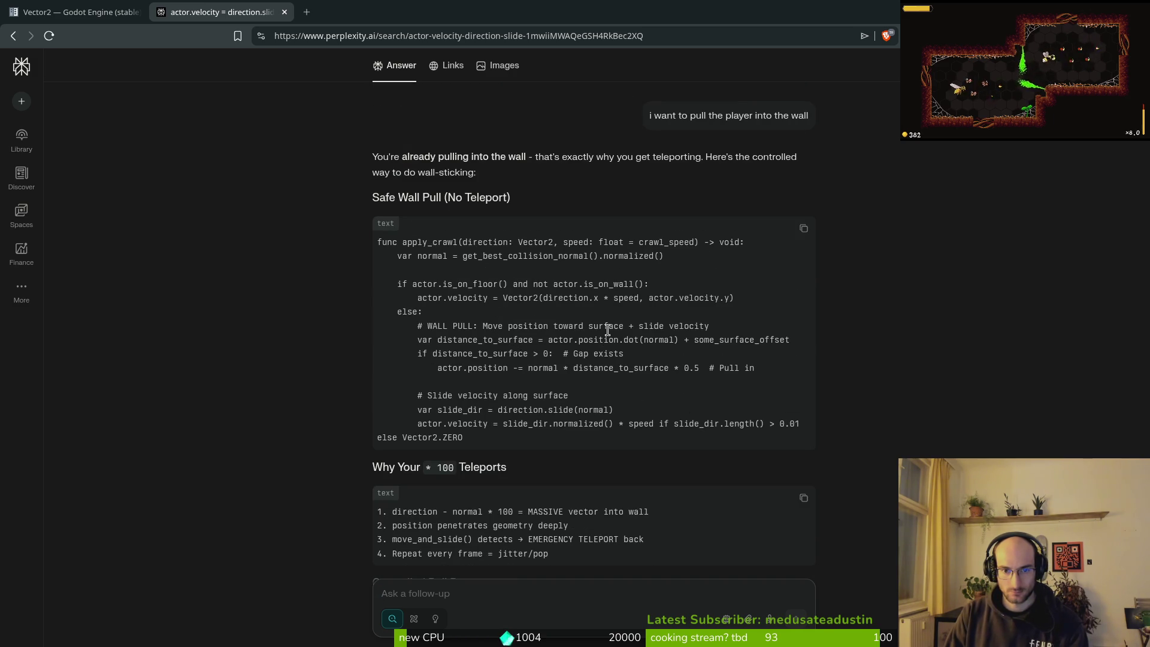
- Remove the ' * 100' multiplier from the collision-normal subtraction on line 75 and save movement_component.gd
key("alt+Tab")
key("x")
key("u")
key("a")
key("BackSpace")
key("BackSpace")
key("BackSpace")
key("BackSpace")
key("BackSpace")
key("Escape")
type(":w")
key("Return")
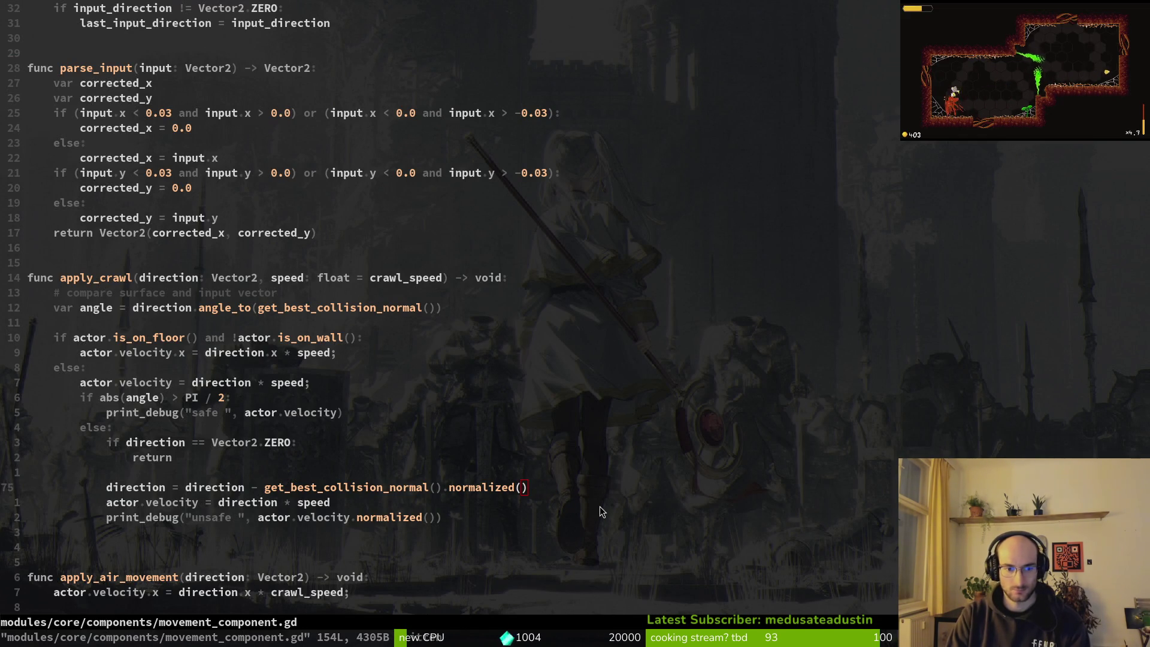
- Run the game into the hive level, maximize its window to test wall crawling, then stop it with F8
key("alt+Tab")
key("F5")
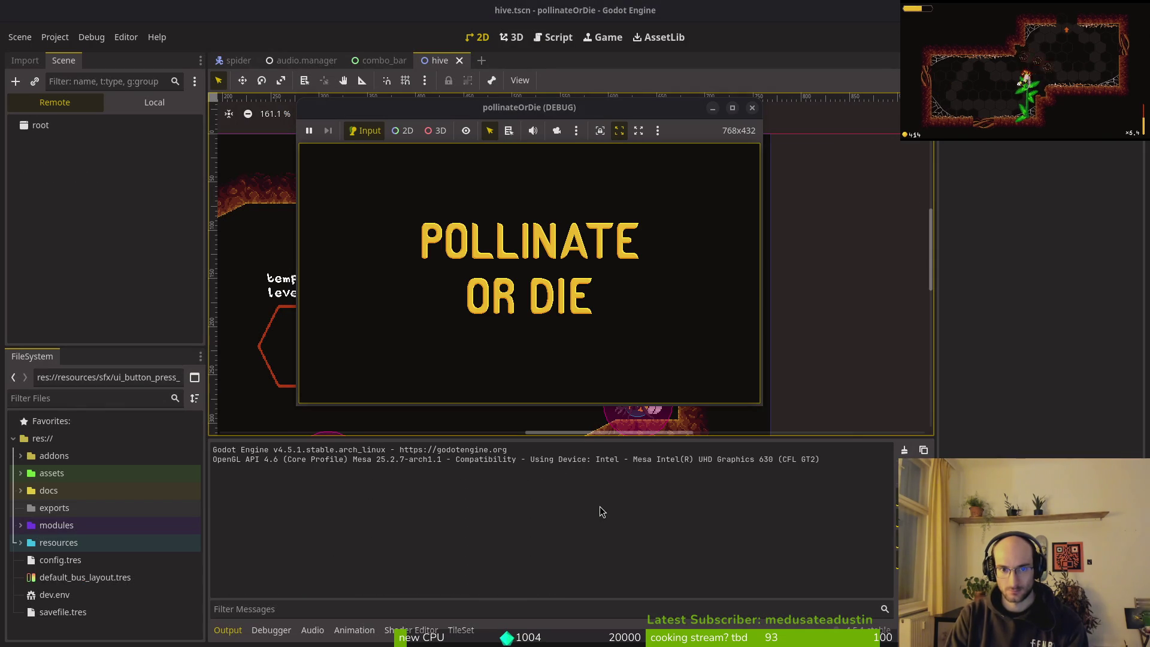
key("Return")
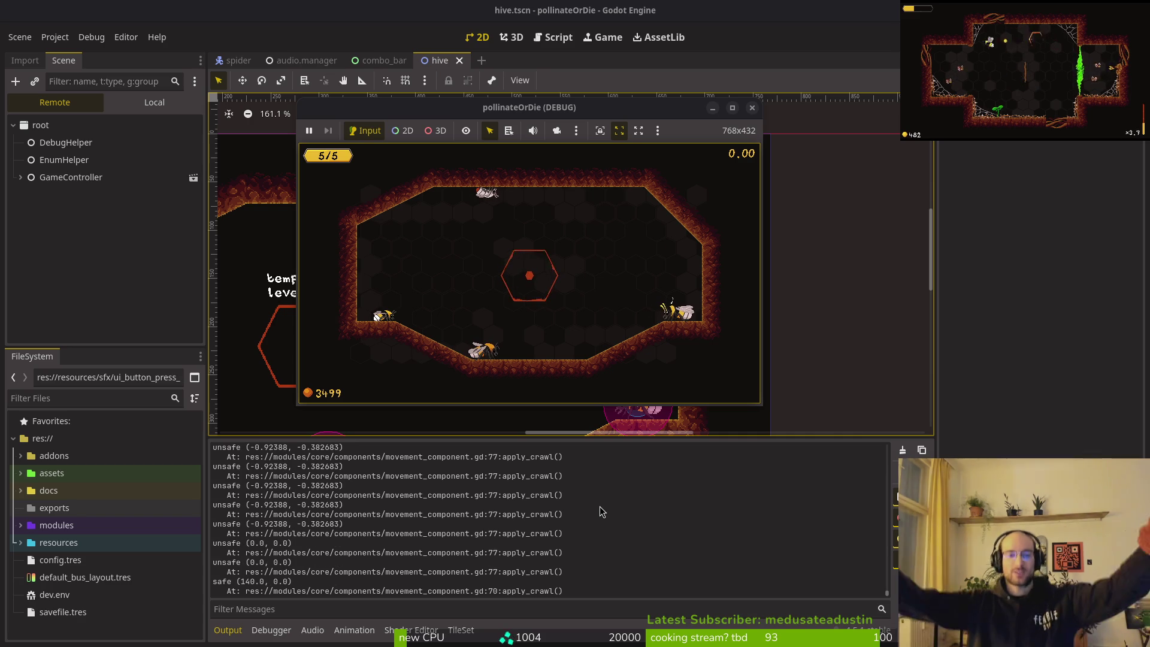
double_click(403, 111)
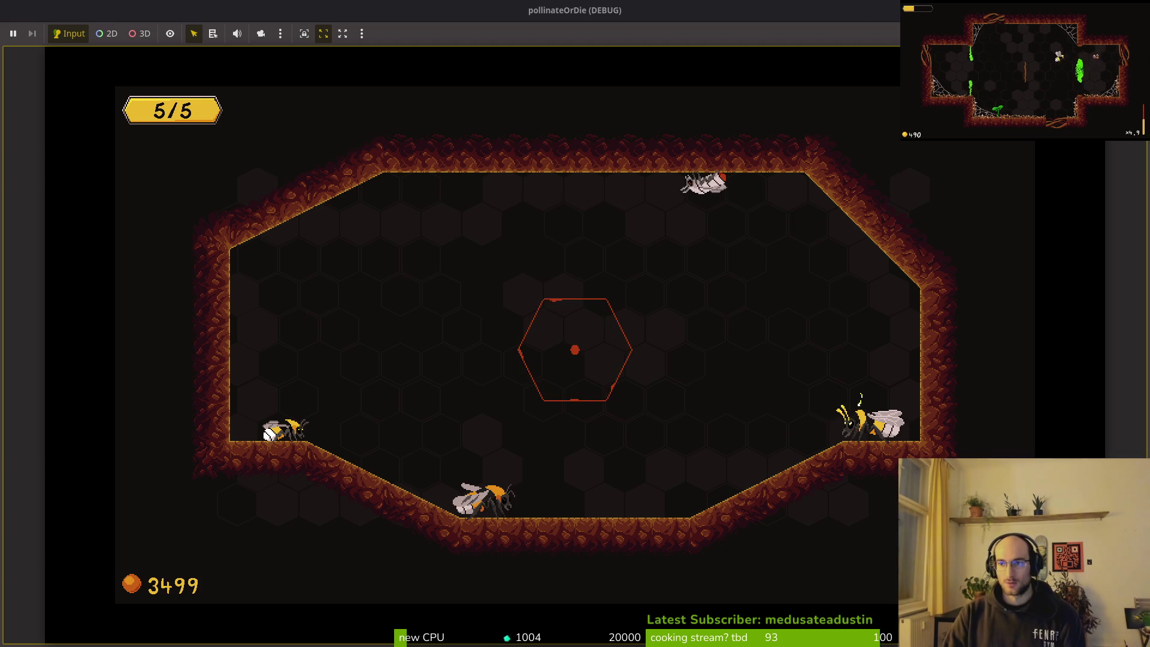
key("alt+Tab")
key("F8")
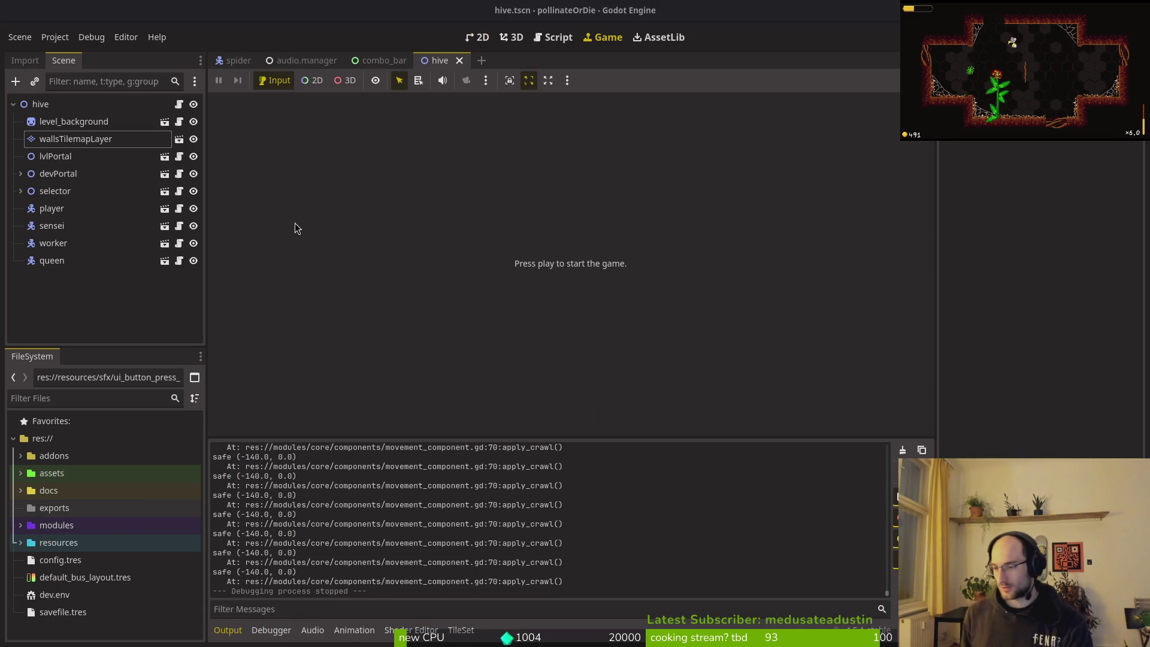
key("alt+Tab")
key("alt+Tab")
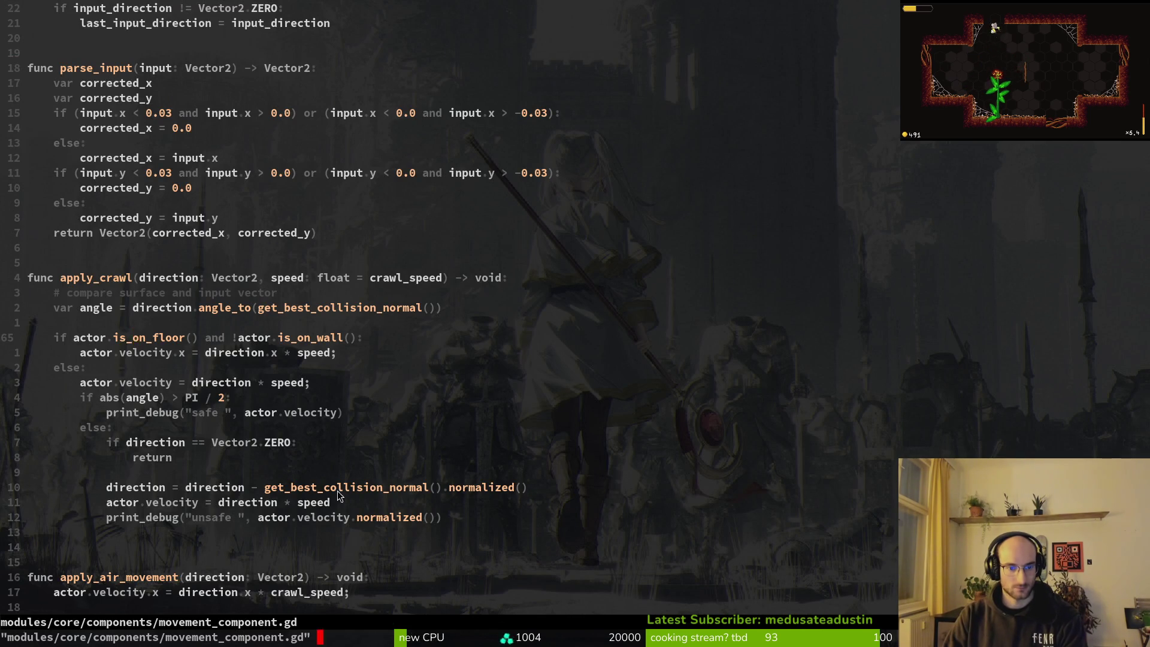
- Delete the blank line and move the velocity assignment under 'if abs(angle) > PI / 2:', then save
left_click(222, 475)
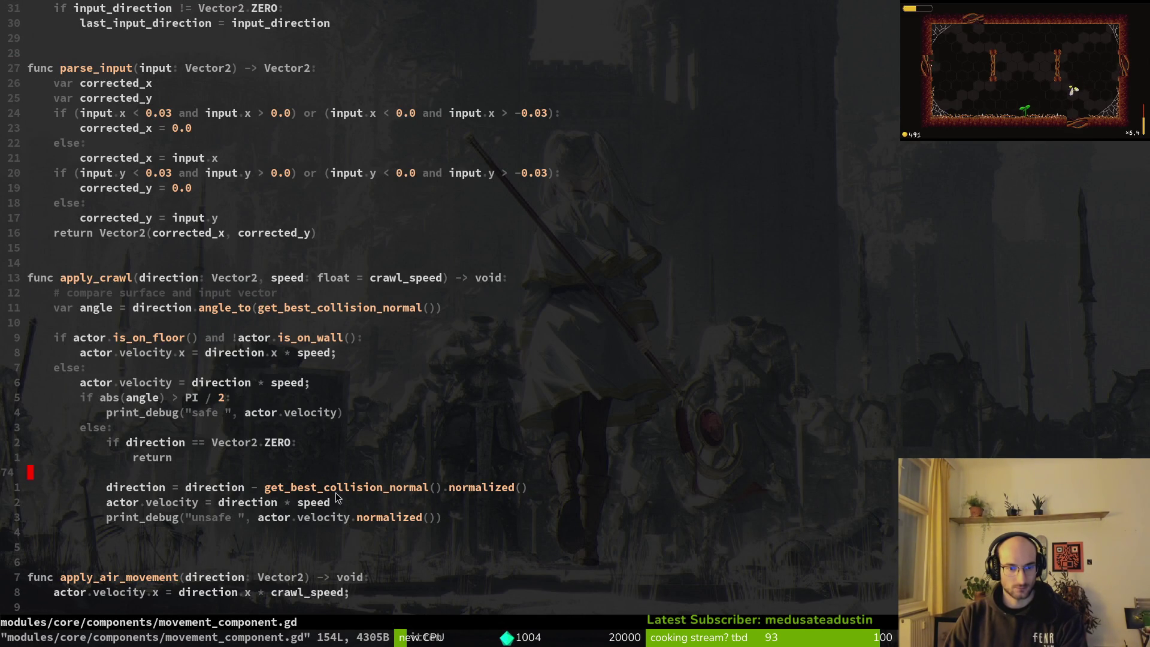
key("d")
key("d")
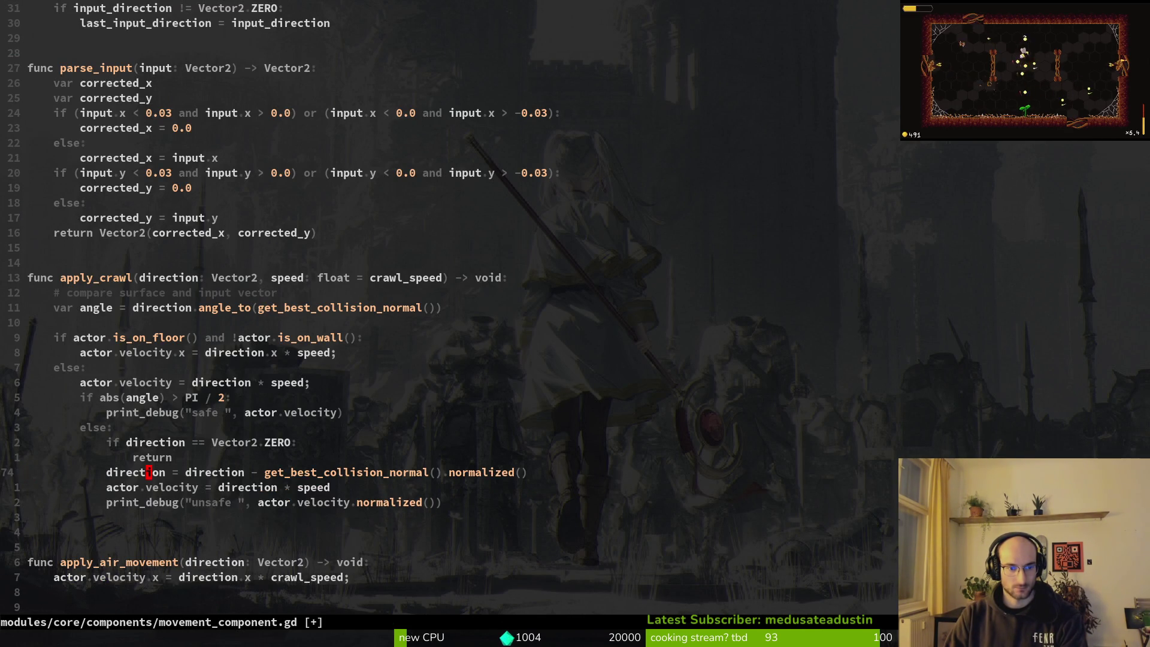
left_click(131, 418)
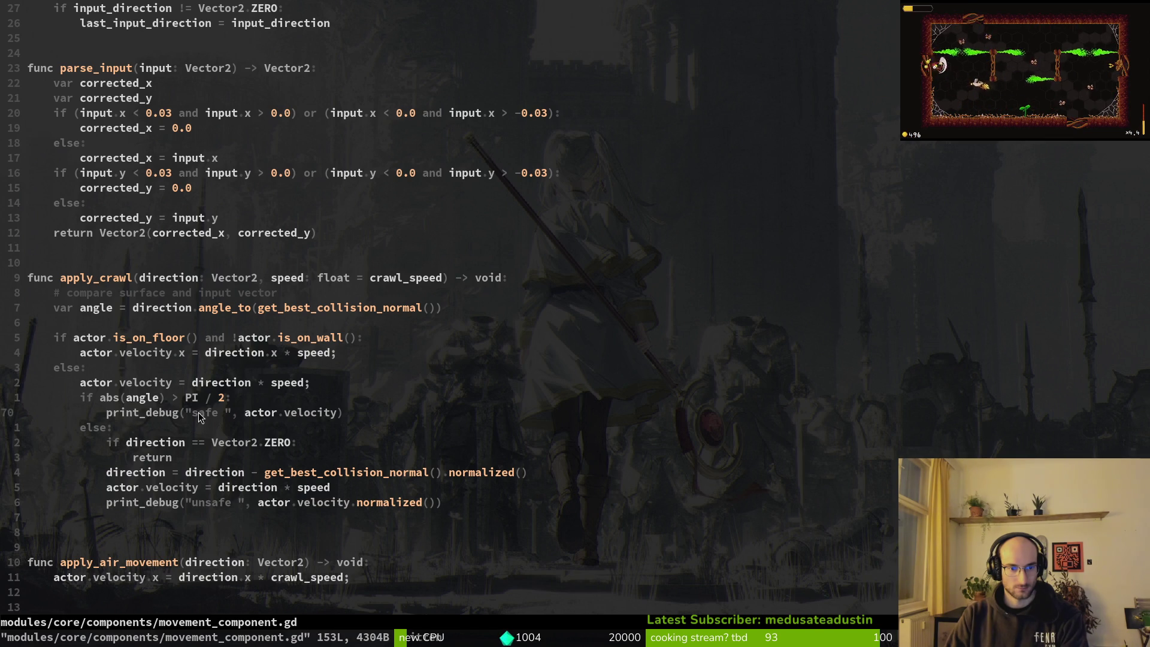
left_click(118, 384)
key("shift+v")
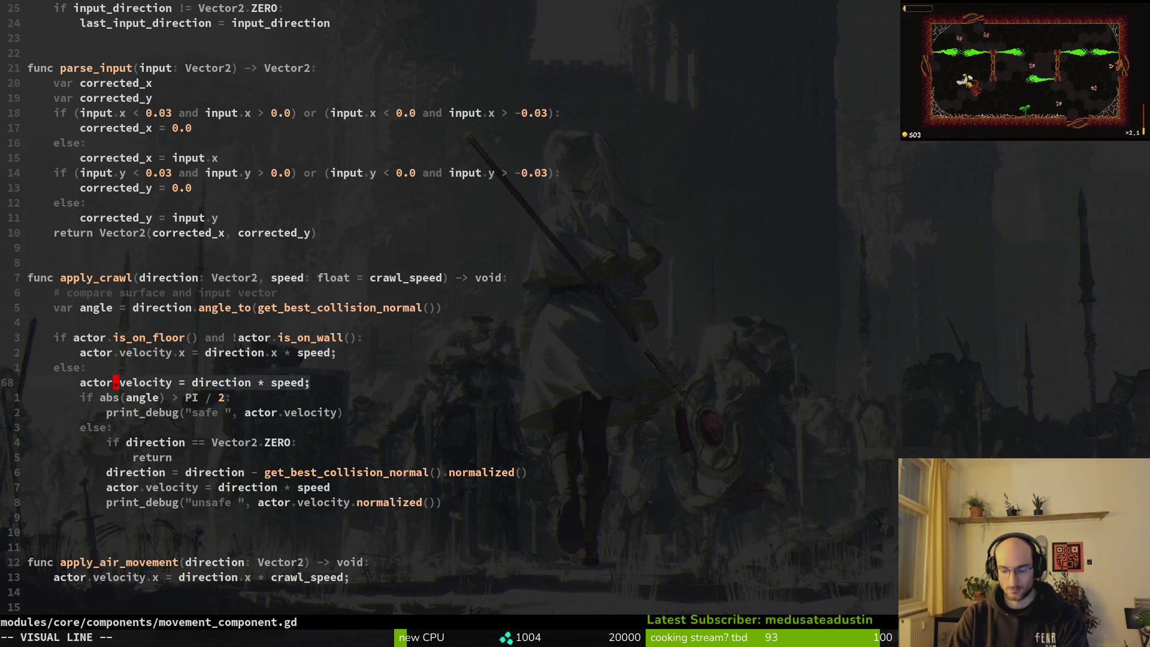
key("J")
key("Escape")
type(":w")
key("Return")
key("alt+Tab")
key("alt+Tab")
- Delete the safe print_debug line and save the script
key("j")
key("shift+v")
type("d:w")
key("Return")
key("k")
- Start a comment line in the angle branch, discarding the half-typed text and misplaced empty lines
key("o")
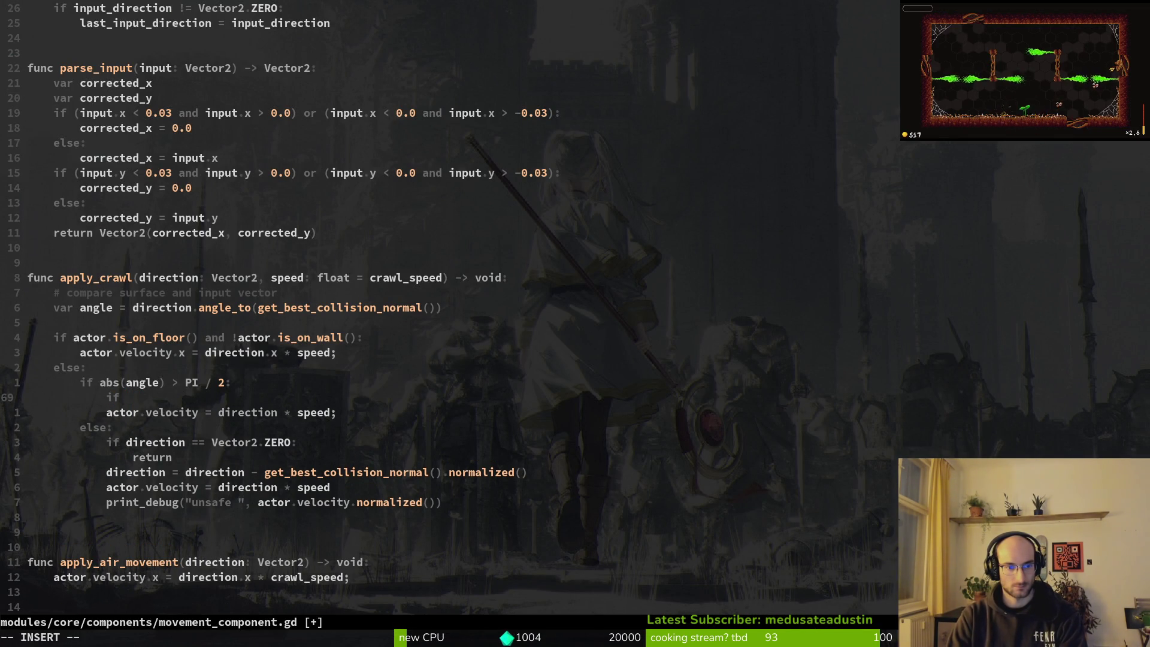
type("pa")
key("BackSpace")
key("BackSpace")
key("BackSpace")
type("if poi")
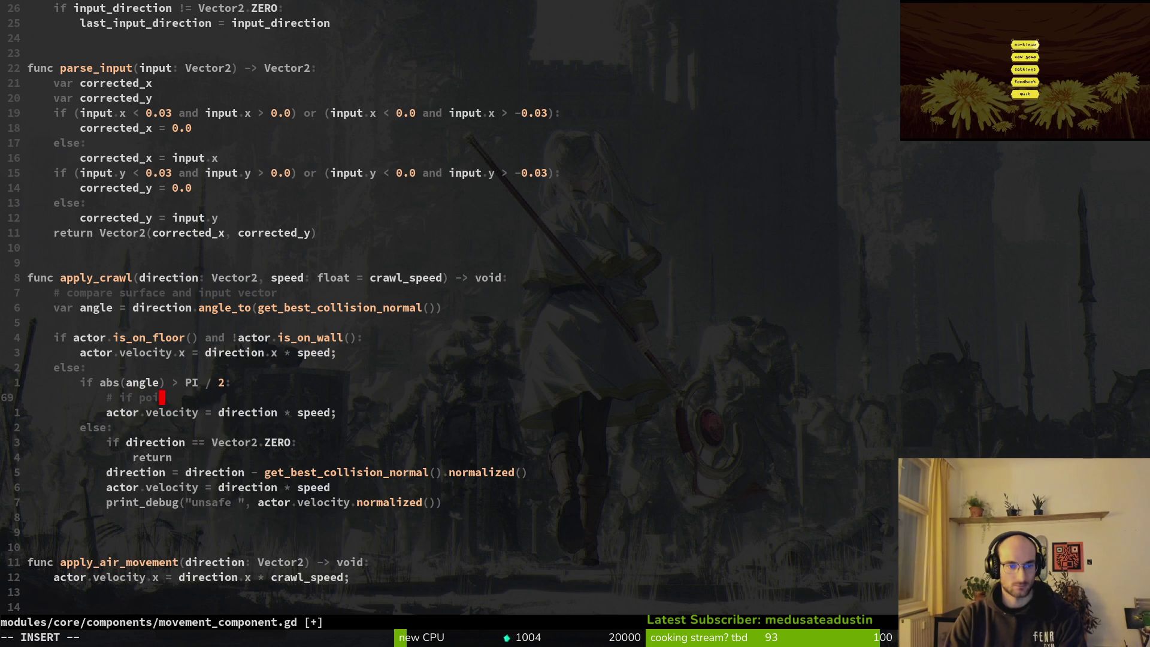
key("Escape")
key("d")
key("d")
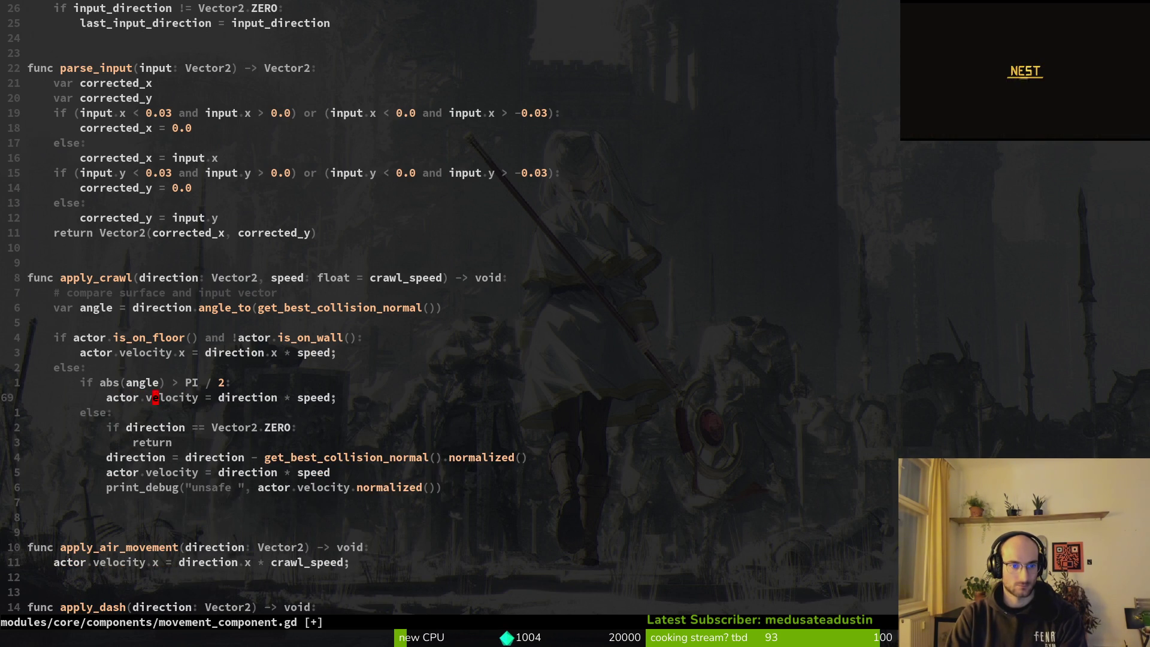
key("shift+o")
type("i")
key("BackSpace")
key("BackSpace")
key("BackSpace")
key("shift+v")
key("d")
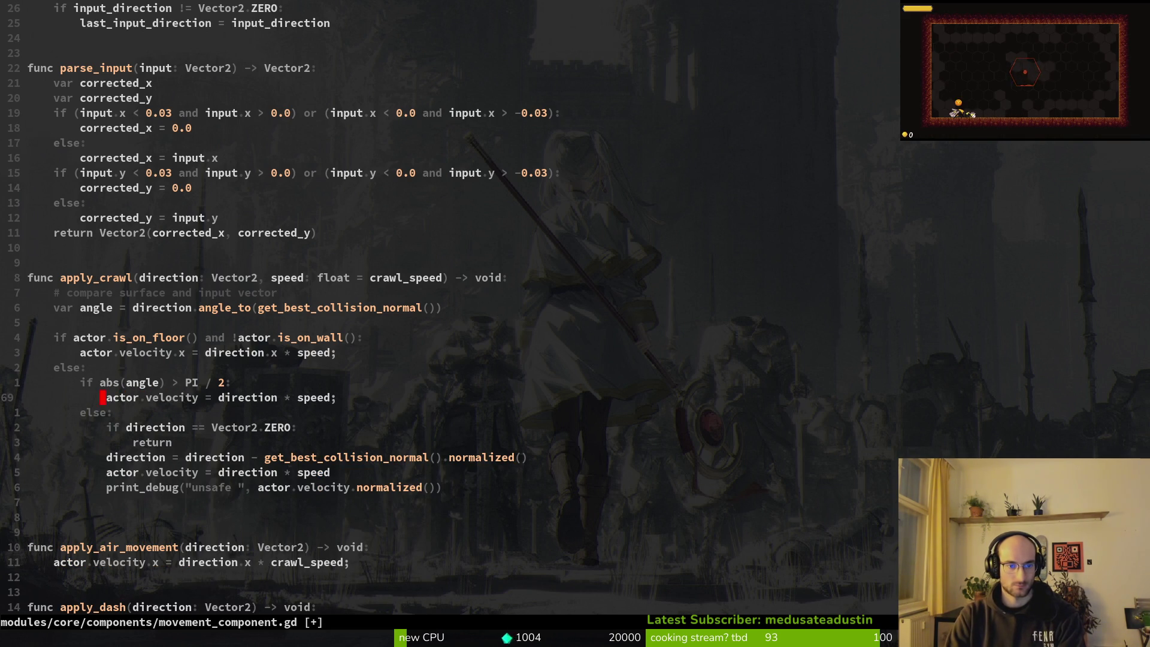
- Add the comment 'if pointing into the surfacen no correction needed' inside the angle branch and save
key("k")
key("o")
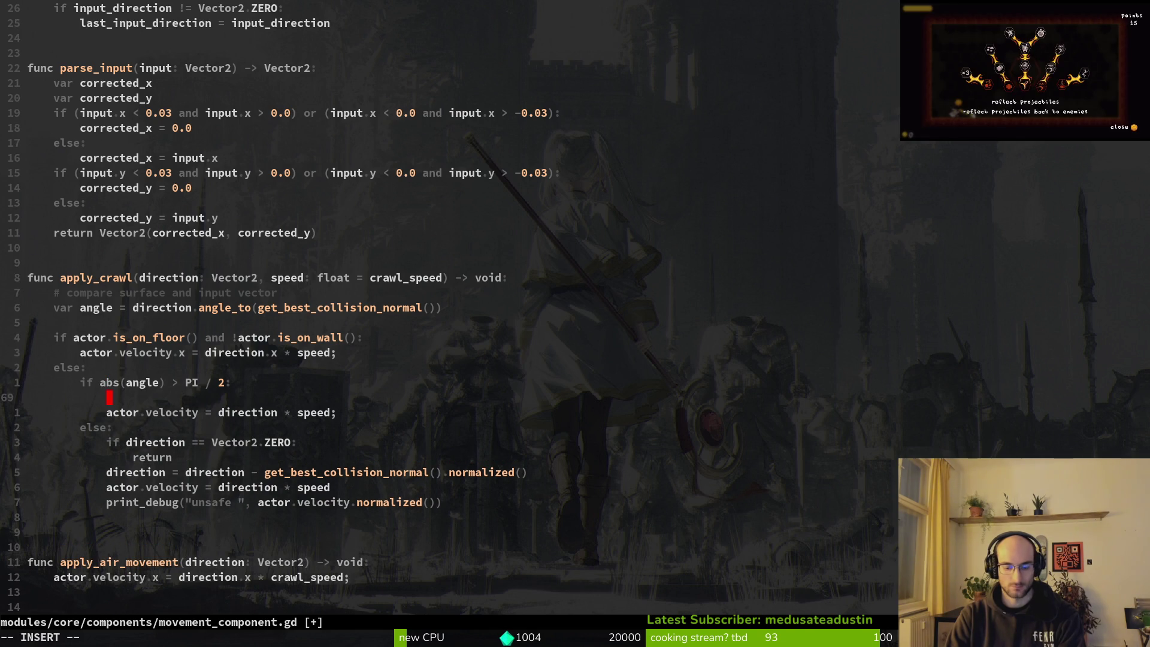
type("#if poin")
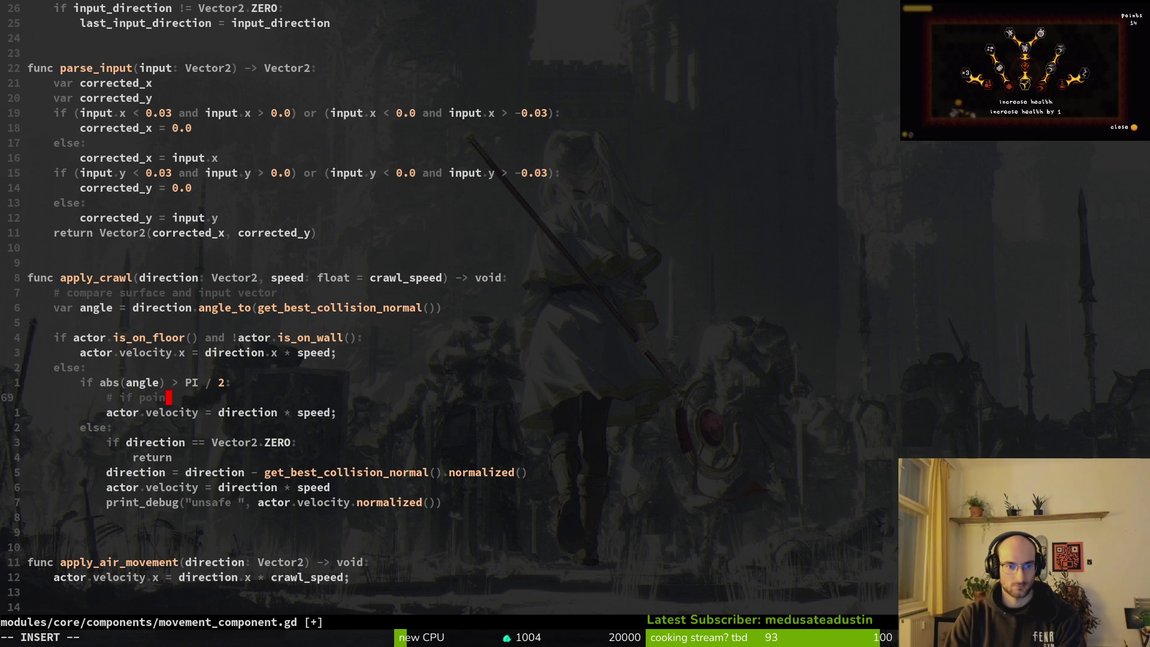
type("ting into th e")
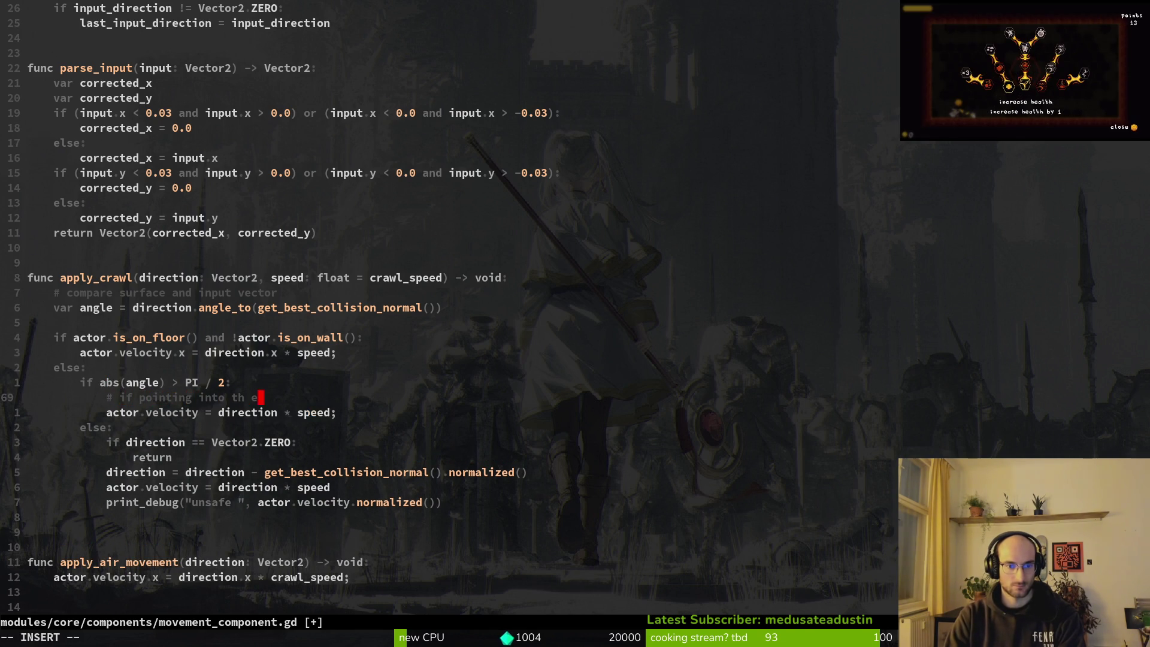
key("BackSpace")
key("BackSpace")
type("e surfacen o co")
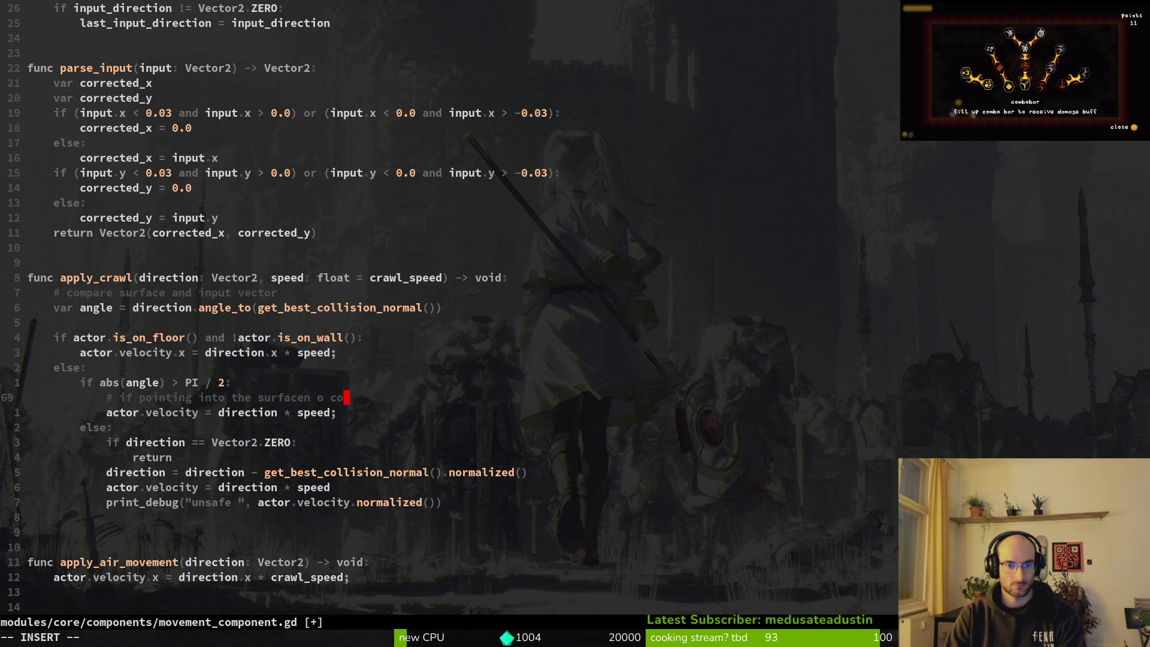
key("BackSpace")
key("BackSpace")
key("BackSpace")
key("BackSpace")
type("no c")
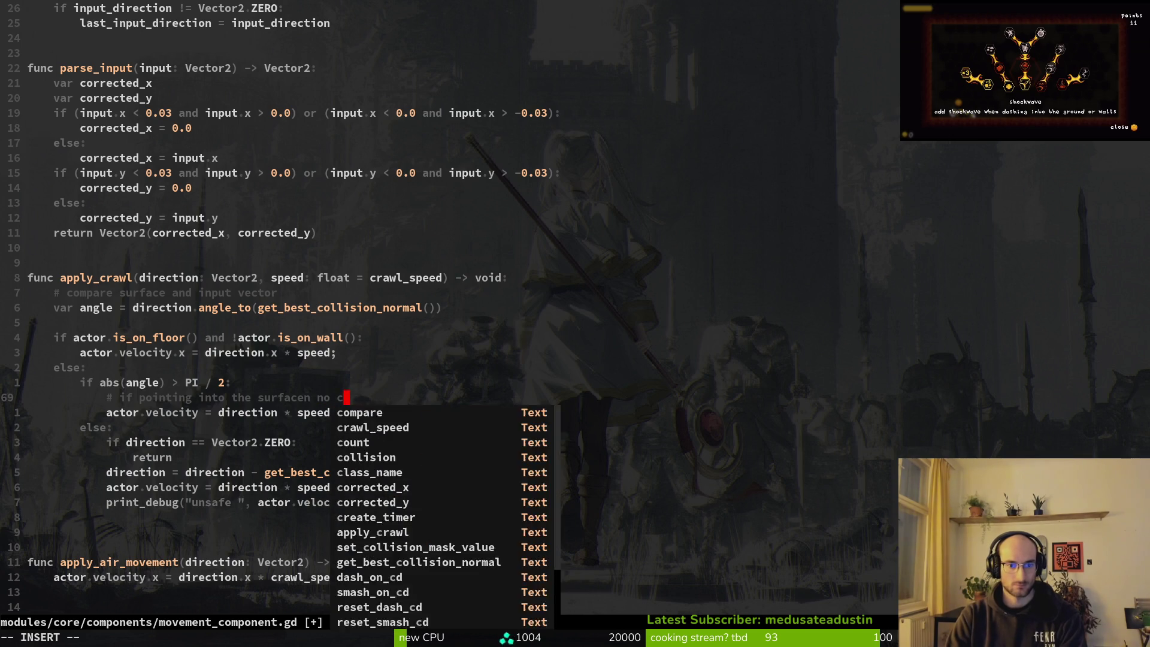
type("orrection needed")
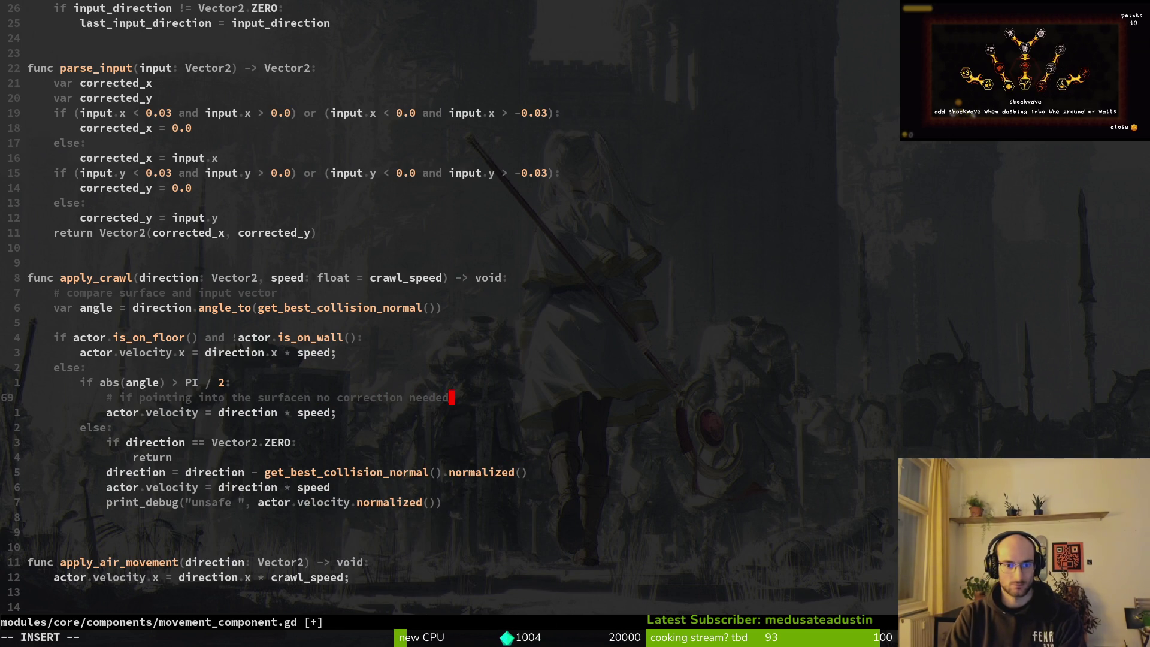
key("Escape")
type(":w")
key("Return")
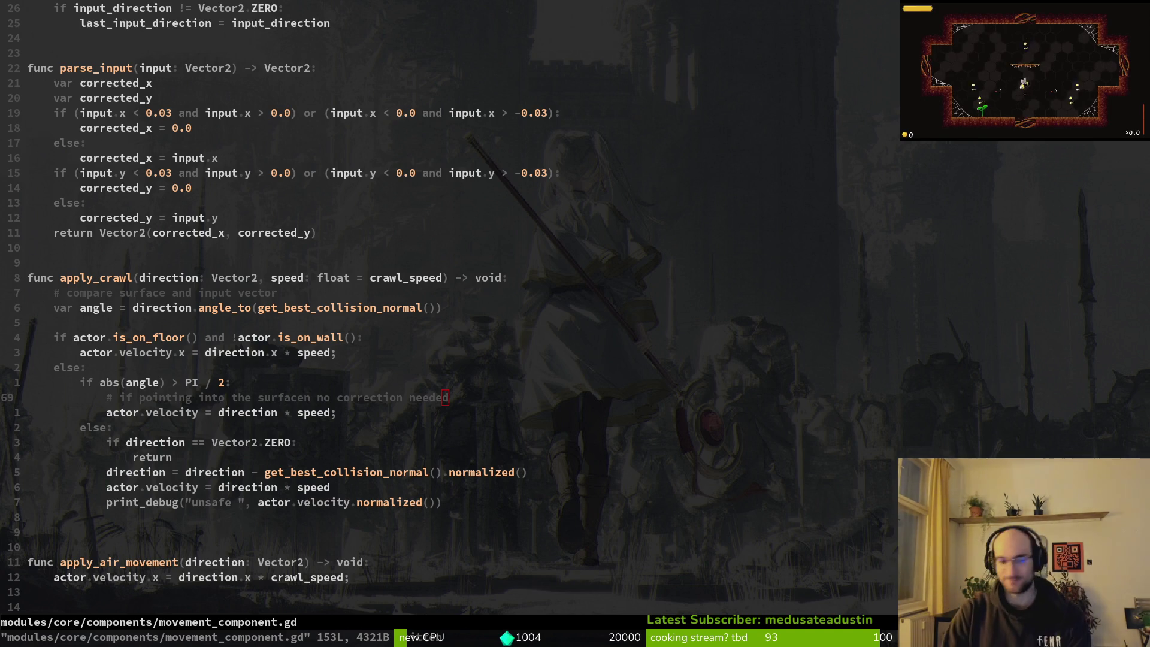
- Save and quit Vim, clear the terminal, and enter the dev/pollinate-or-die/ project folder
type(":w")
key("Return")
type(":q")
key("Return")
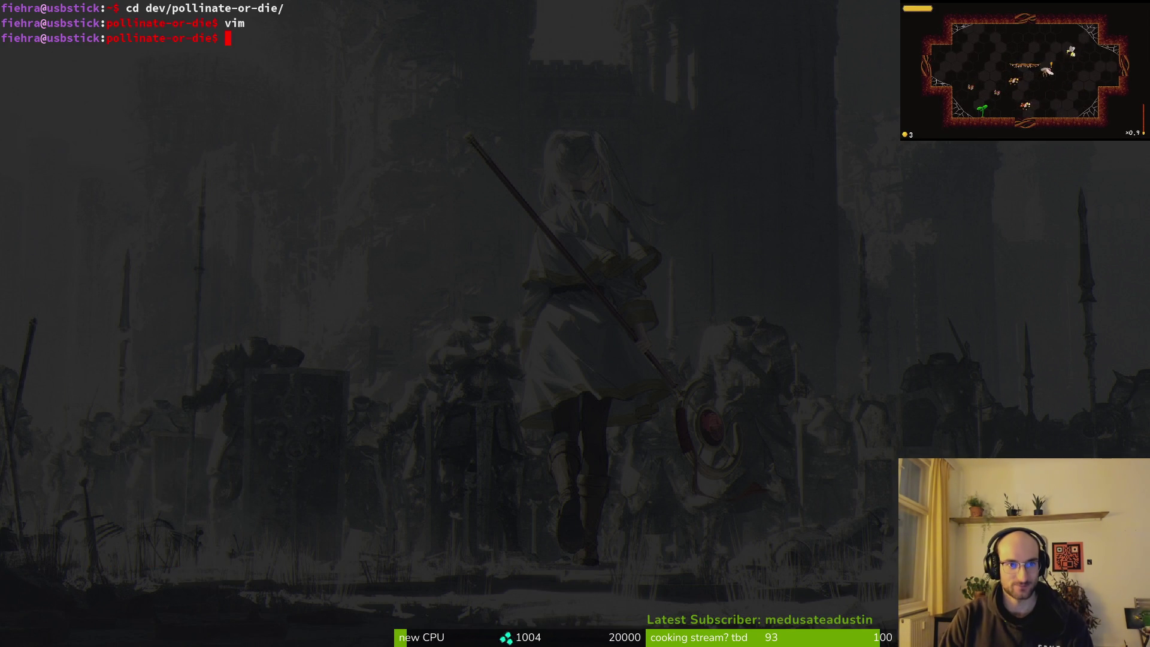
type("cd")
key("Return")
type("rando")
key("Return")
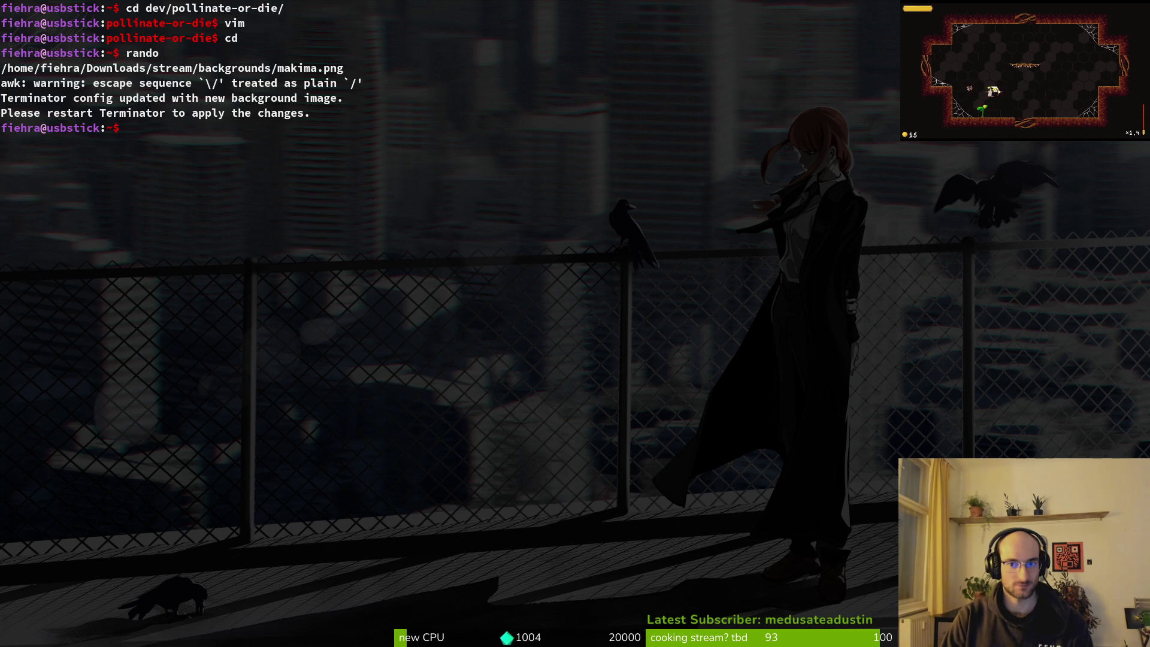
type("clear")
key("Return")
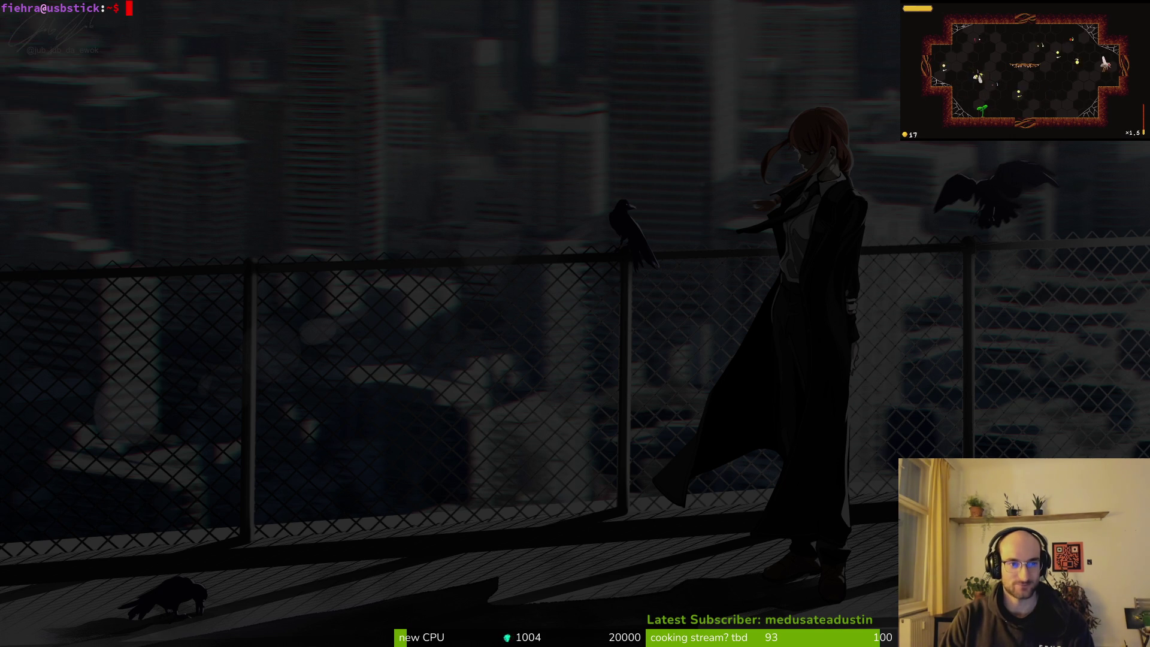
type("cd dev/pollinate-or-die/")
key("Return")
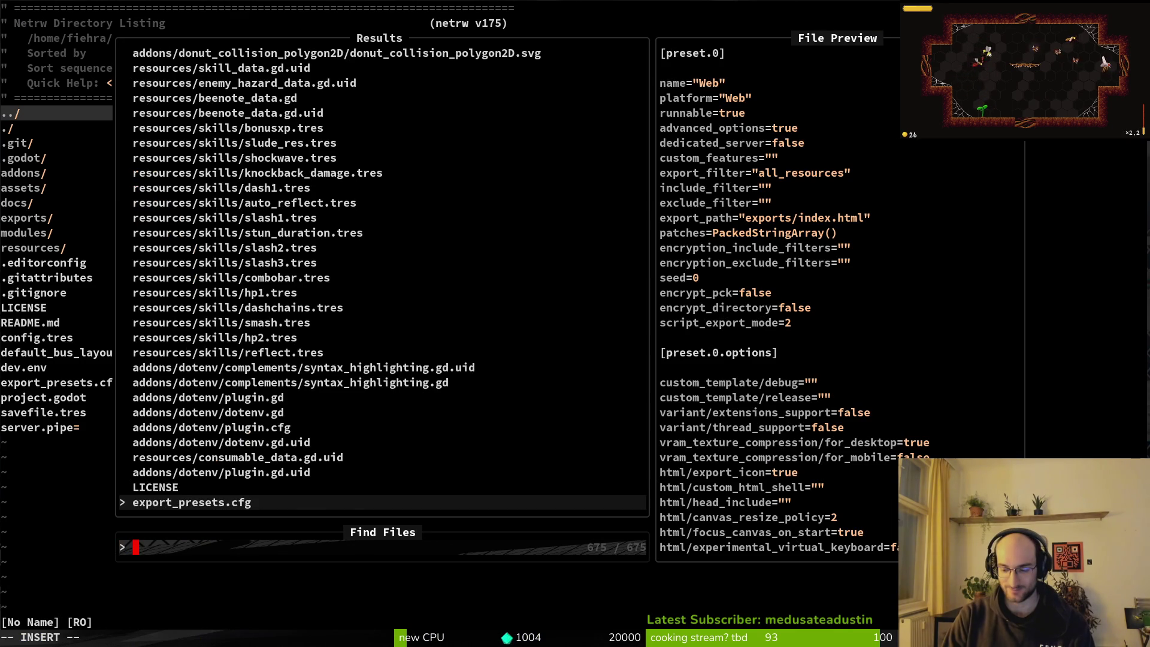
- Open movement_component.gd through the file finder and scroll down past the dash and enemy functions
type("movco")
key("Return")
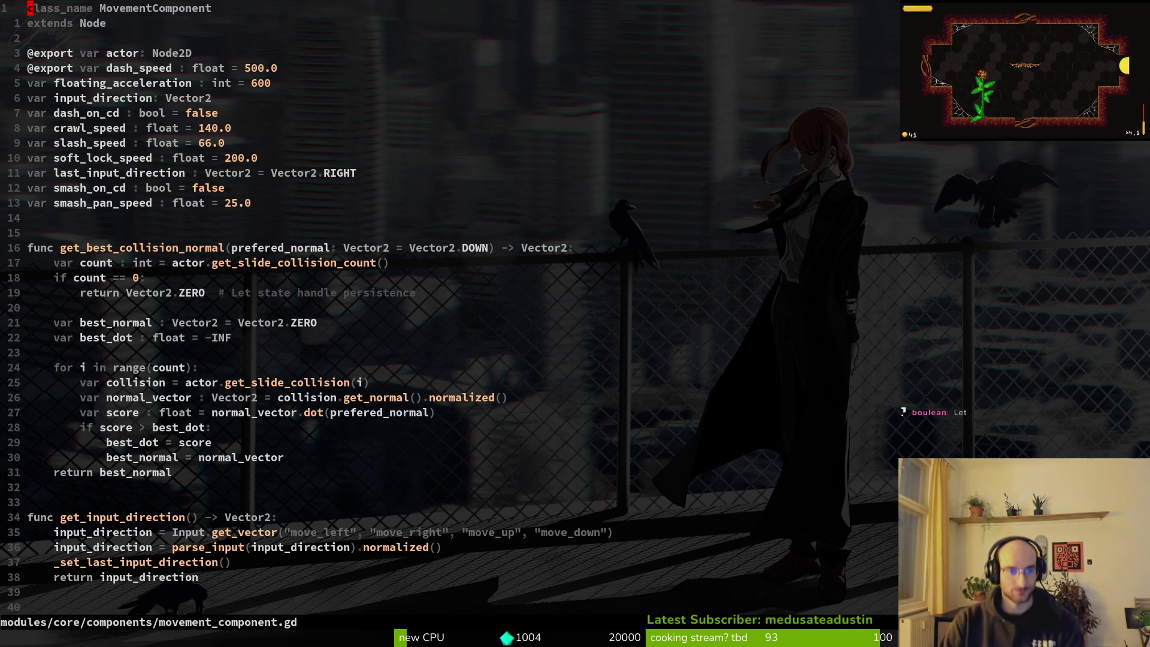
key("ctrl+s")
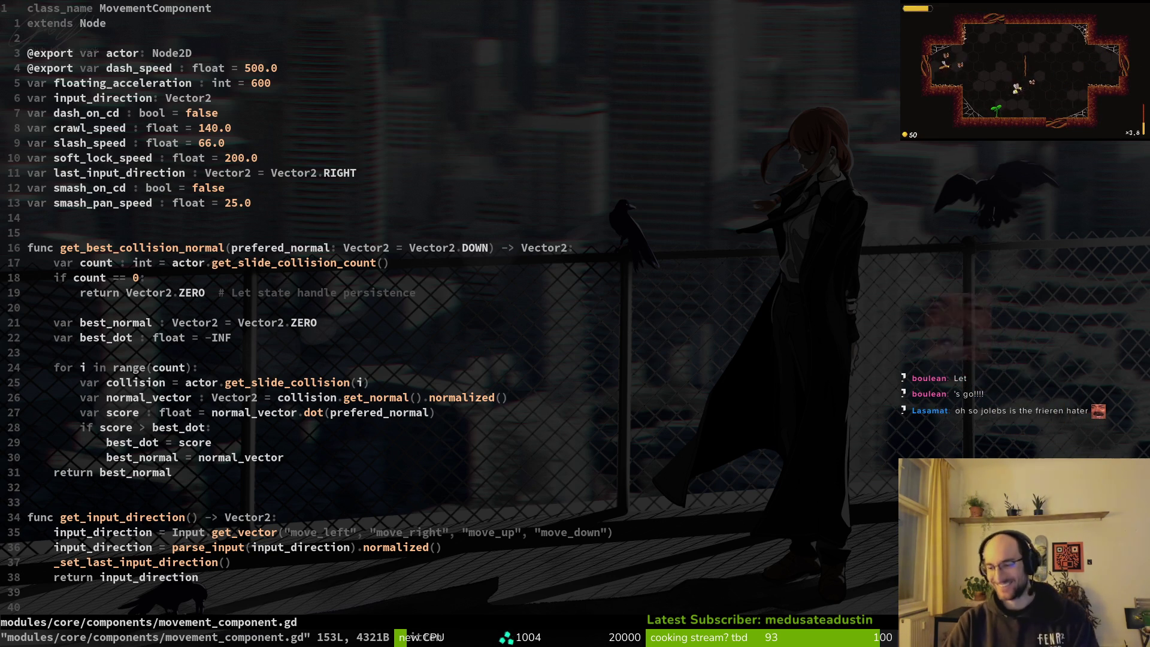
key("space")
key("b")
key("d")
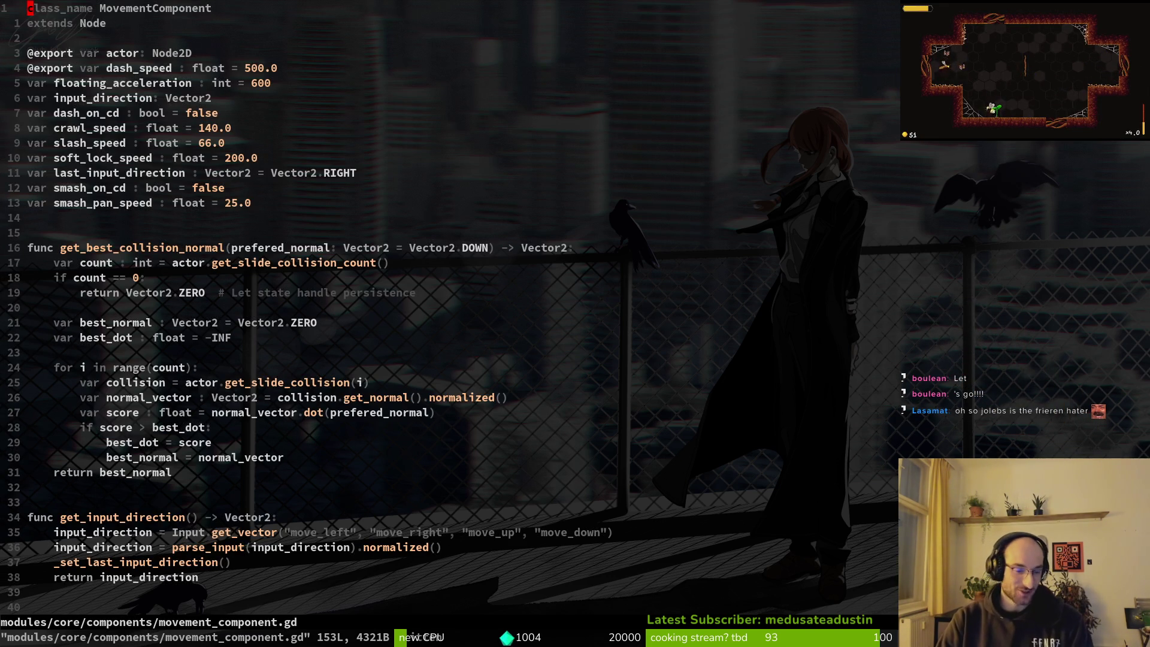
key("space")
key("f")
key("f")
key("Escape")
key("ctrl+o")
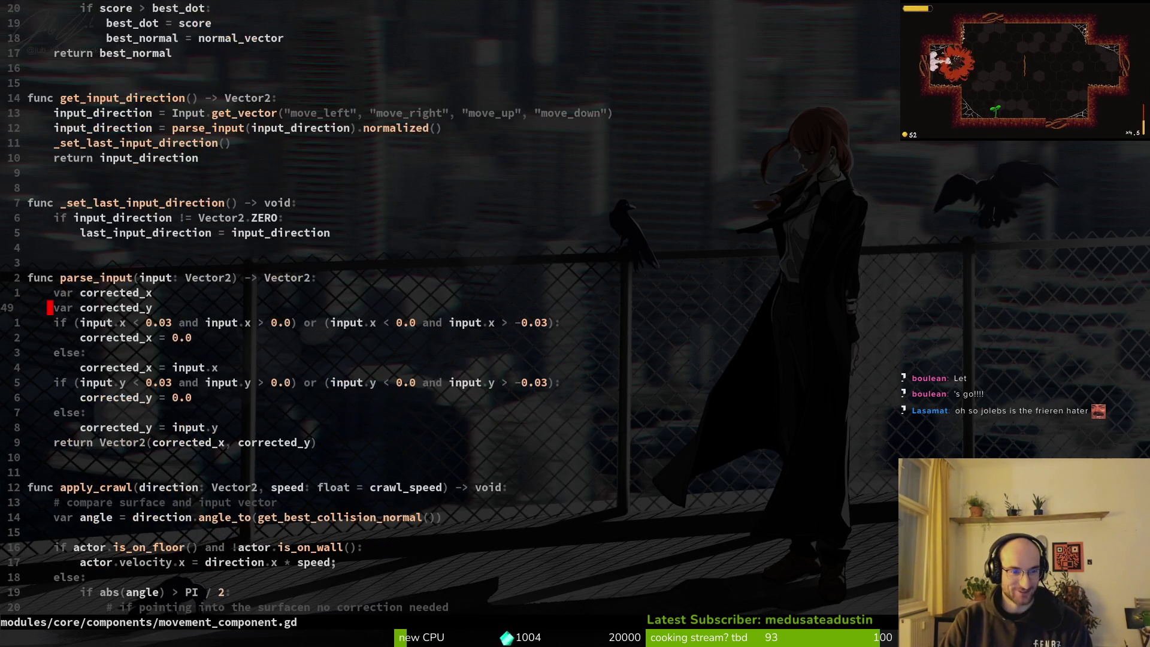
key("ctrl+d")
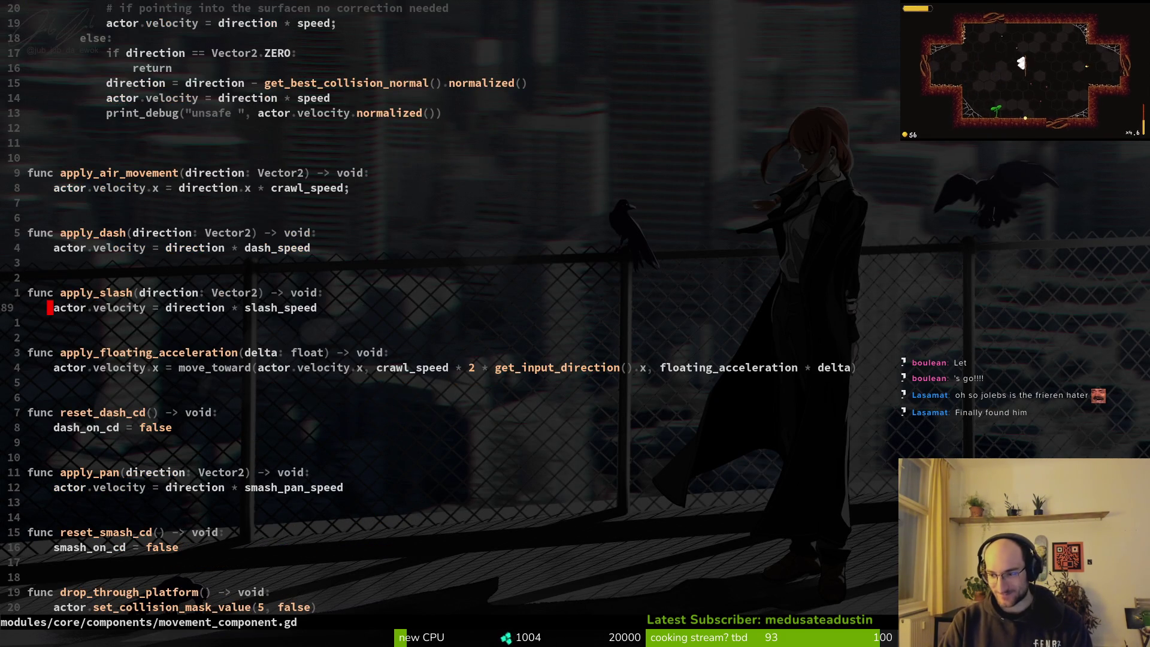
key("ctrl+d")
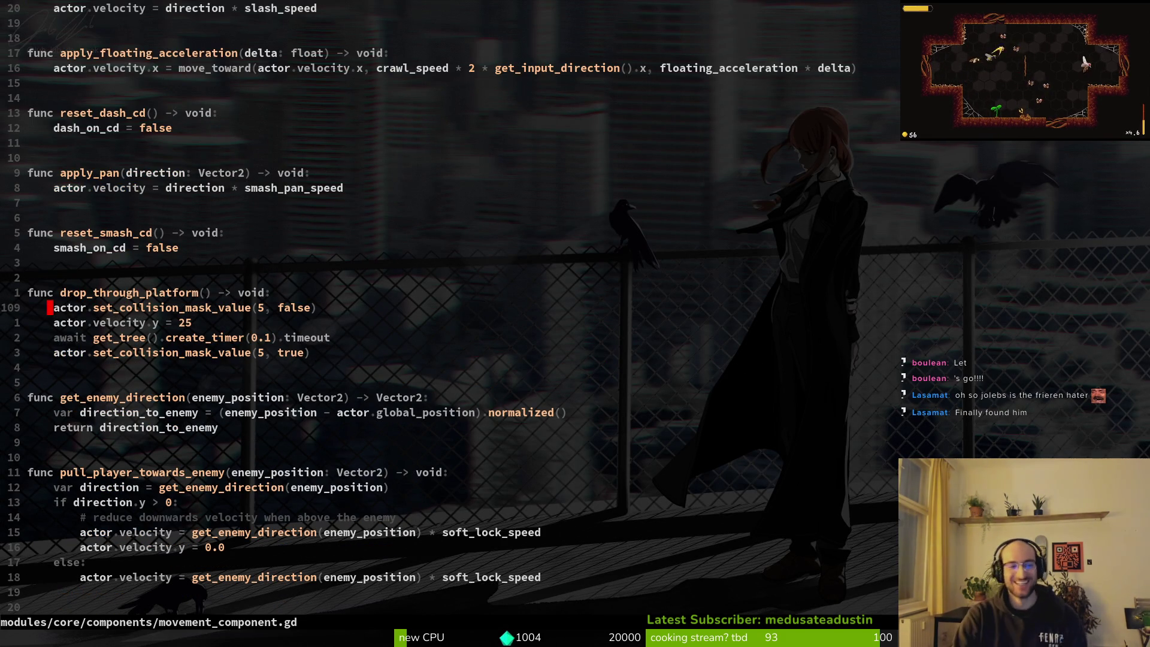
- Undo an accidental edit in apply_crawl, delete the print_debug line, and save
key("k")
key("k")
key("k")
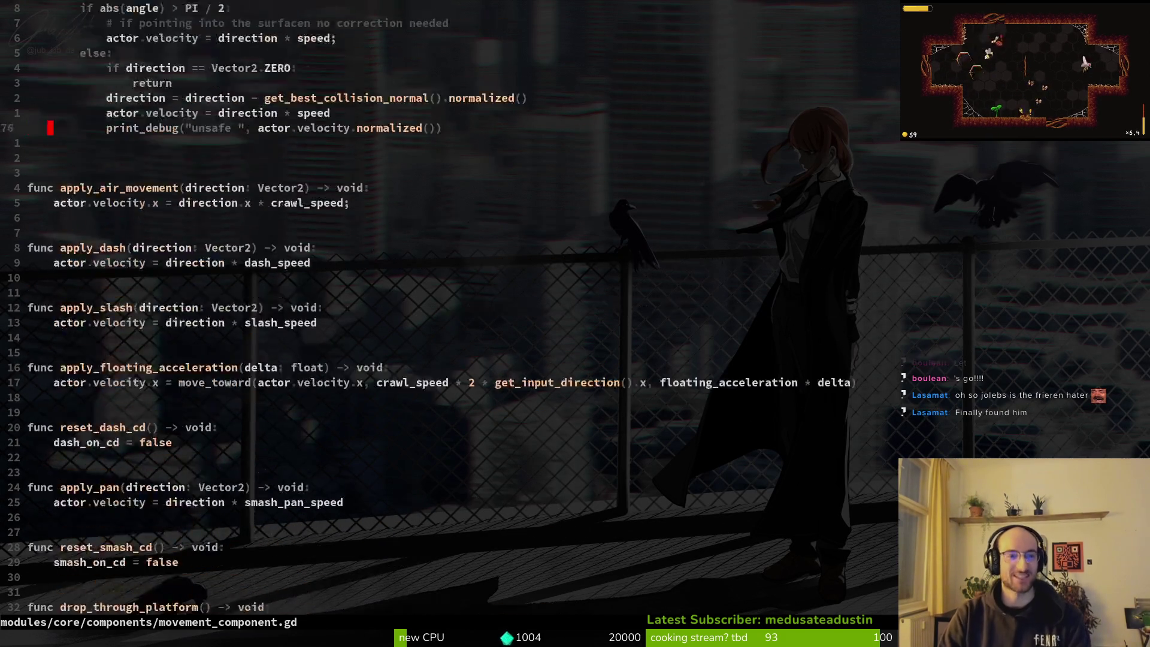
key("k")
key("k")
key("k")
key("j")
key("j")
key("j")
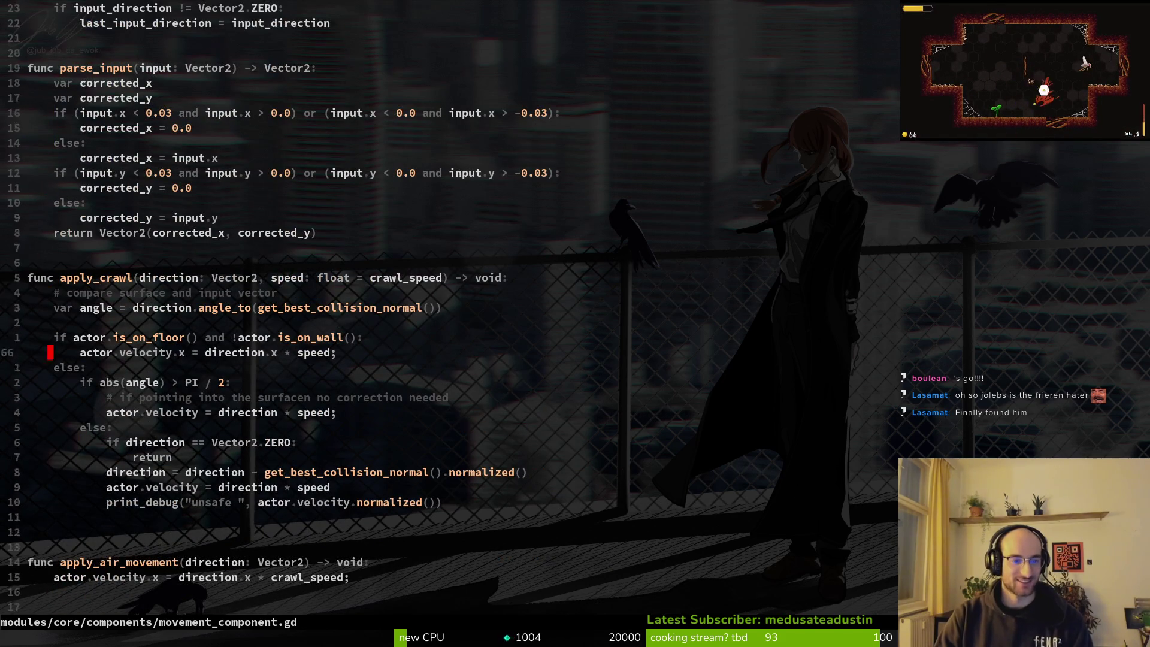
key("j")
key("j")
key("j")
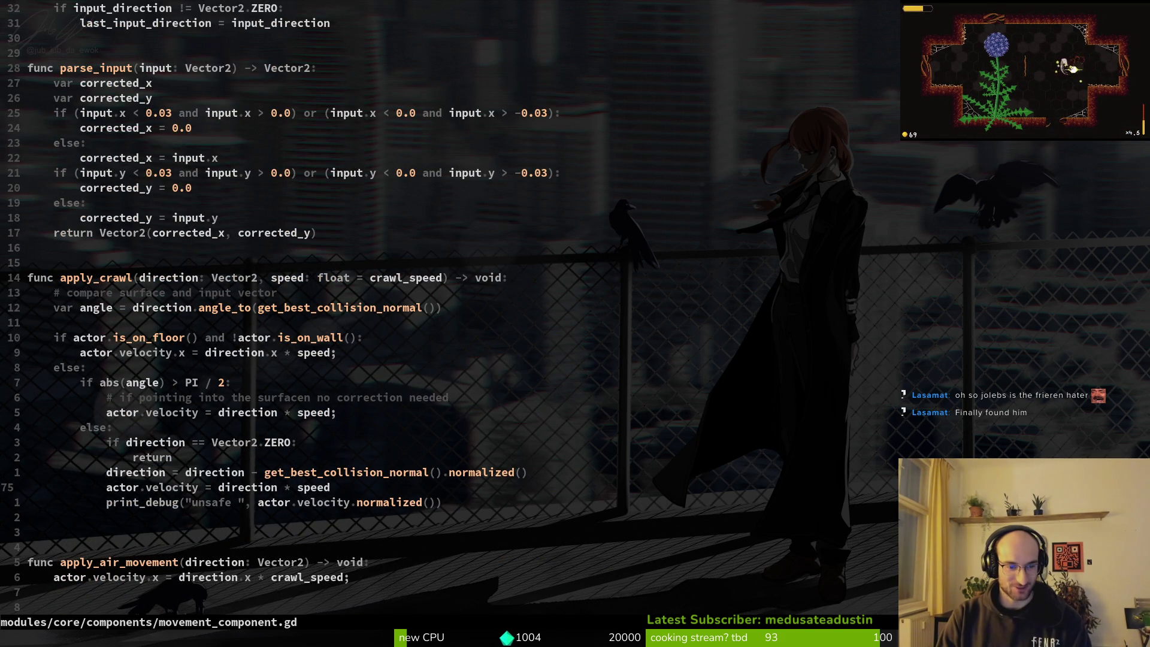
key("d")
key("d")
type("u")
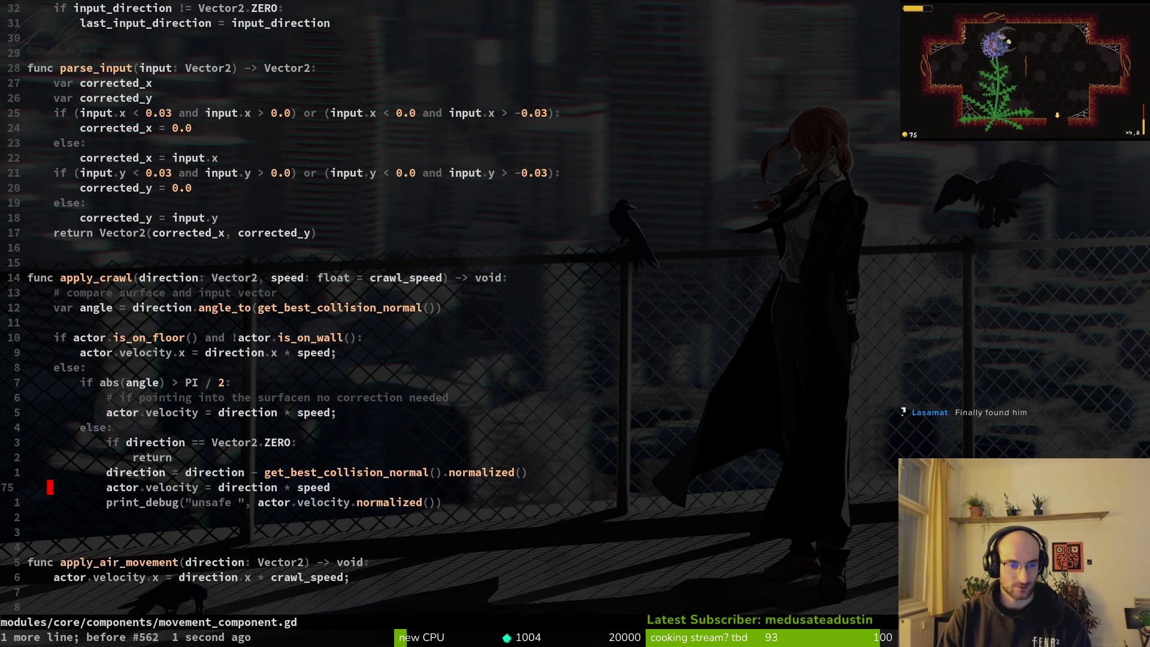
type(":w")
key("Return")
type("jVd:w")
key("Return")
key("k")
key("k")
key("k")
- Add the line 'elif abs(angle) < PI / 4:' in apply_crawl, checking the Perplexity answer midway
type("oelif")
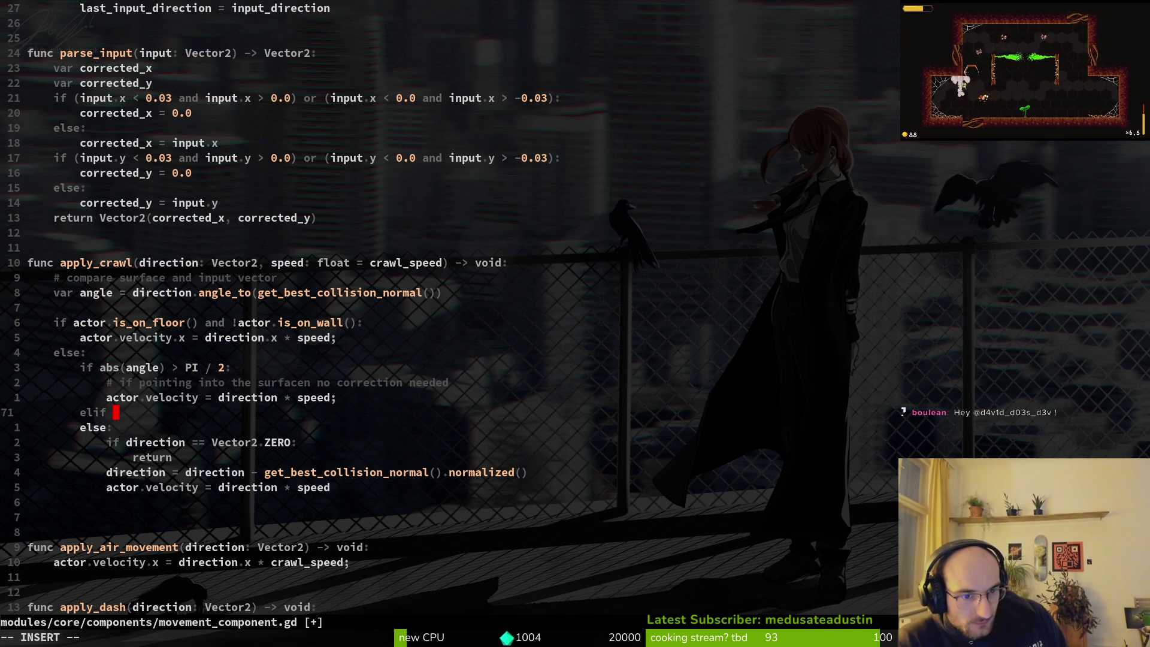
key("Escape")
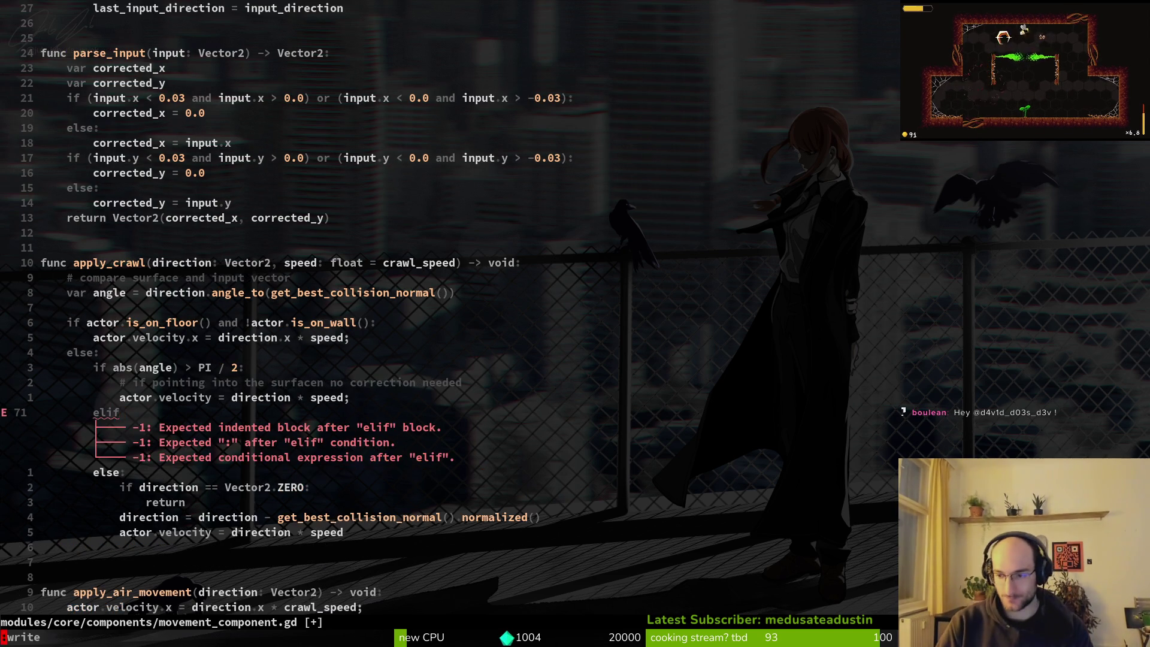
type(":w")
key("Return")
key("alt+Tab")
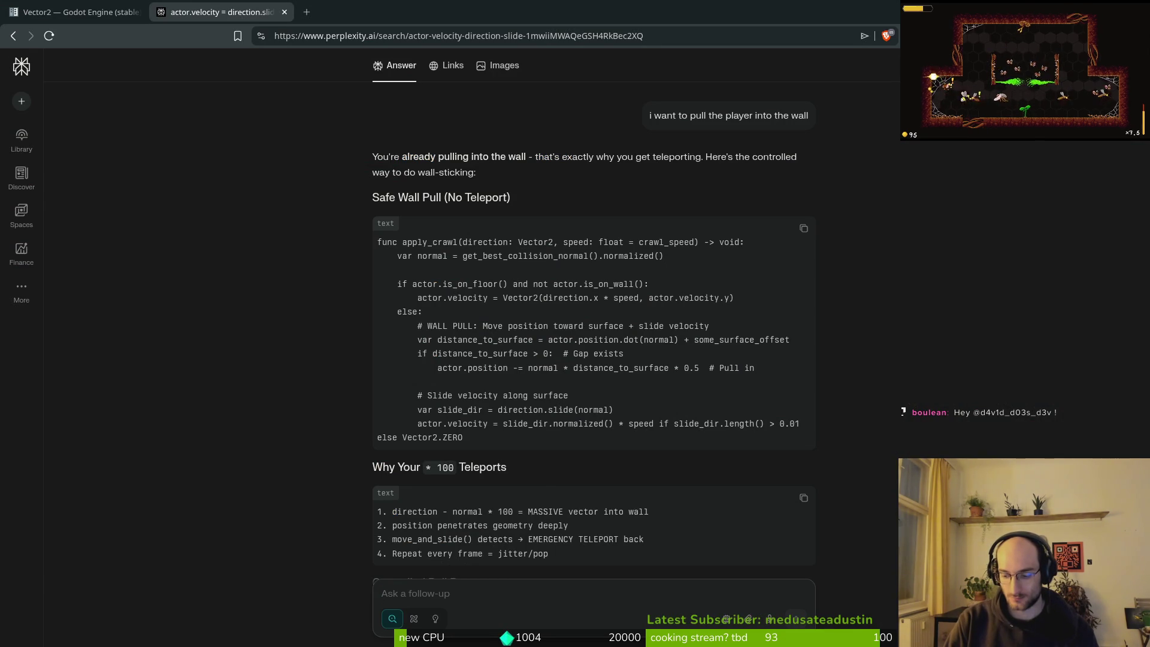
key("alt+Tab")
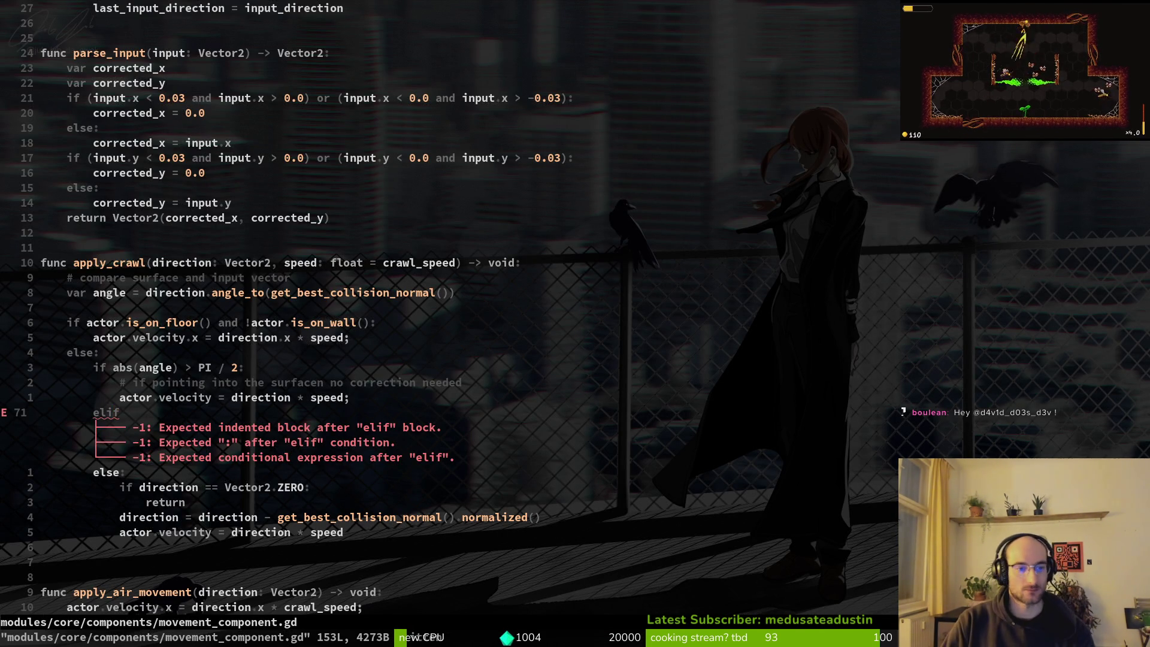
key("shift+a")
type(" abs")
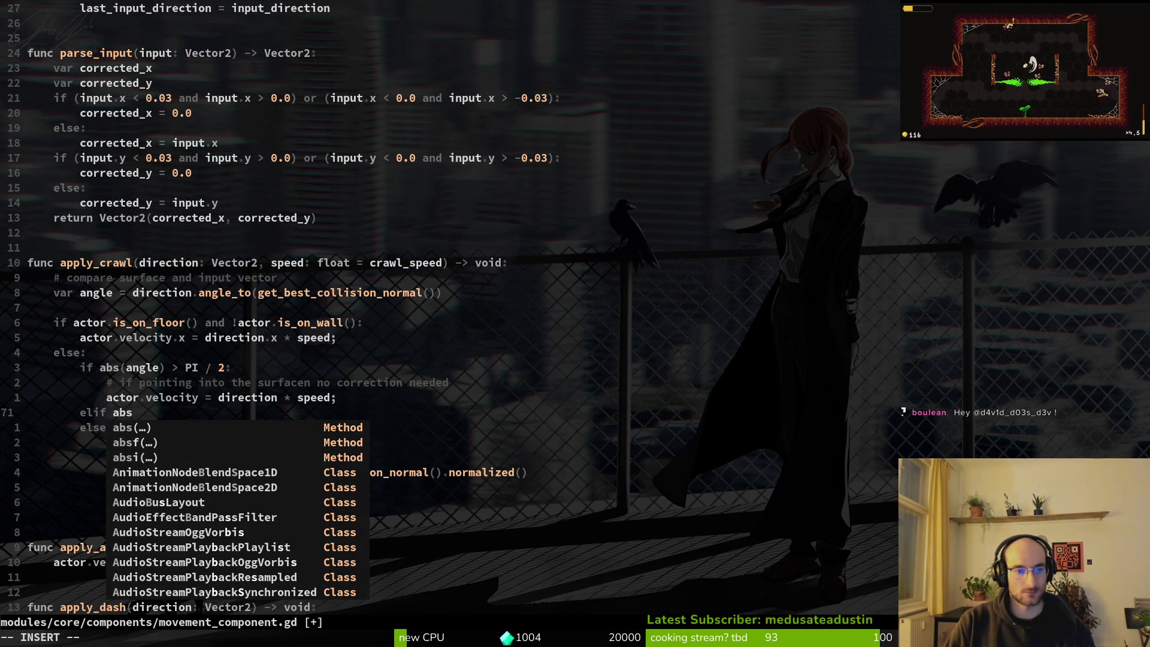
type("(angle")
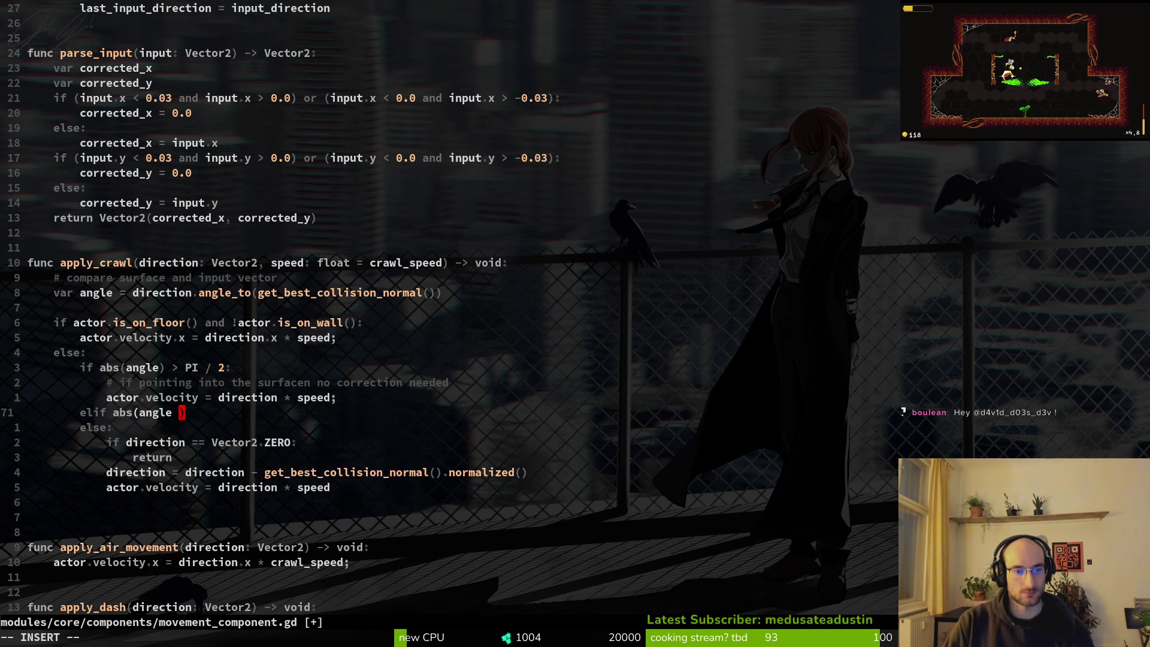
type(")")
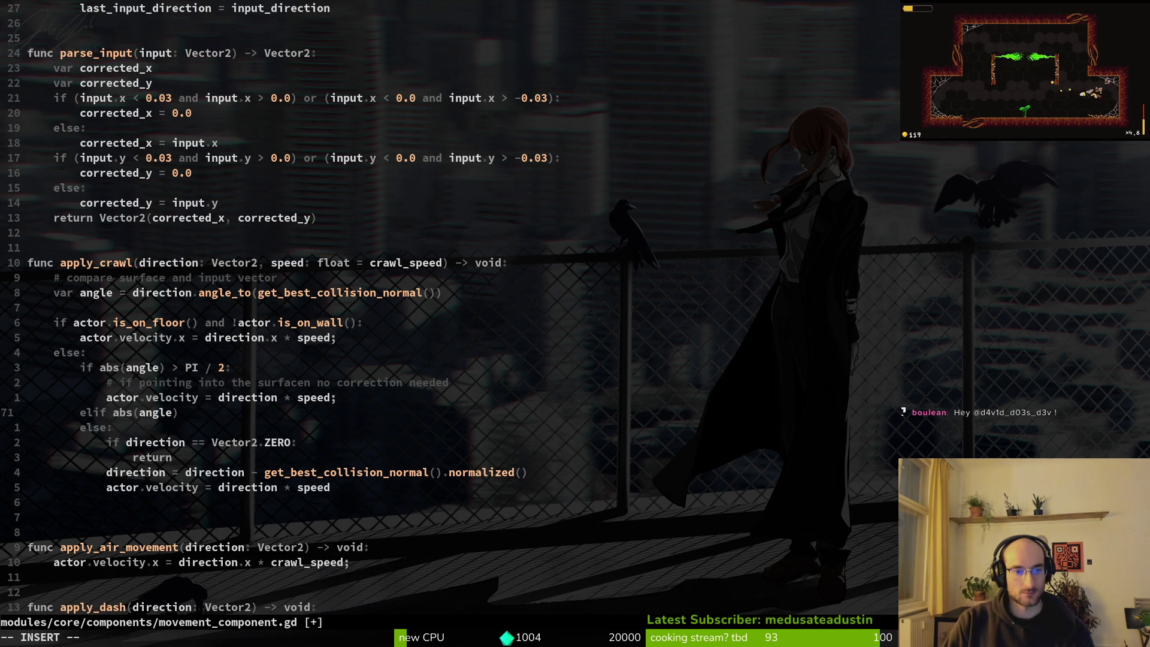
type(" < ")
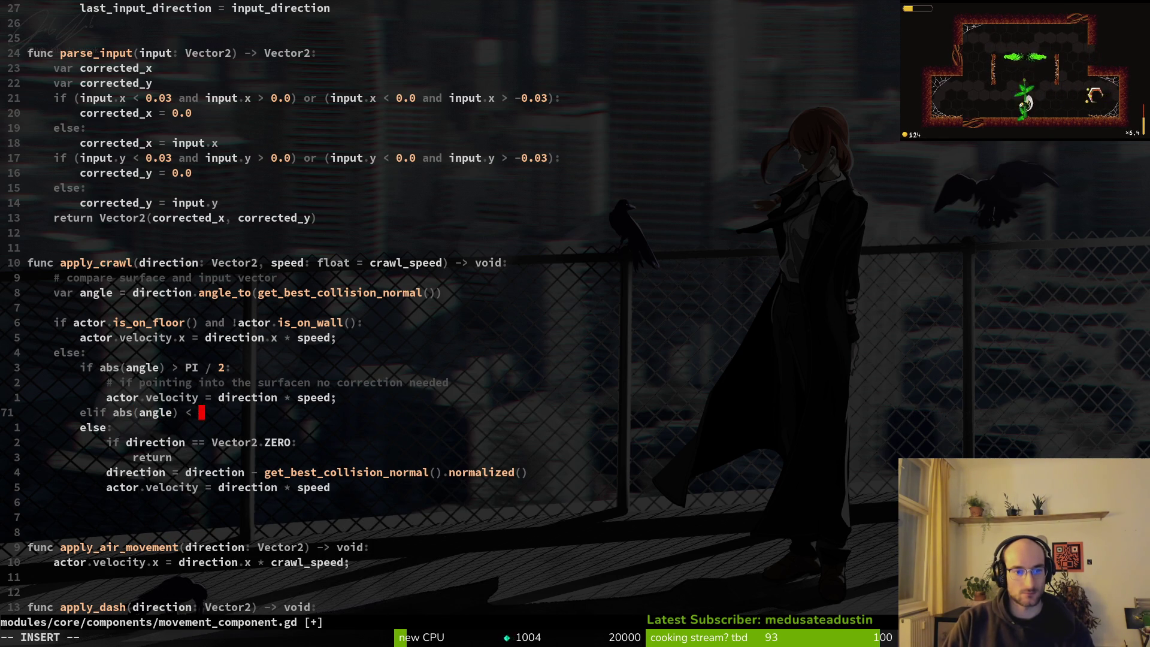
type("PI / 5")
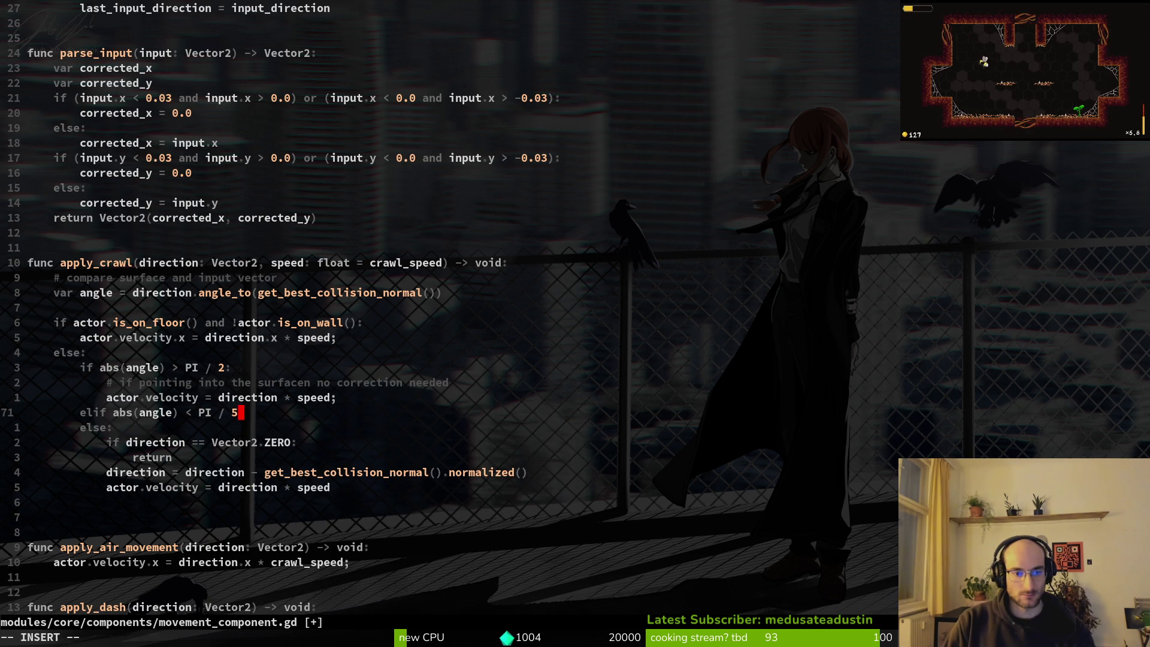
key("BackSpace")
type("4:")
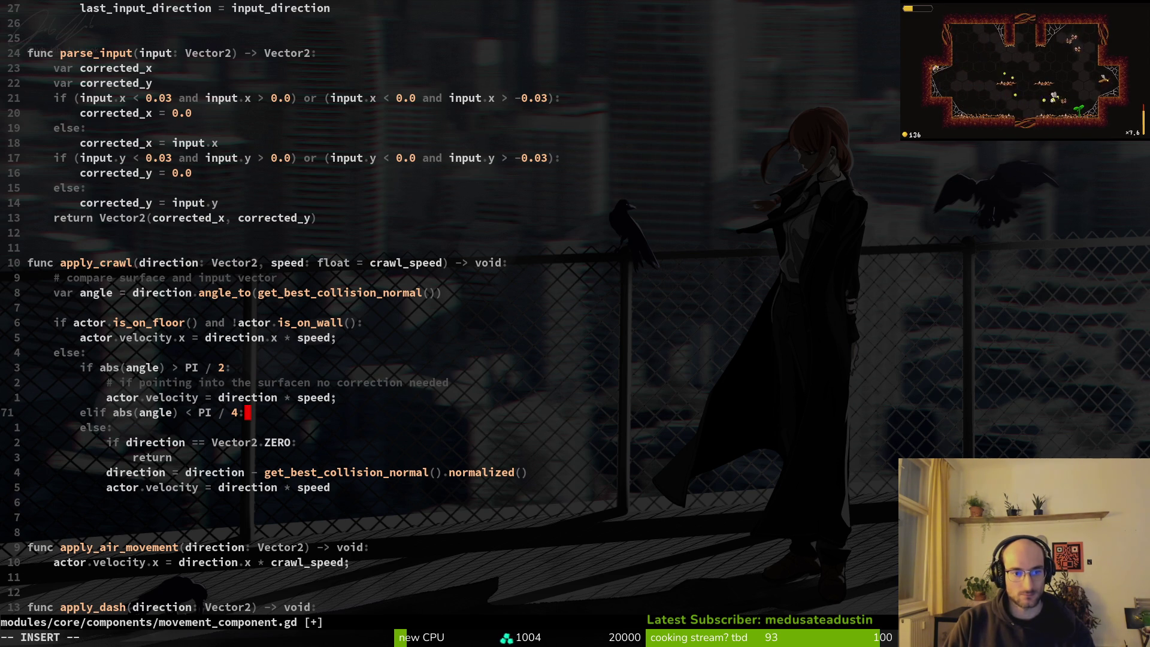
key("Escape")
- Paste the velocity = direction * speed line beneath the new elif branch
key("j")
key("j")
key("j")
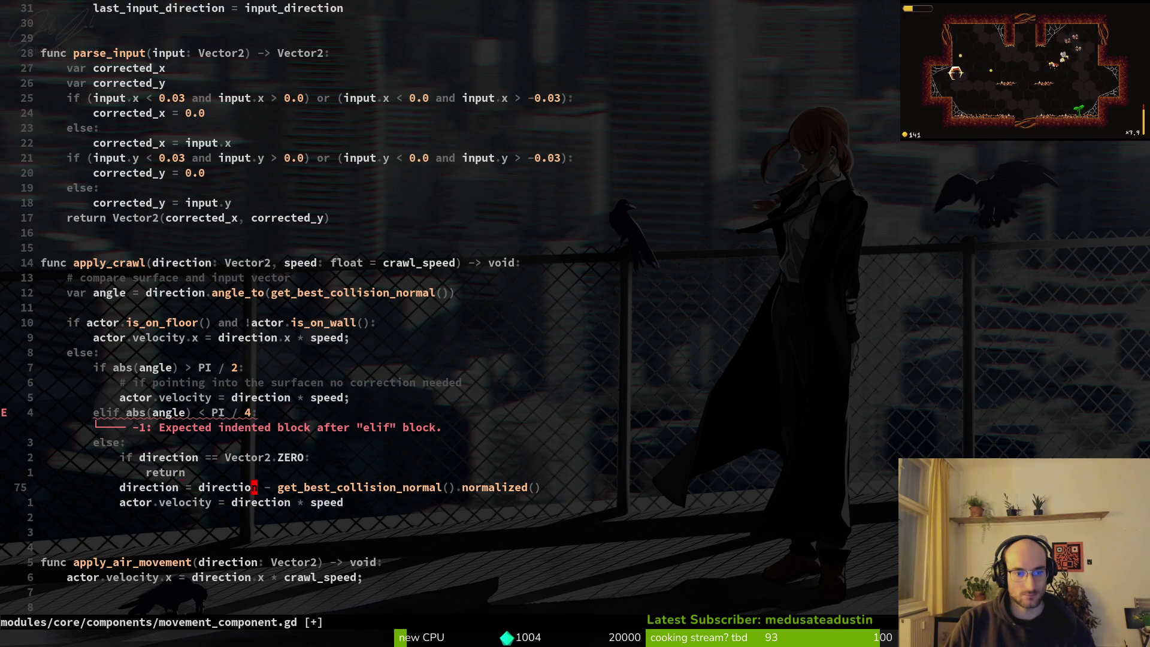
key("k")
key("k")
key("j")
key("j")
key("0")
key("p")
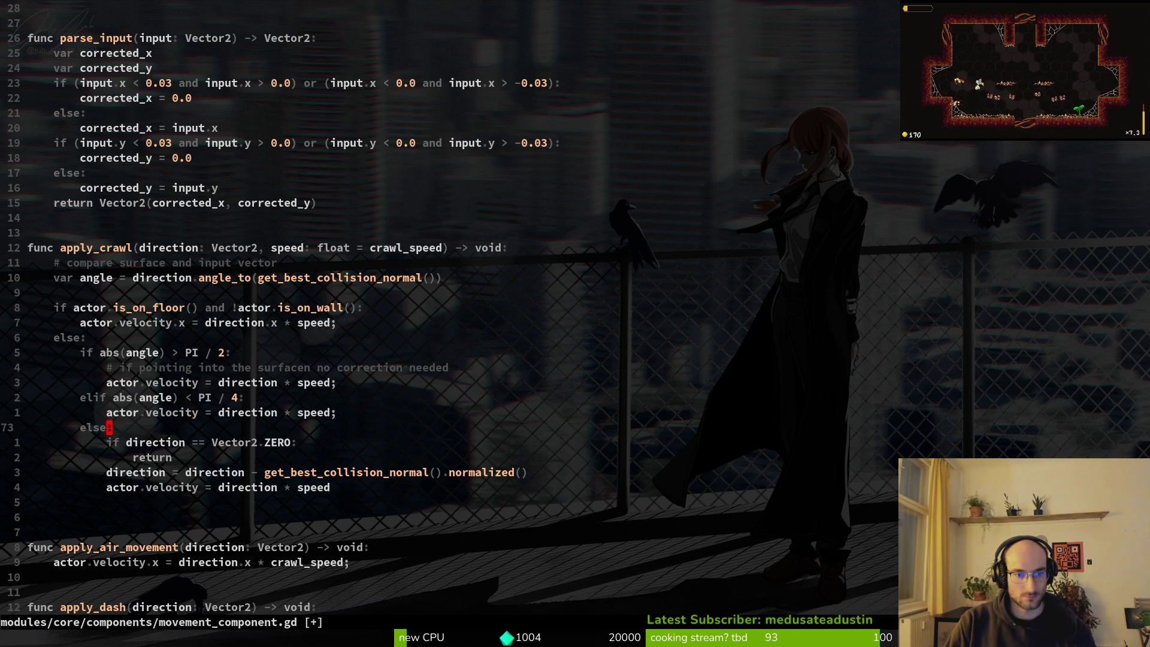
key("Return")
key("alt+Tab")
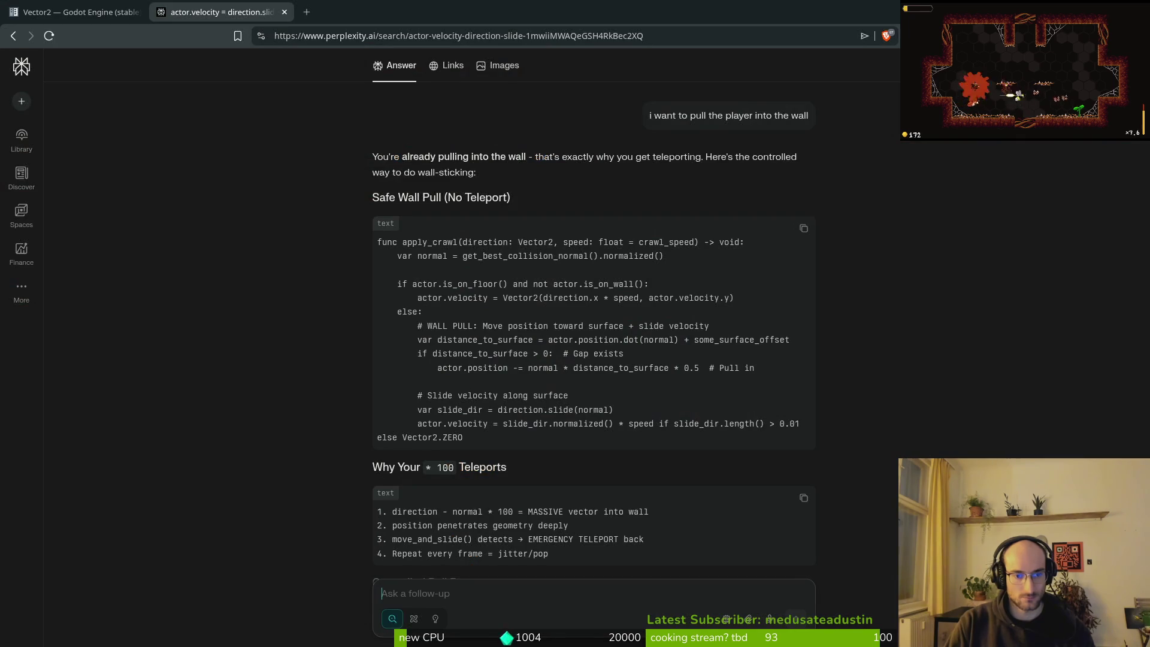
- Run the game, continue the saved game into the hive level, and maximize the game window
key("alt+Tab")
key("F5")
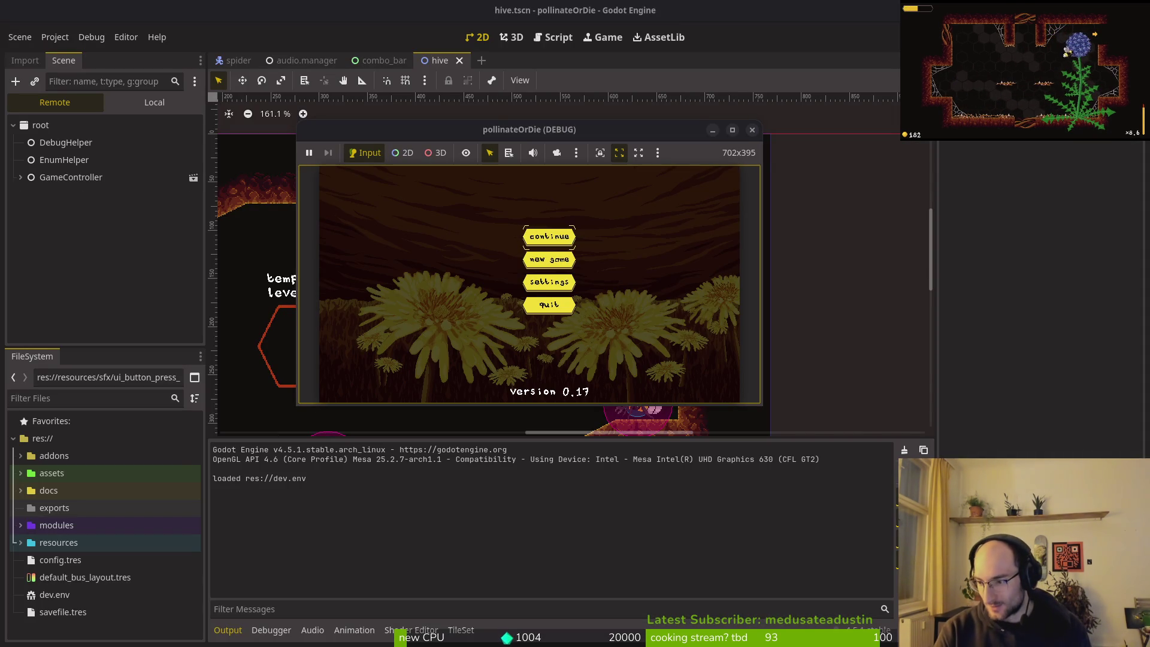
key("Return")
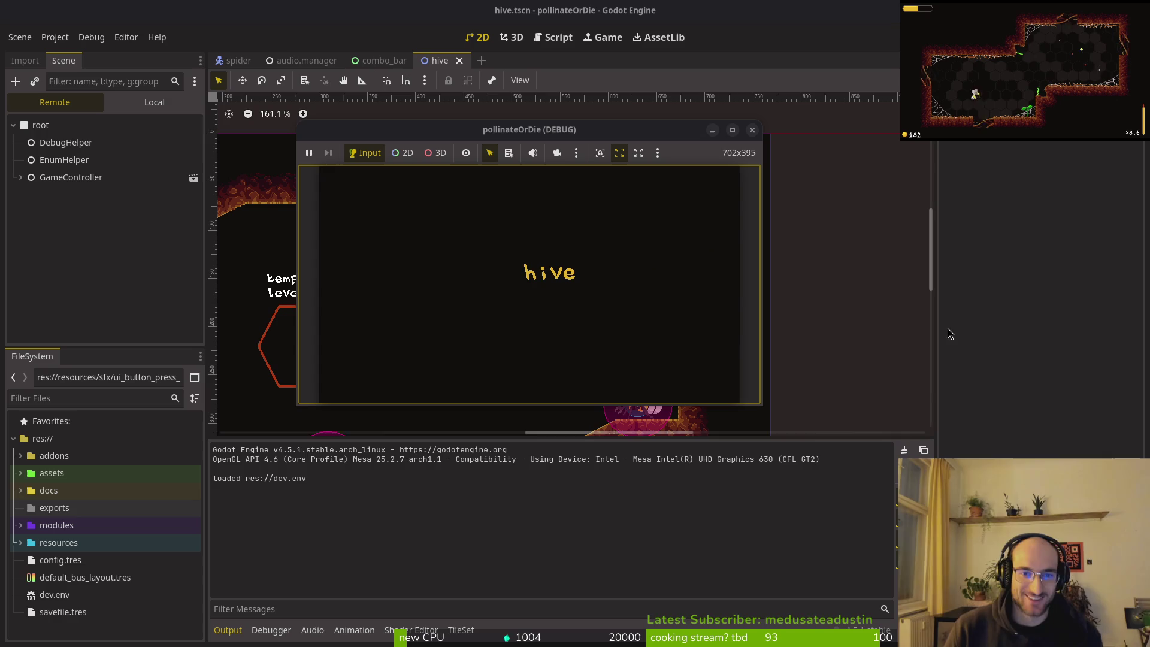
double_click(517, 131)
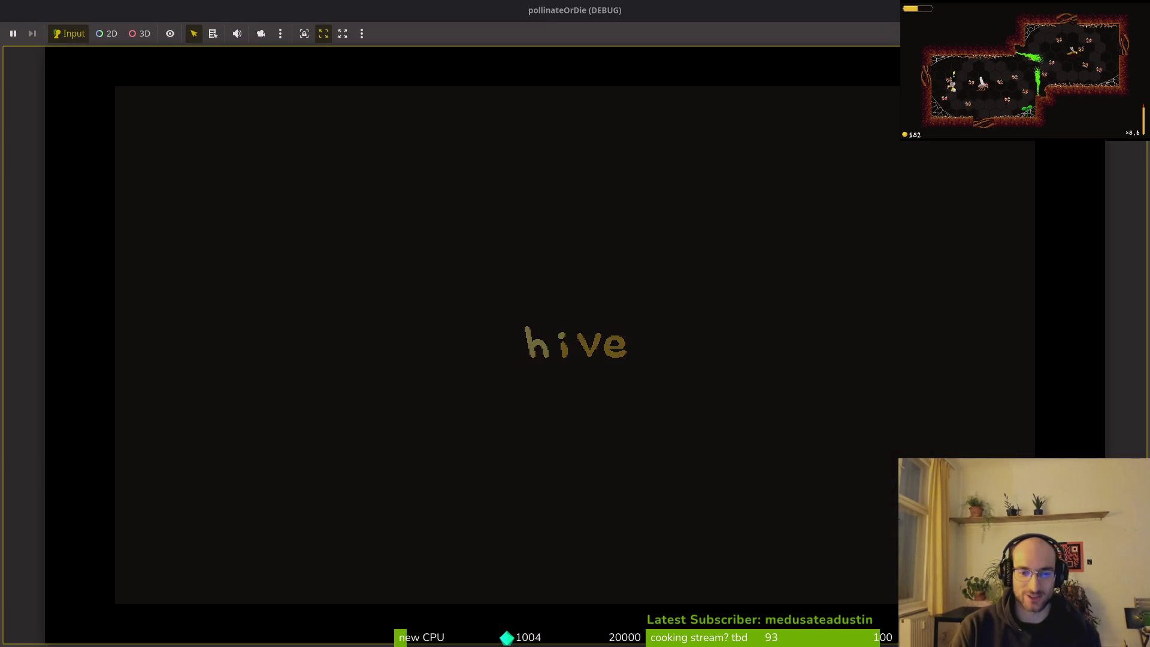
- Crawl up the left wall onto the ceiling, then dash around the hive and back
key("a")
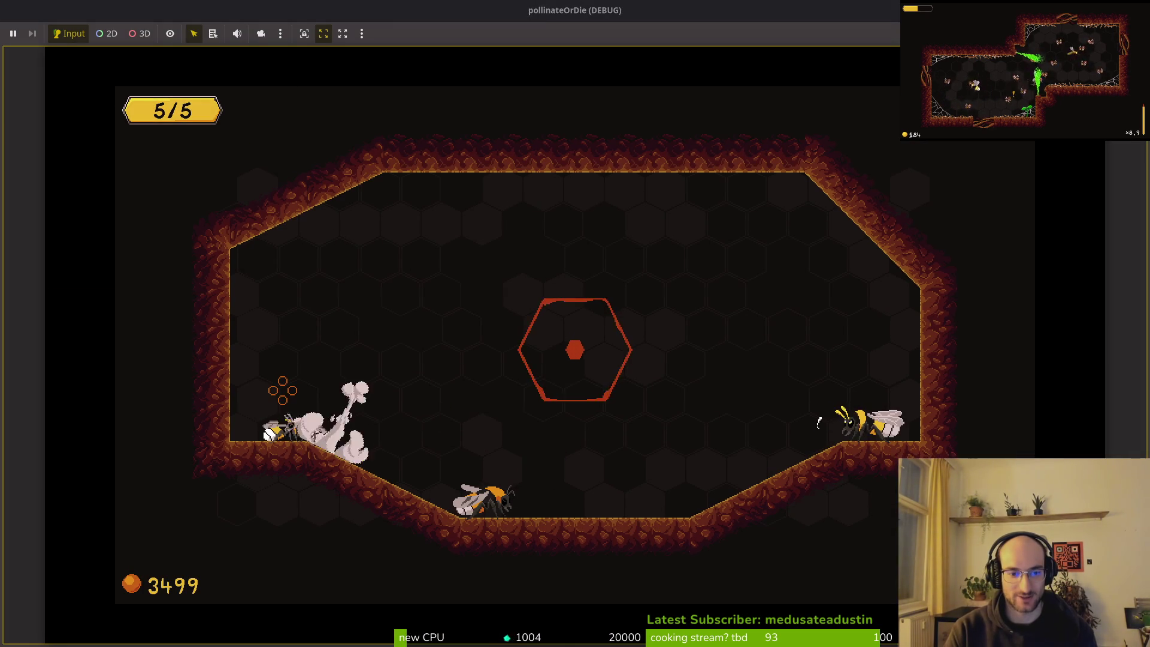
key("w")
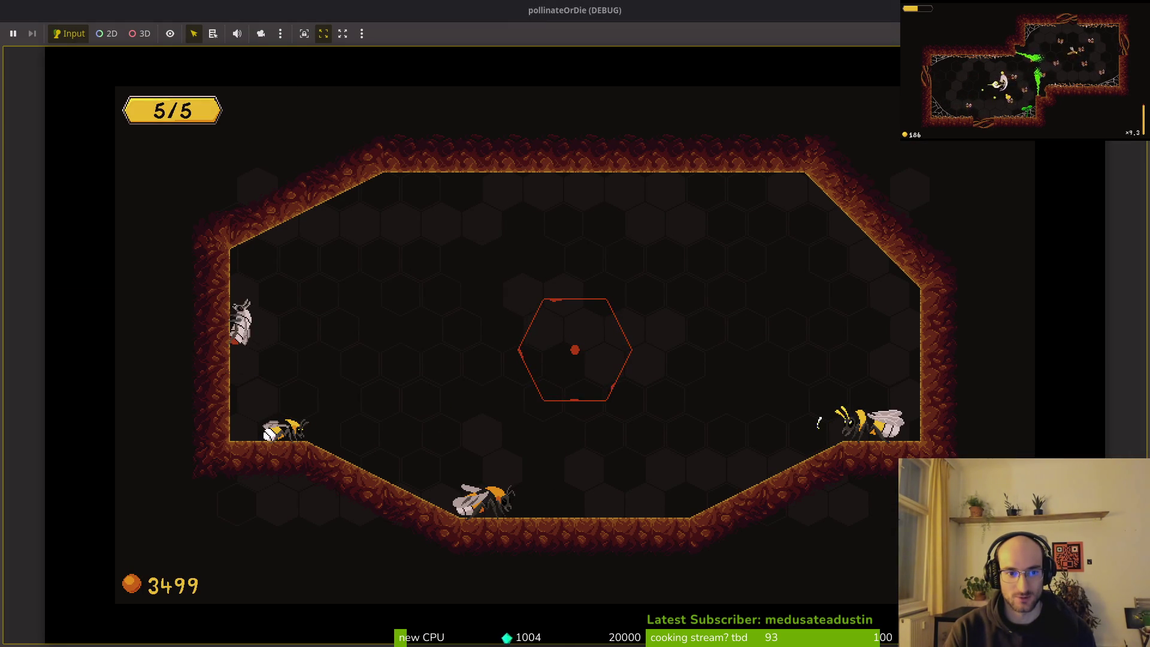
key("space")
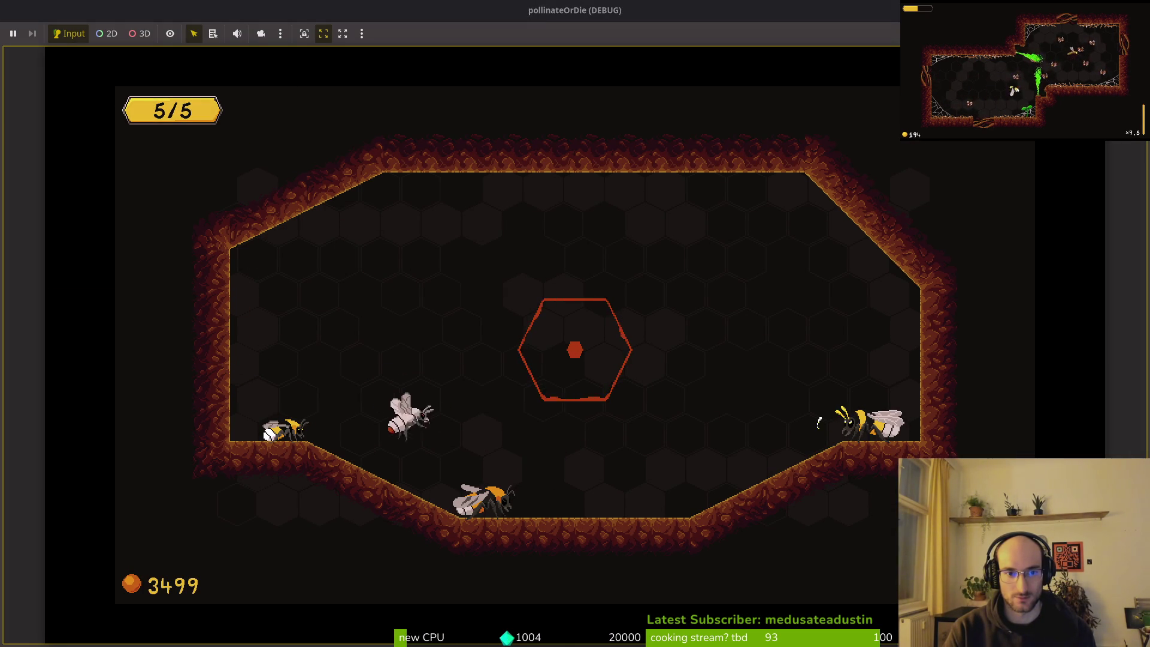
key("s")
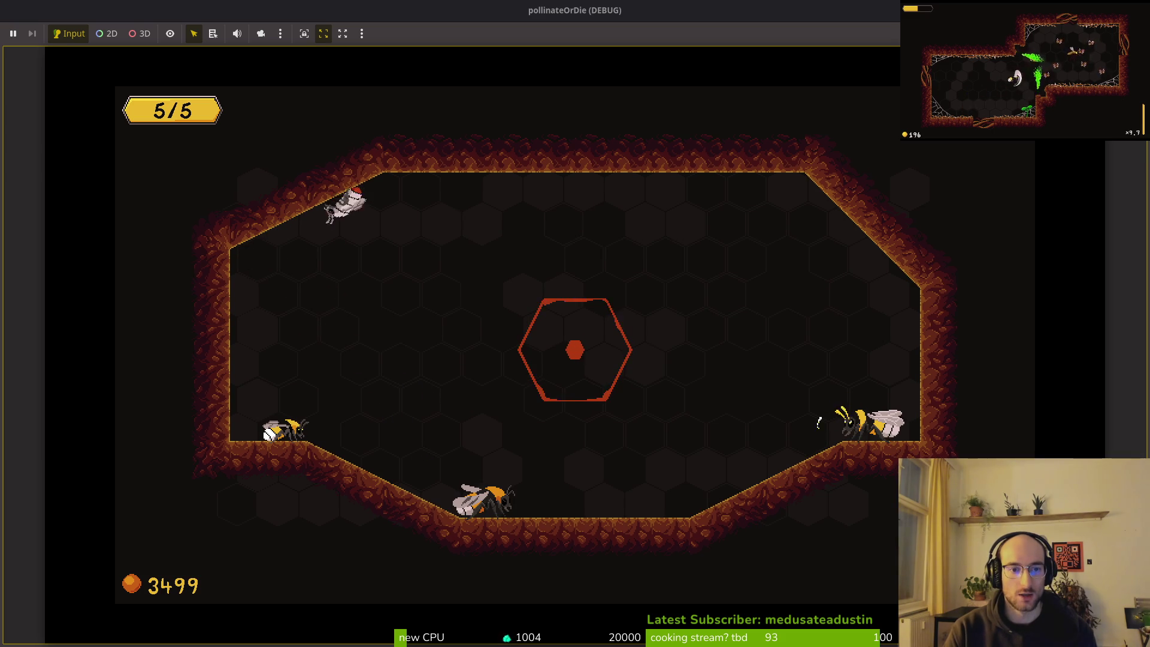
key("space")
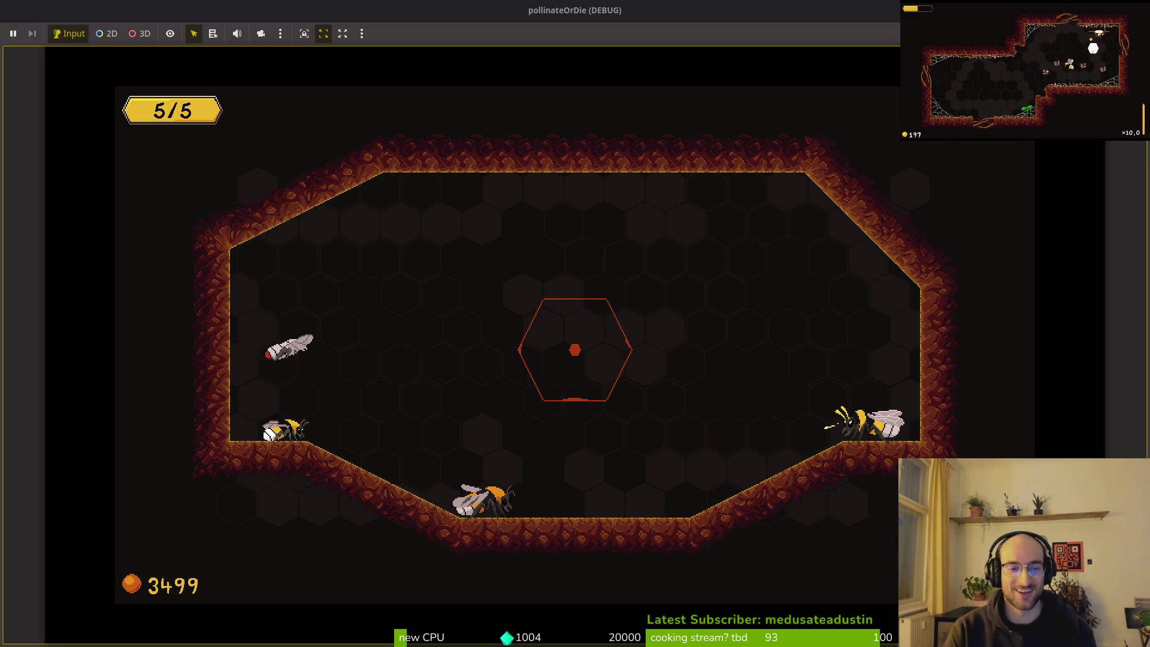
key("space")
key("space")
key("d")
key("space")
- Dash up the right side, travel down the slope to the left bee, then stop the game
key("space")
key("a")
key("space")
key("d")
key("space")
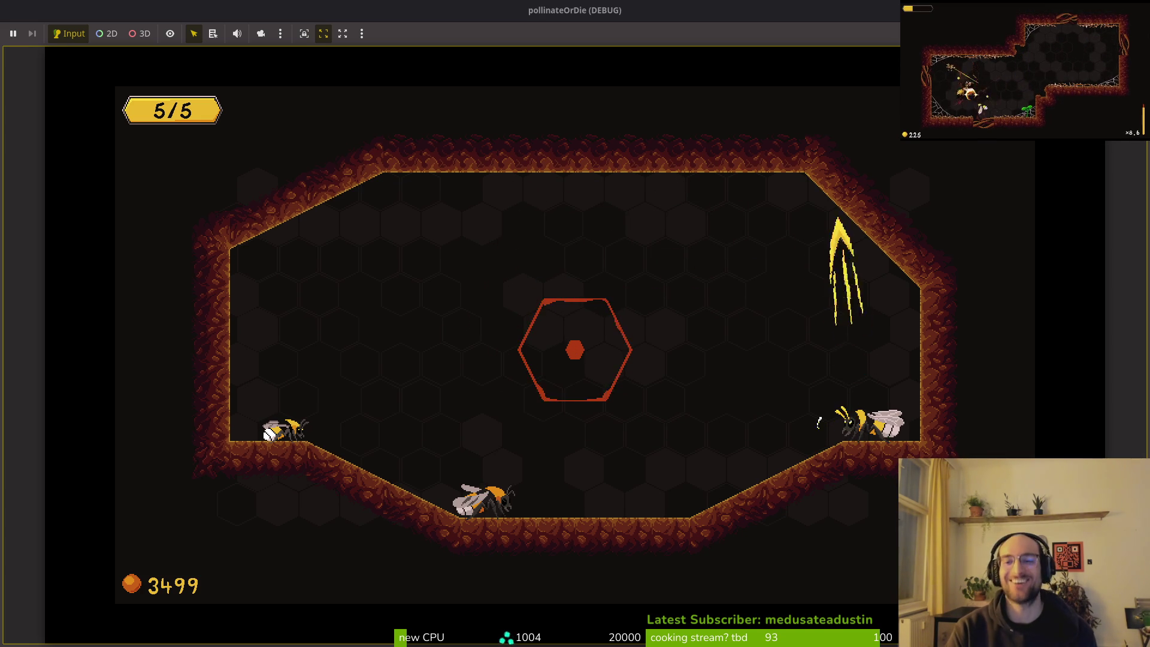
key("space")
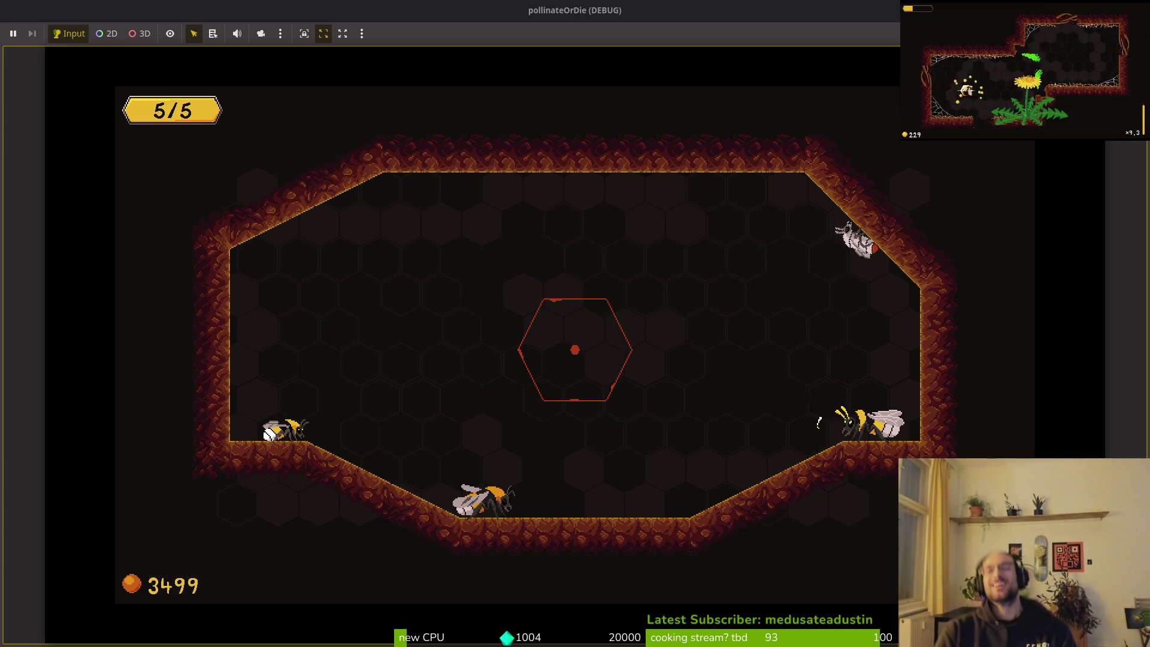
key("d")
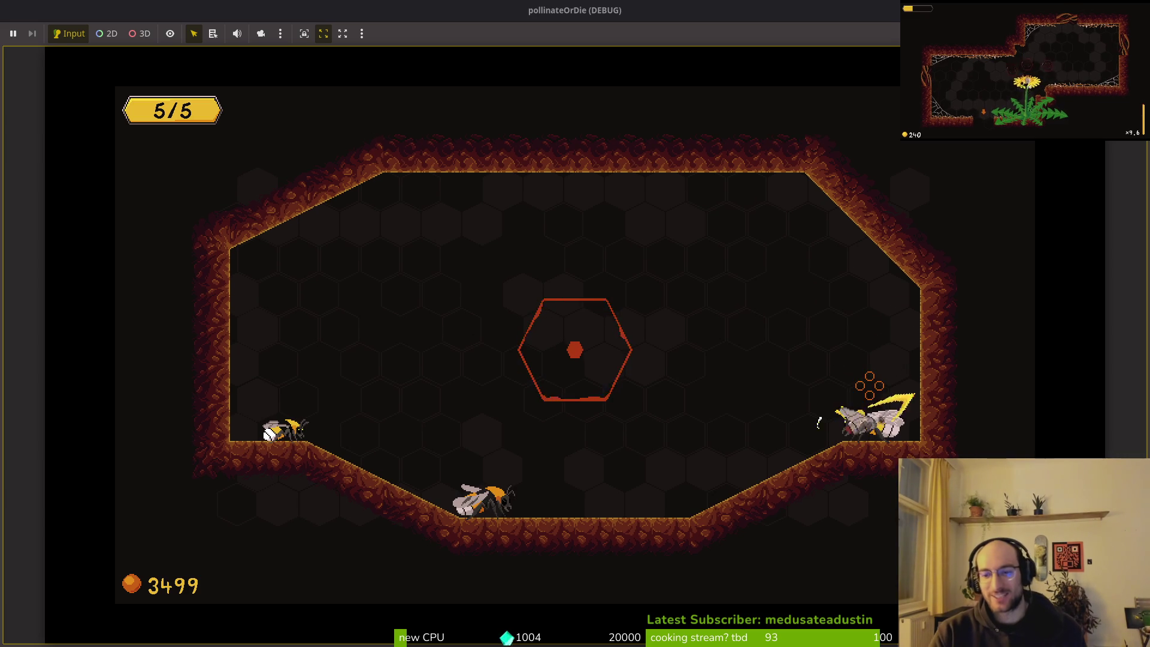
key("a")
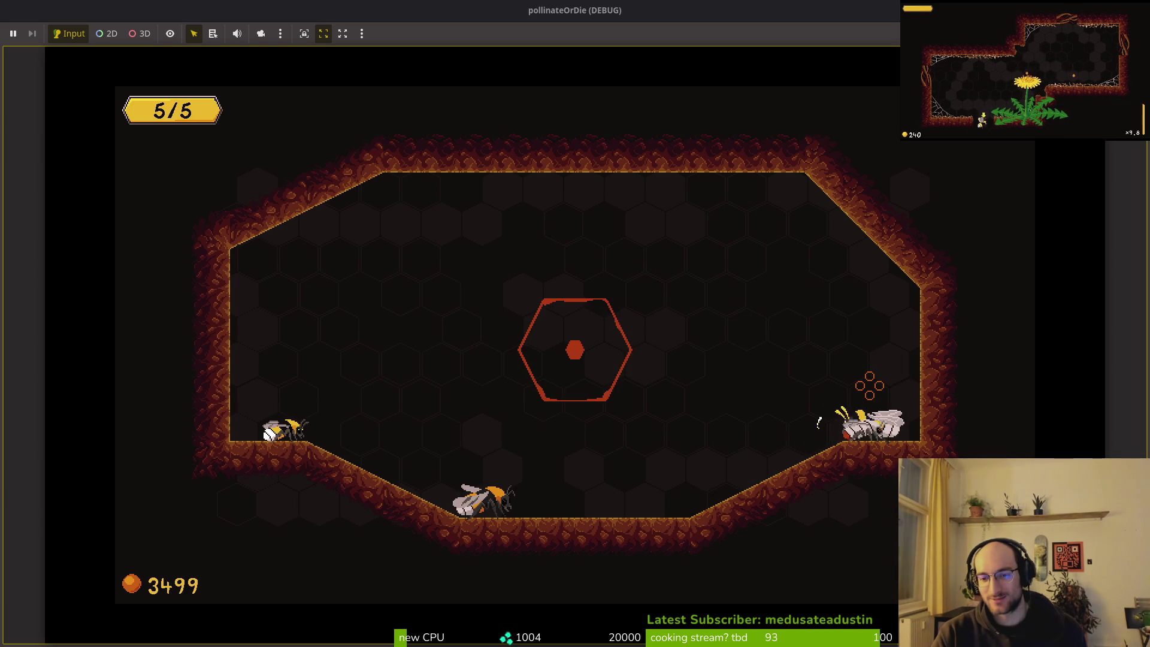
key("a")
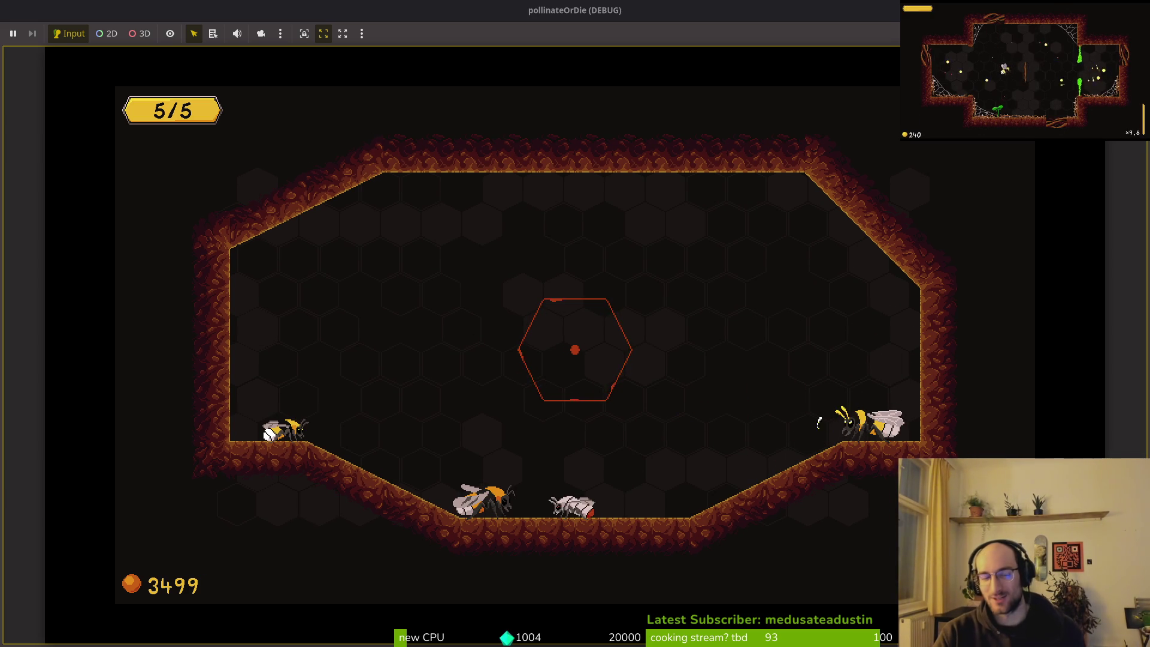
key("a")
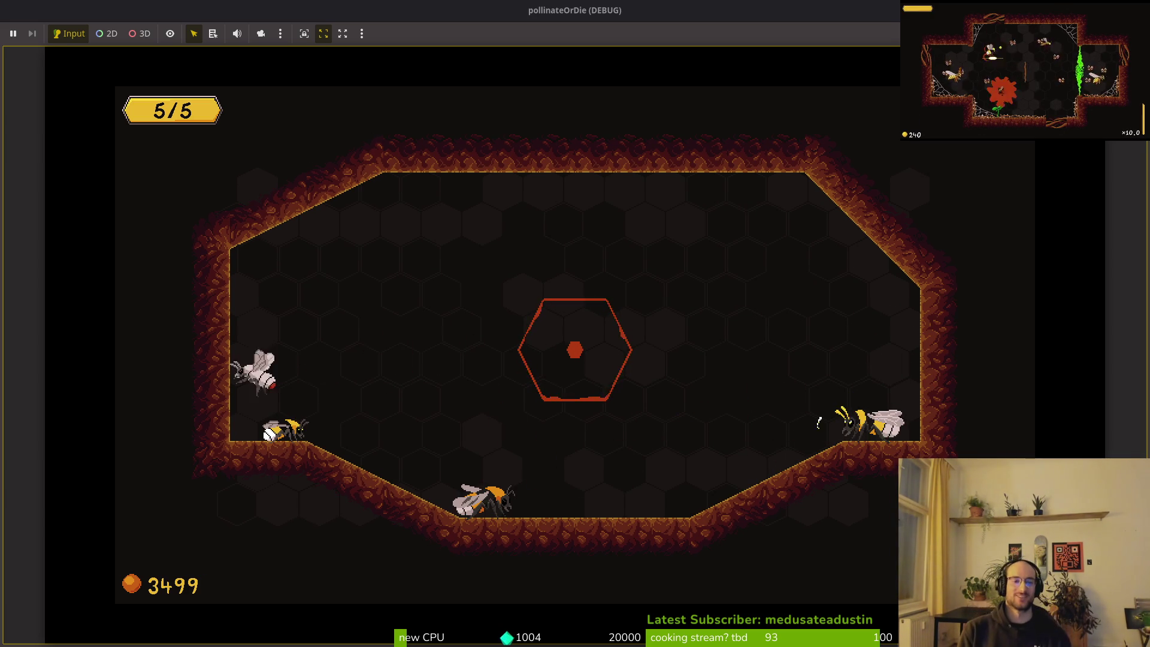
key("d")
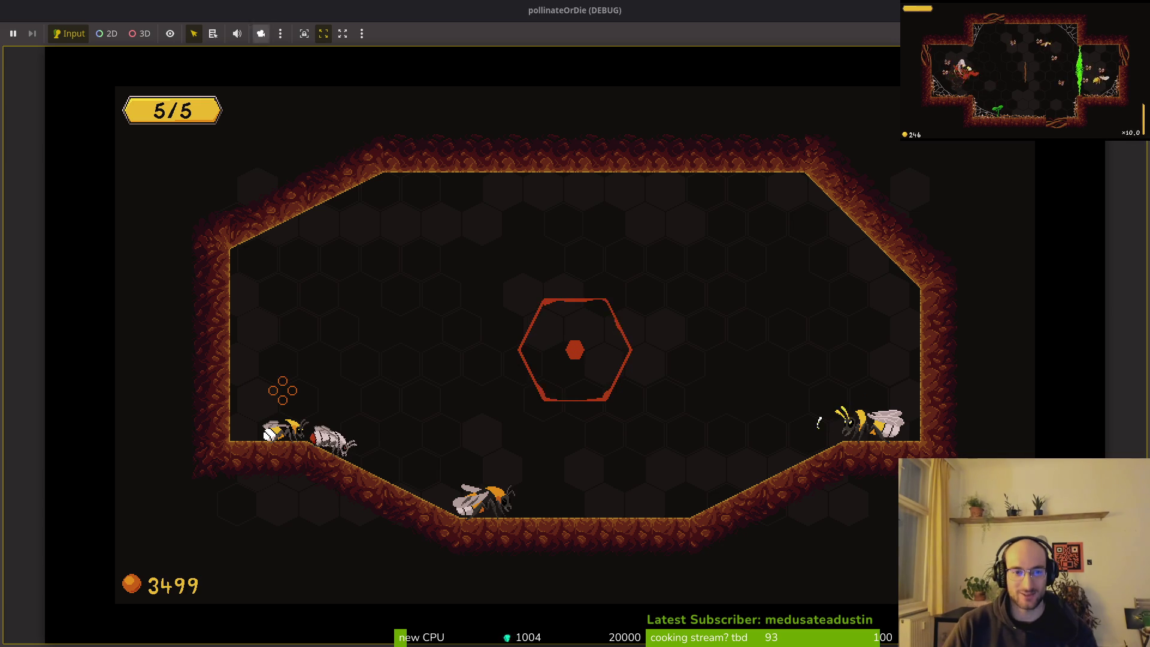
key("F8")
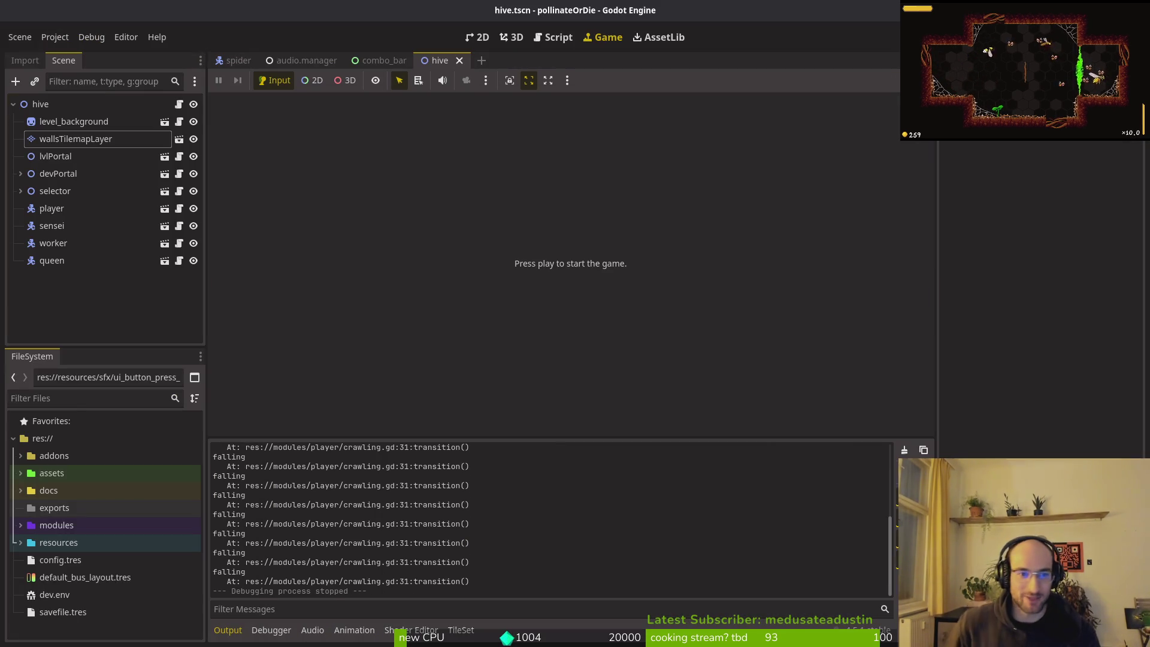
left_click(478, 37)
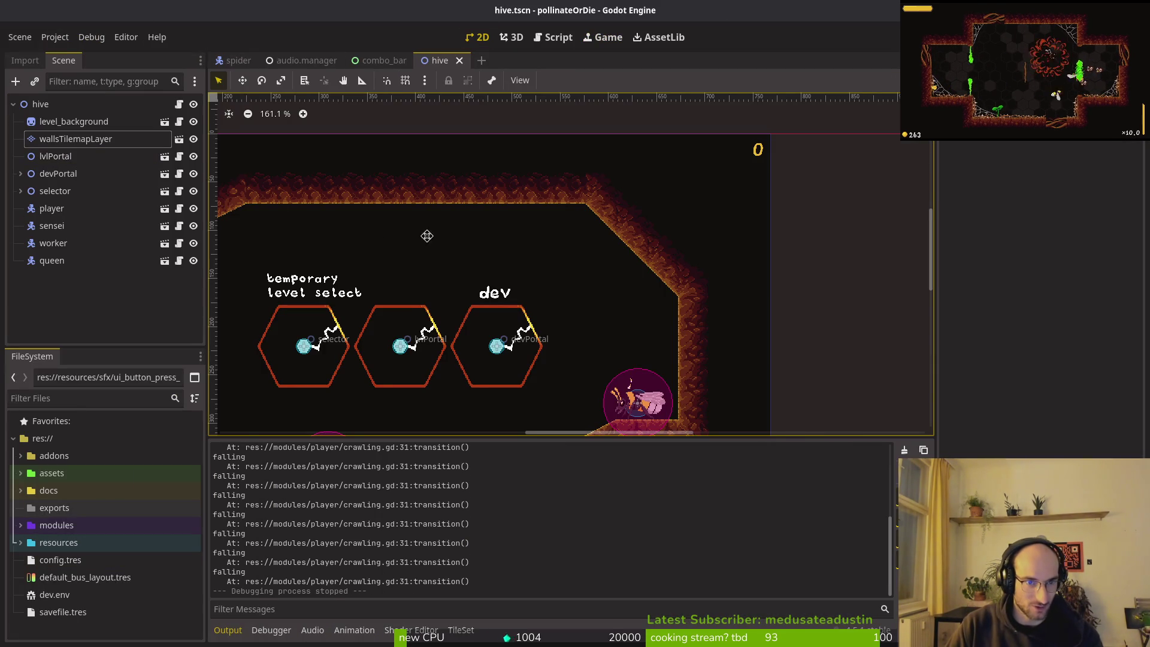
- Select wallsTilemapLayer and erase the upper-left diagonal wall tiles of the hive
scroll(501, 292, "up", 1)
scroll(501, 291, "right", 3)
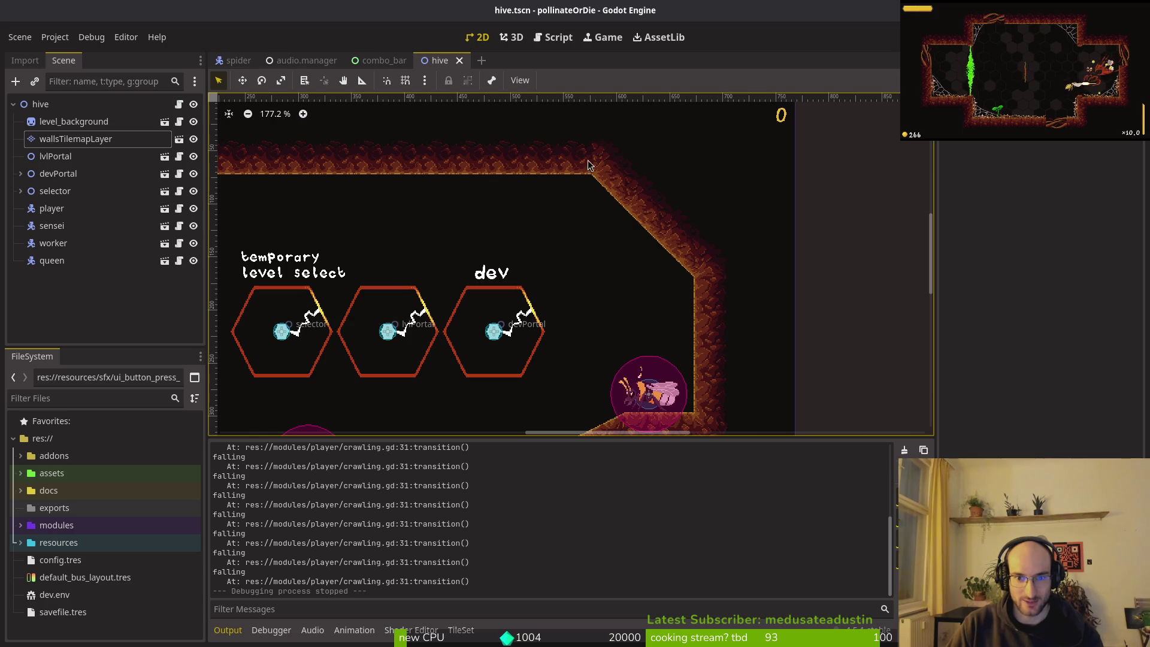
left_click(75, 138)
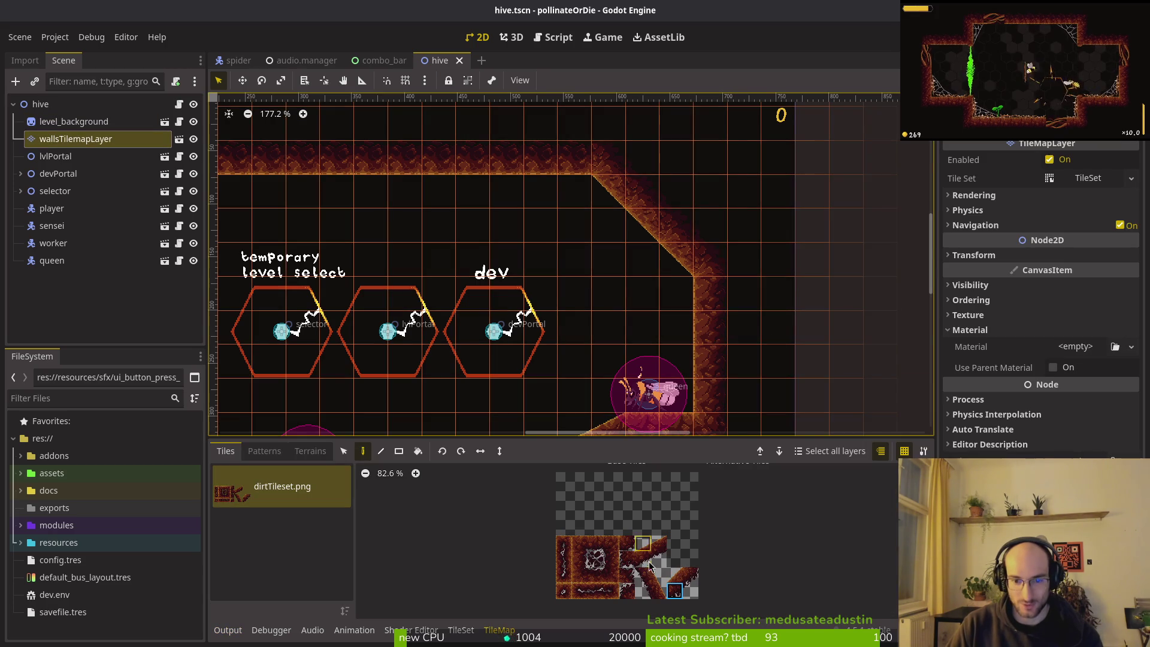
scroll(684, 280, "left", 1)
scroll(683, 280, "down", 2)
scroll(600, 240, "left", 5)
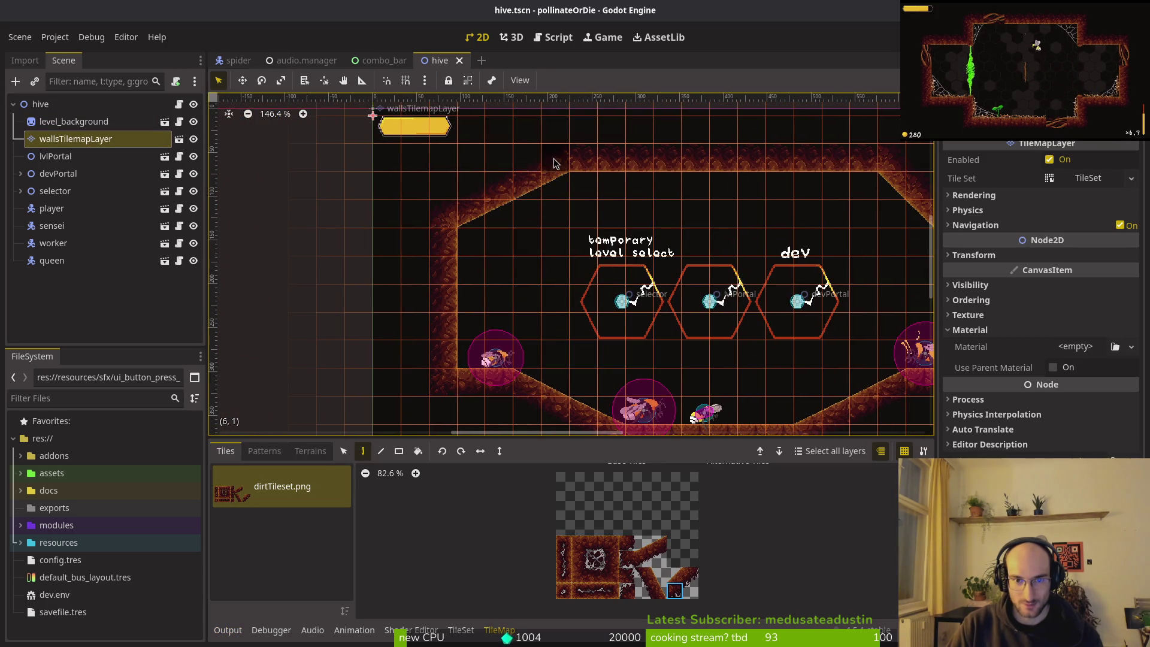
scroll(525, 279, "right", 5)
scroll(525, 279, "up", 1)
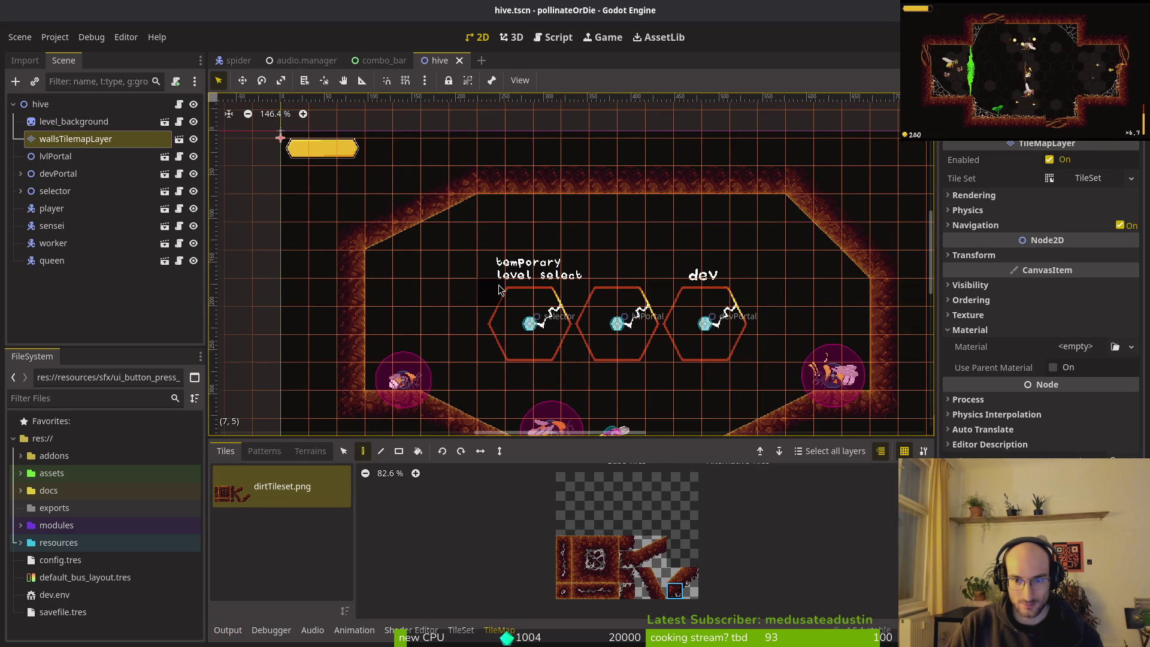
scroll(489, 230, "down", 2)
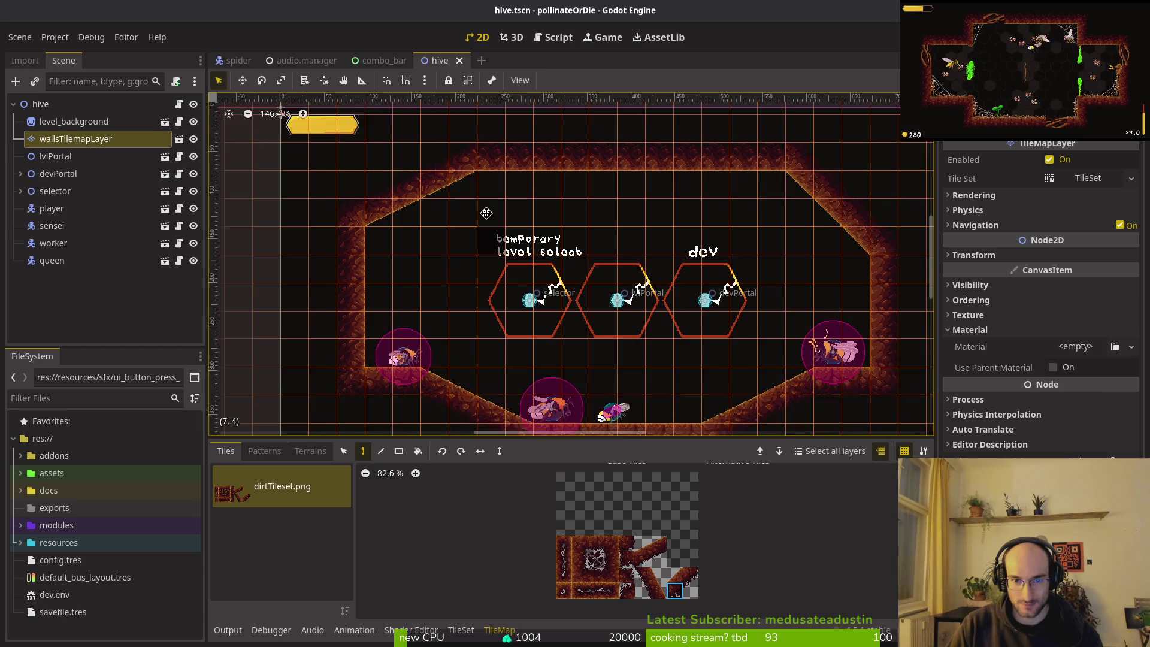
mouse_move(470, 139)
left_mouse_down()
mouse_move(465, 131)
mouse_move(376, 212)
left_mouse_up()
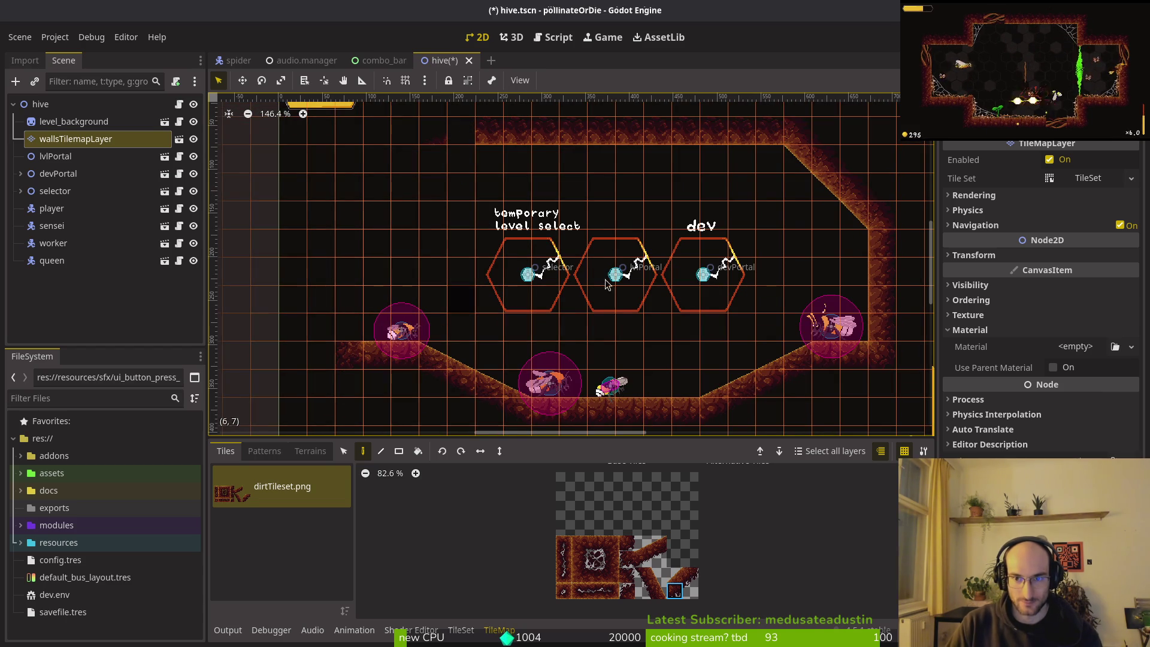
- Repaint the diagonal wall with rotated slope and wall tiles from the atlas, filling the gap
scroll(652, 165, "right", 8)
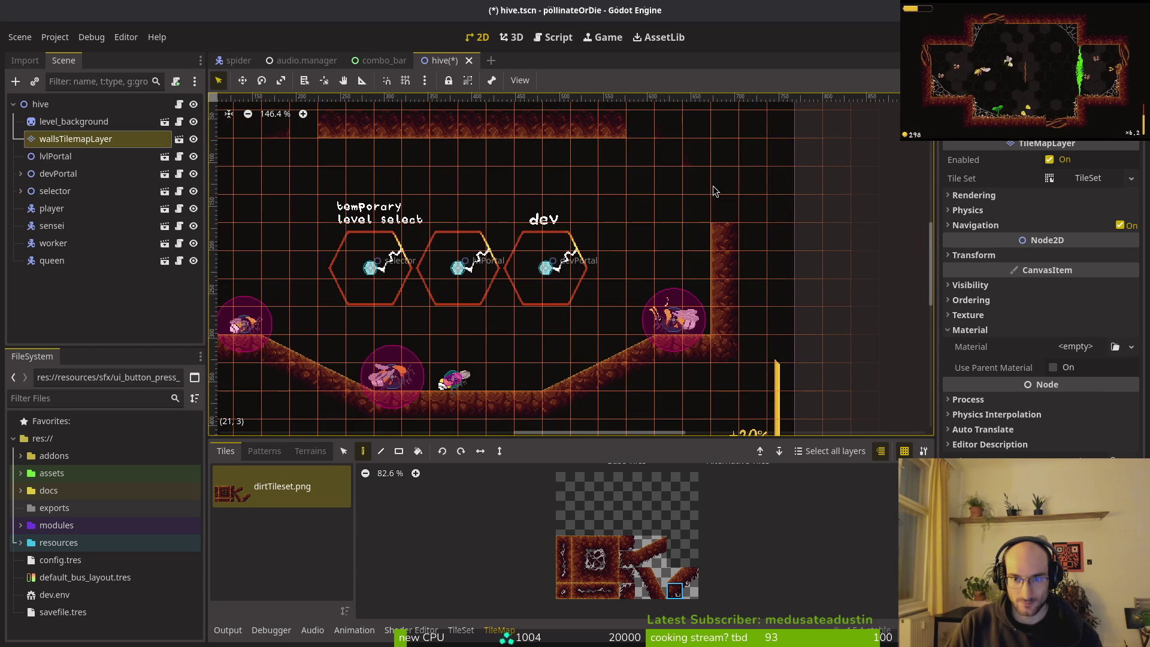
scroll(664, 208, "left", 10)
scroll(663, 208, "up", 2)
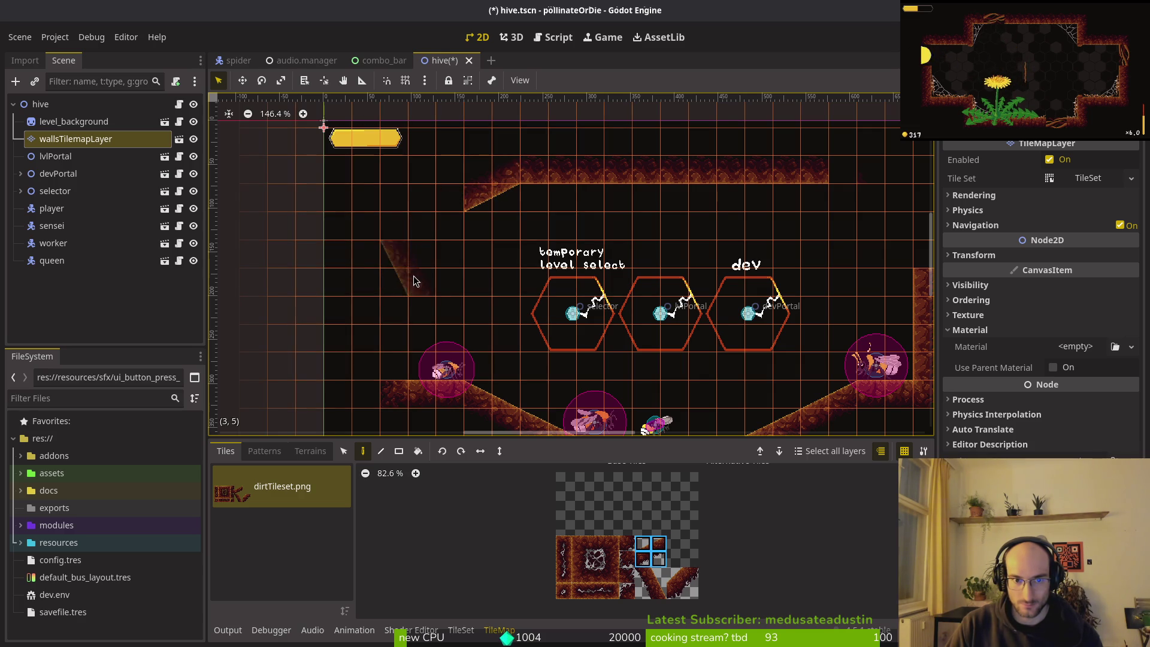
key("x")
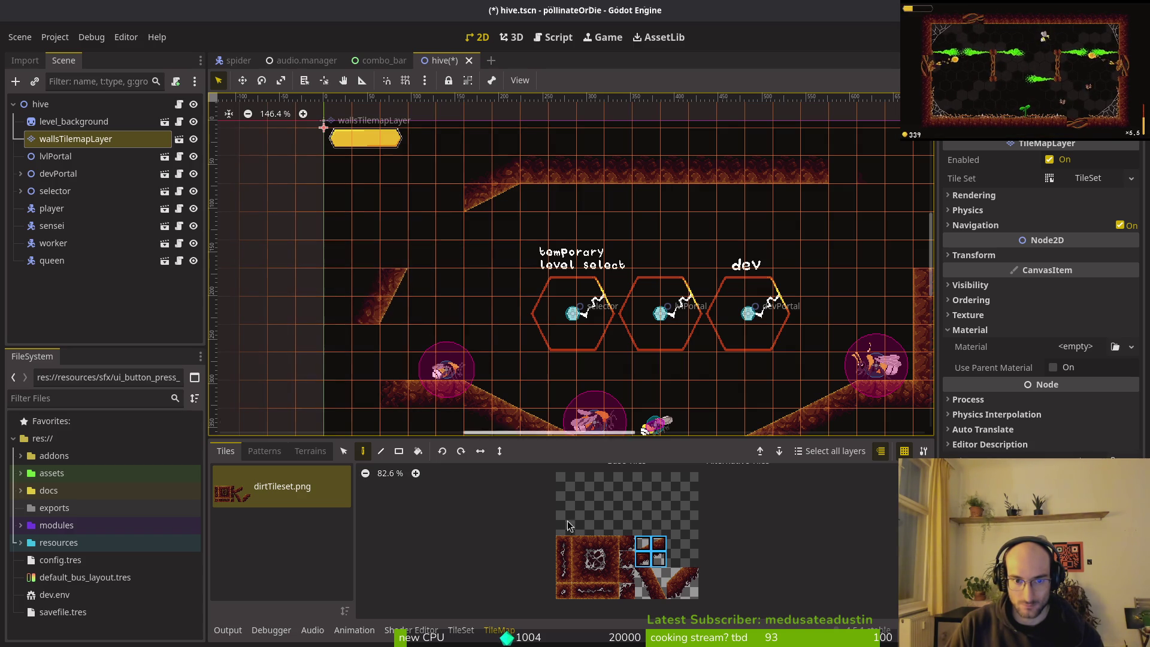
left_click(371, 365)
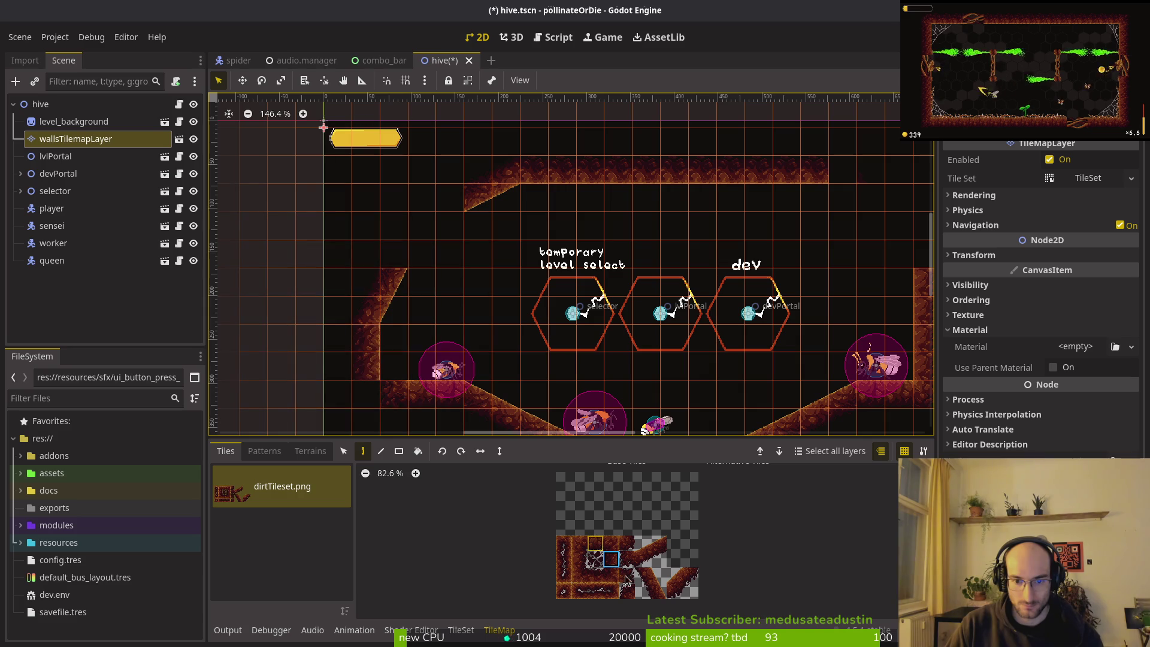
left_click(687, 596)
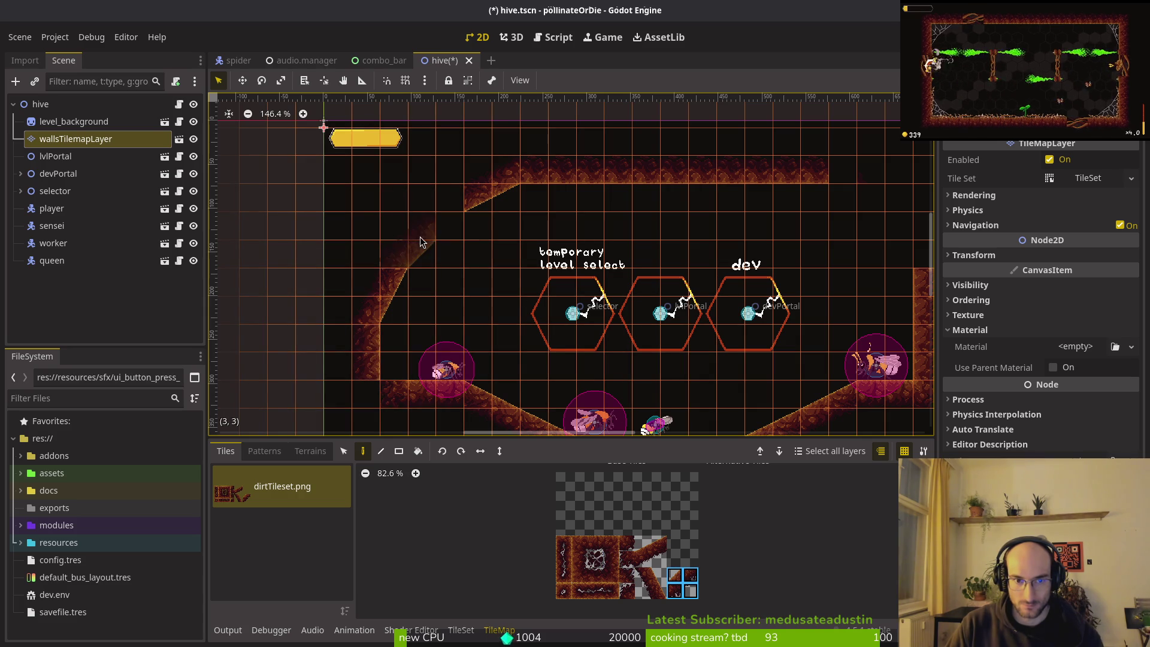
left_click_drag(420, 243, 450, 212)
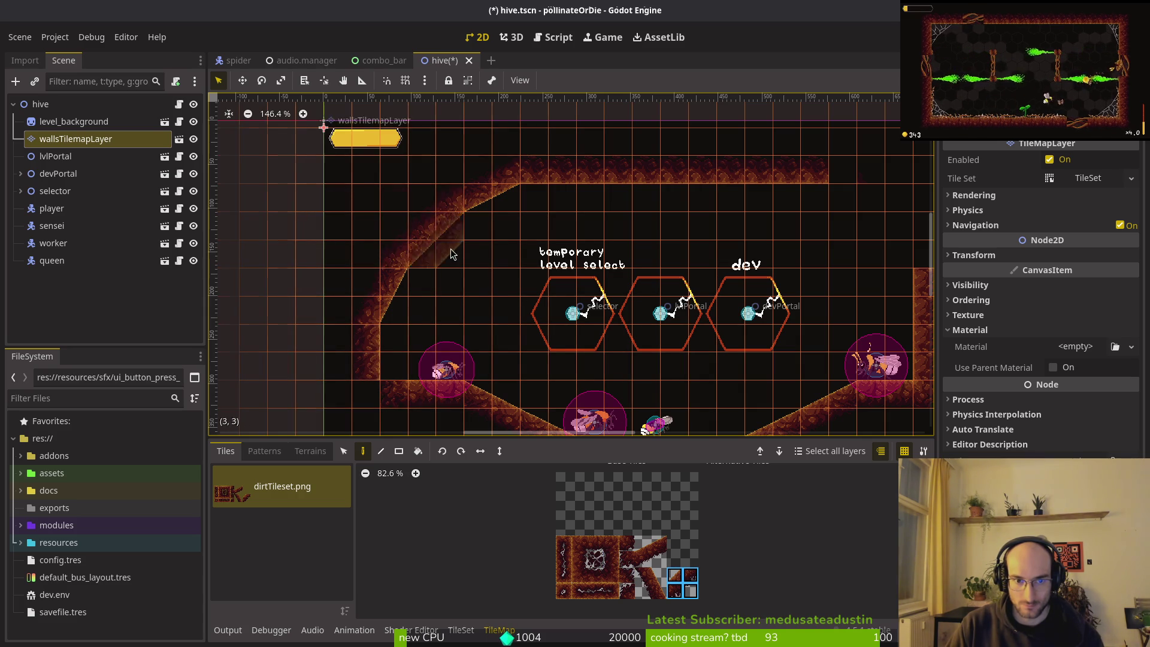
left_click(626, 561)
mouse_move(712, 265)
left_mouse_down()
mouse_move(492, 249)
mouse_move(710, 250)
left_mouse_up()
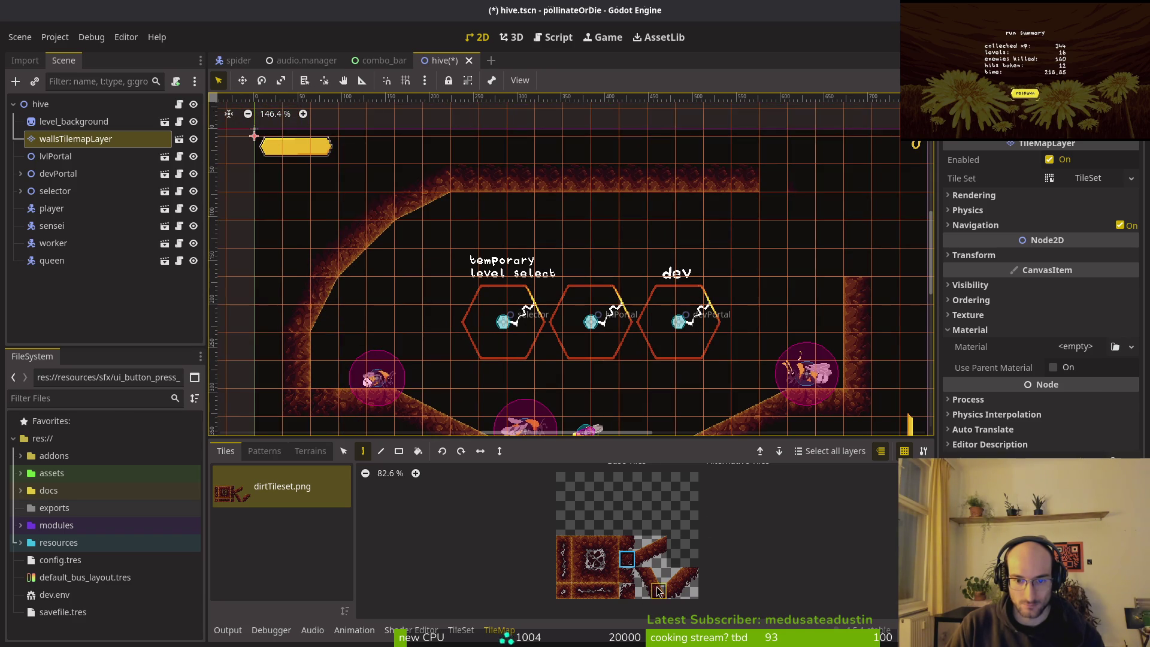
left_click(801, 188)
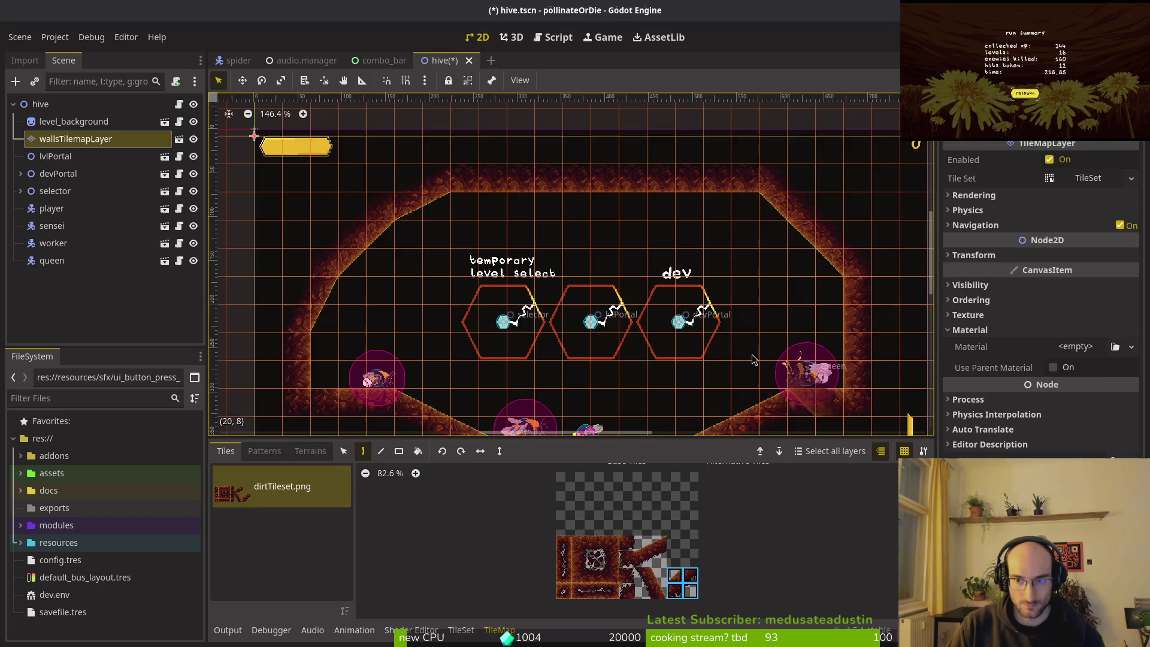
- Stop tile editing, save hive.tscn and run the project
key("Escape")
key("ctrl+s")
key("F5")
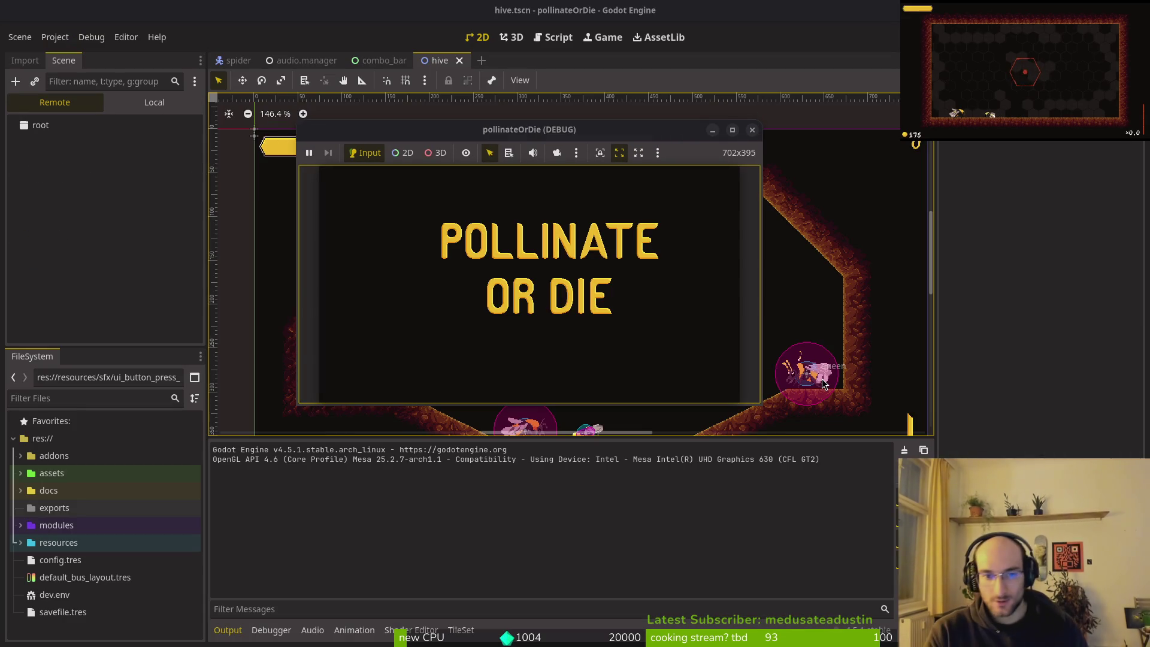
- Maximize the debug window, start a new game in the hive, play, then stop the run with F8
double_click(511, 115)
key("Return")
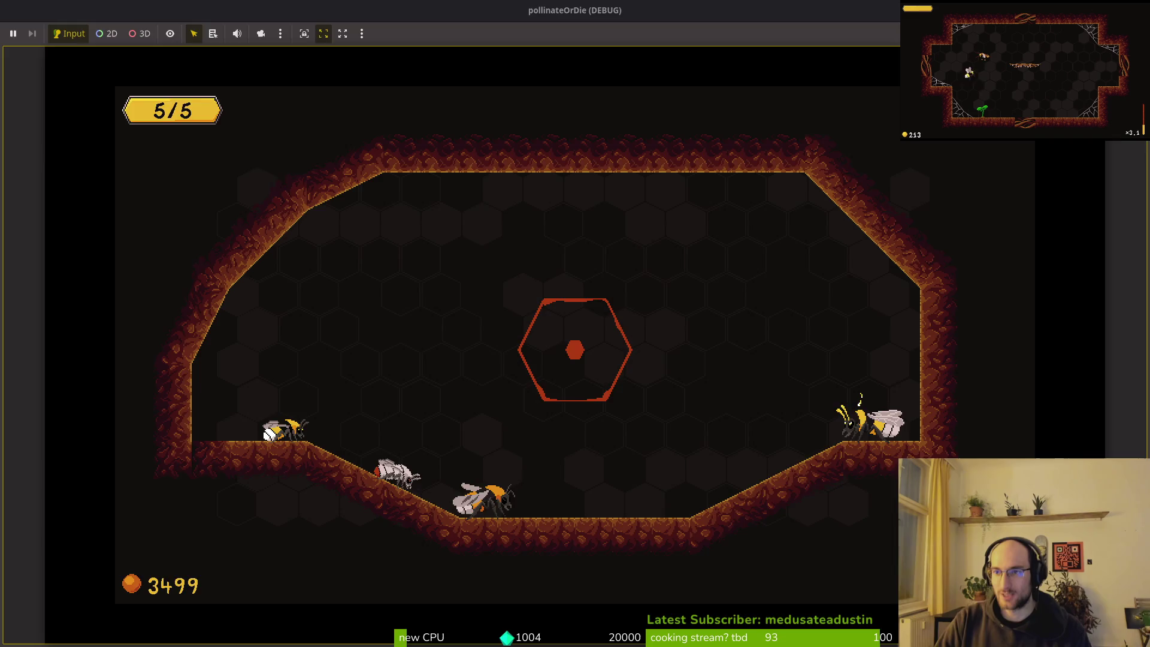
key("F8")
scroll(454, 257, "down", 1)
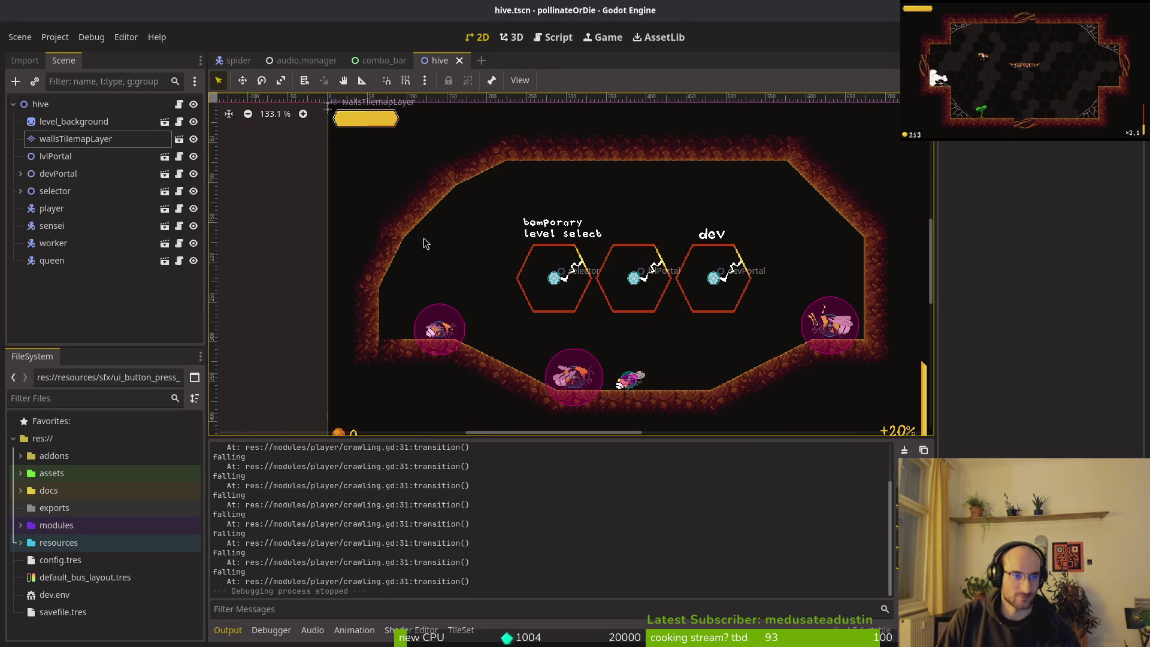
- Pick a different atlas tile on wallsTilemapLayer, save hive.tscn, and switch to the Vim terminal
left_click(75, 138)
left_click(595, 544)
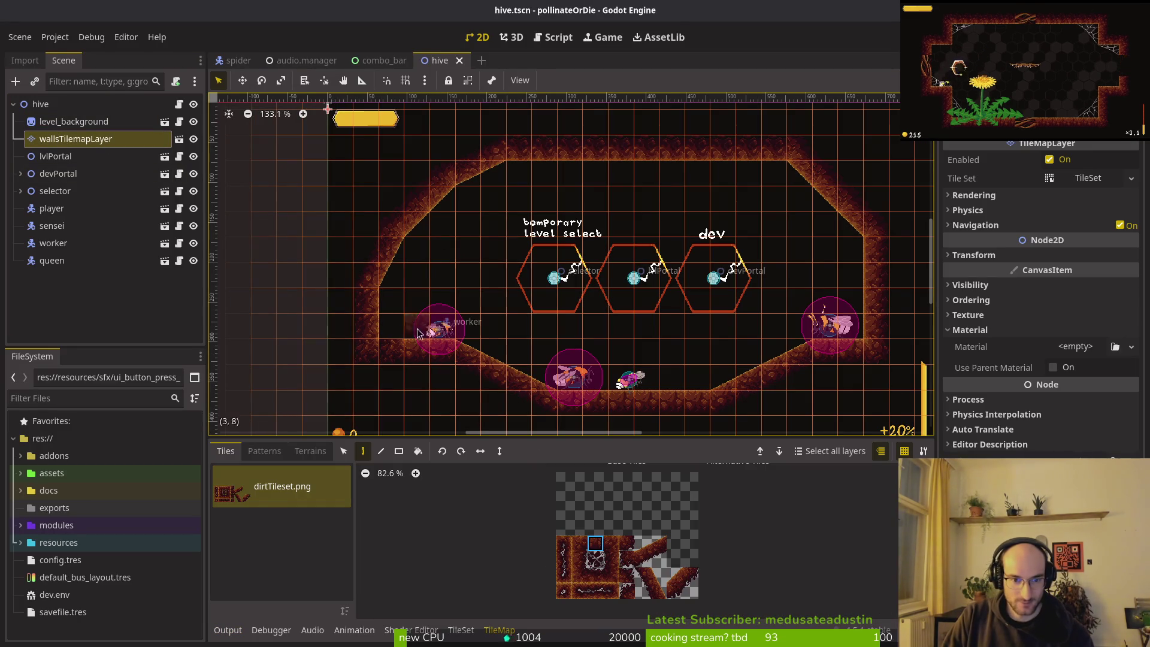
key("ctrl+s")
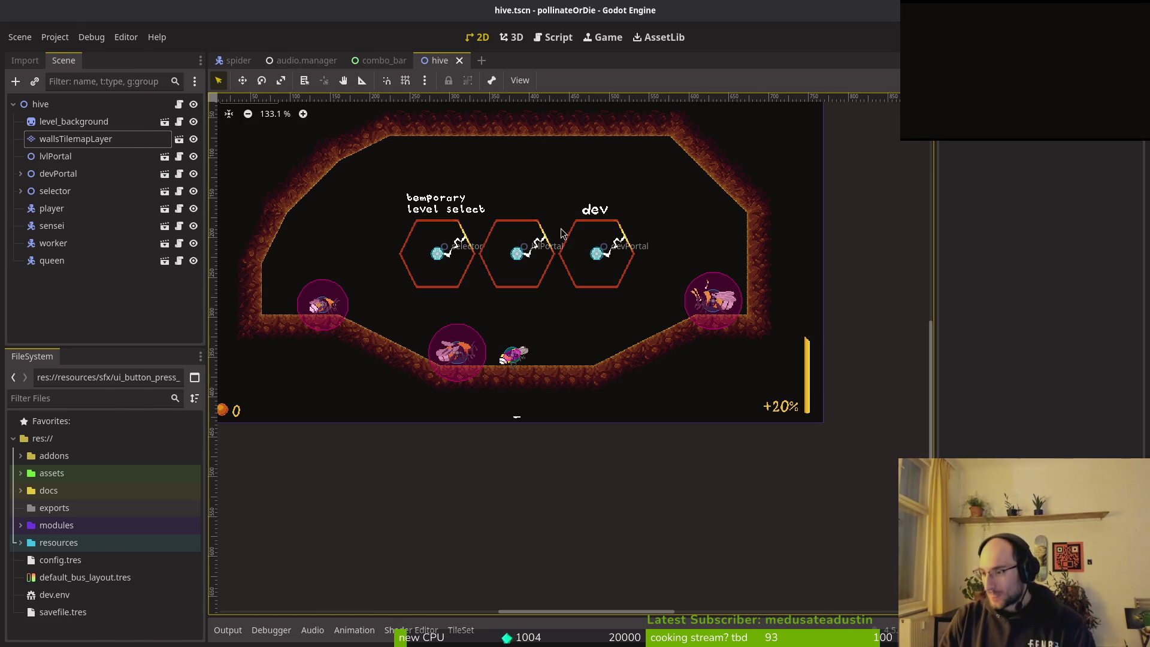
key("alt+Tab")
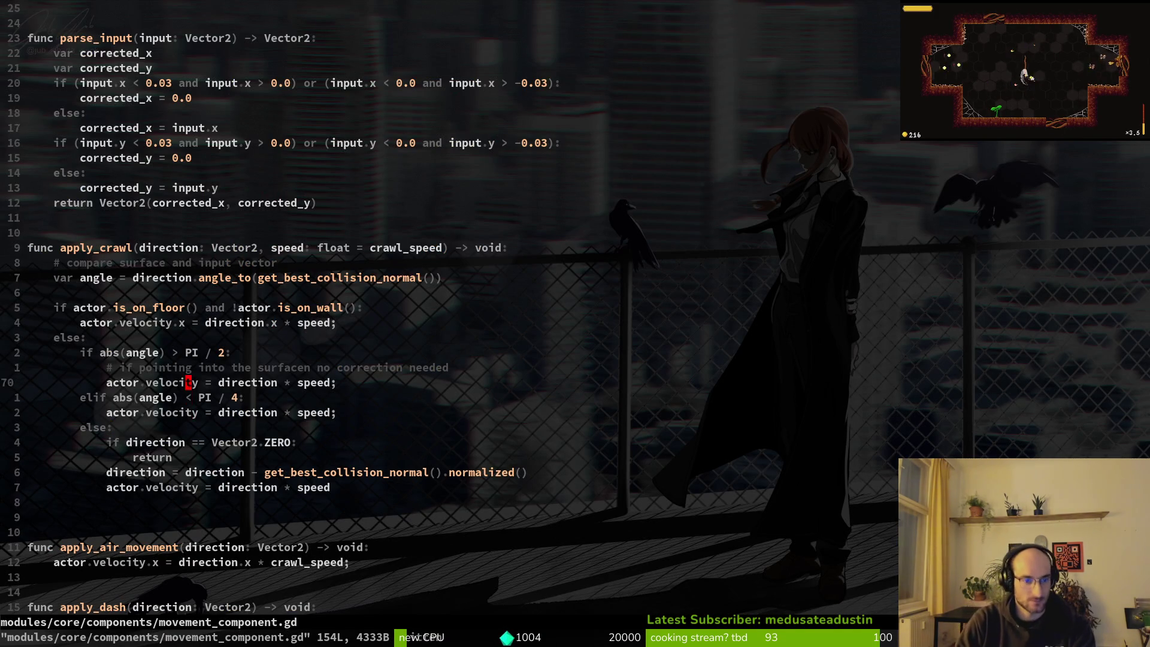
- Add a comment under the elif about leaving the surface beyond 45 deg, reword it to 'allow leaving the surface', and save
key("j")
key("o")
type("# if poi")
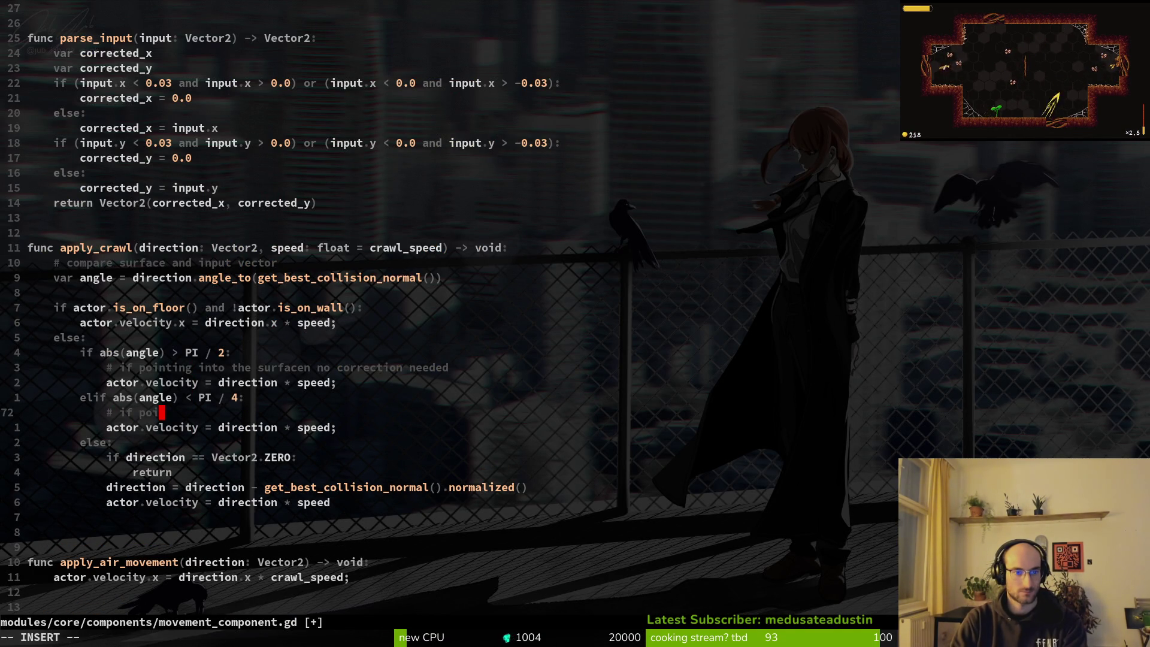
type("nting alo")
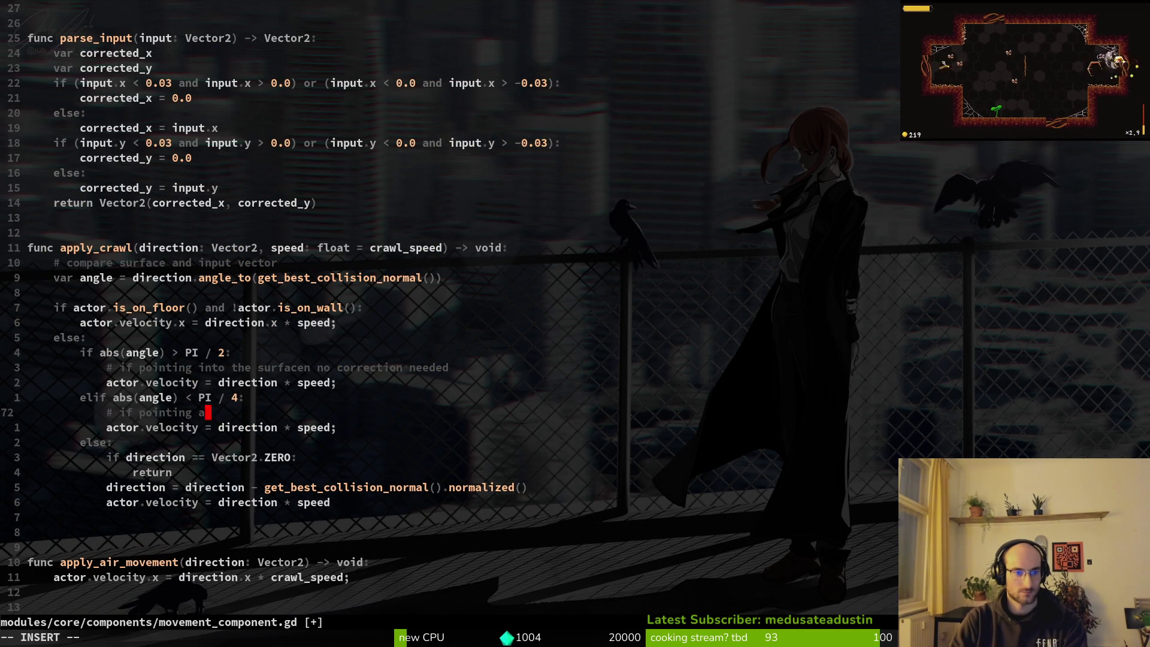
type("ng norma")
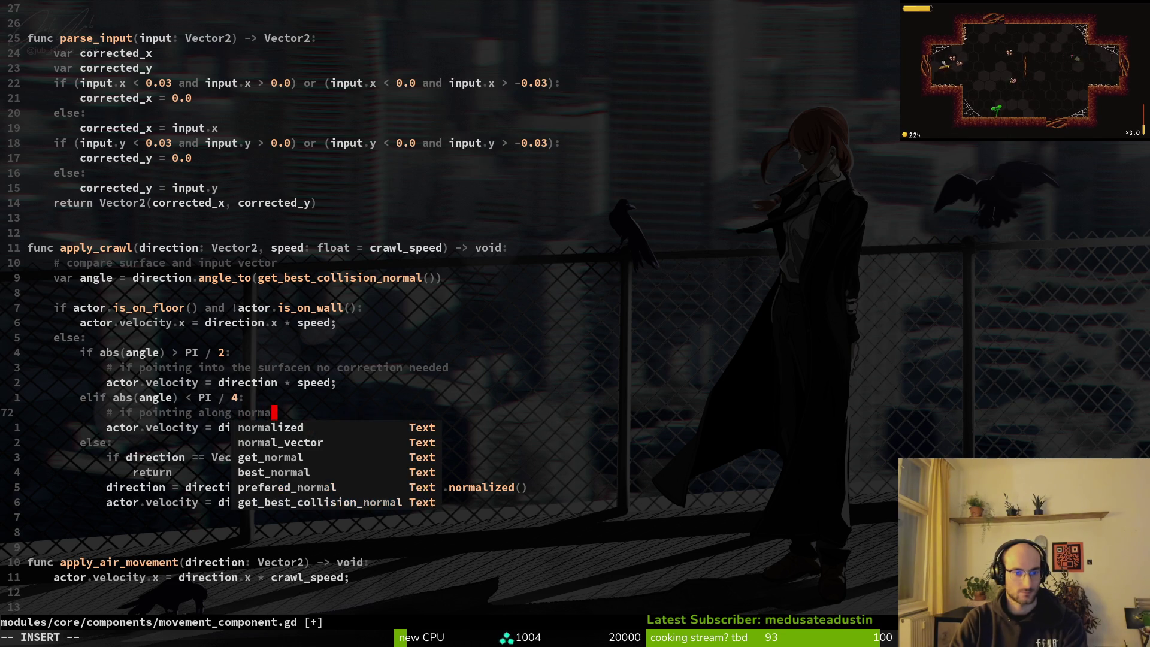
type("l with more tha")
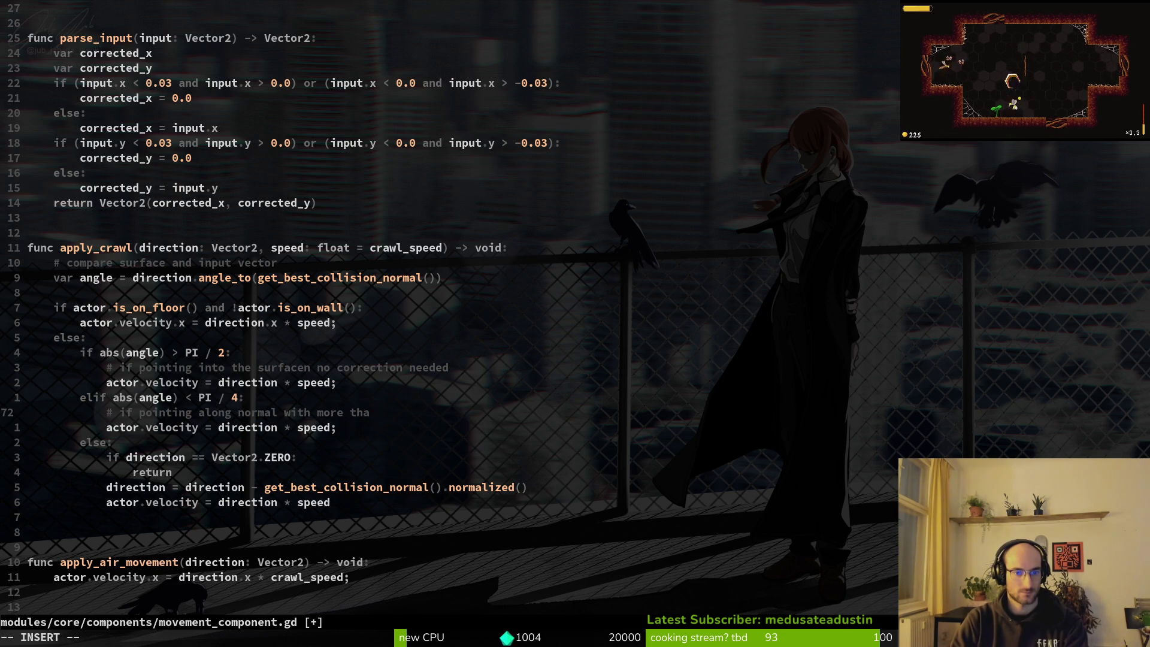
type("n 45 deg ")
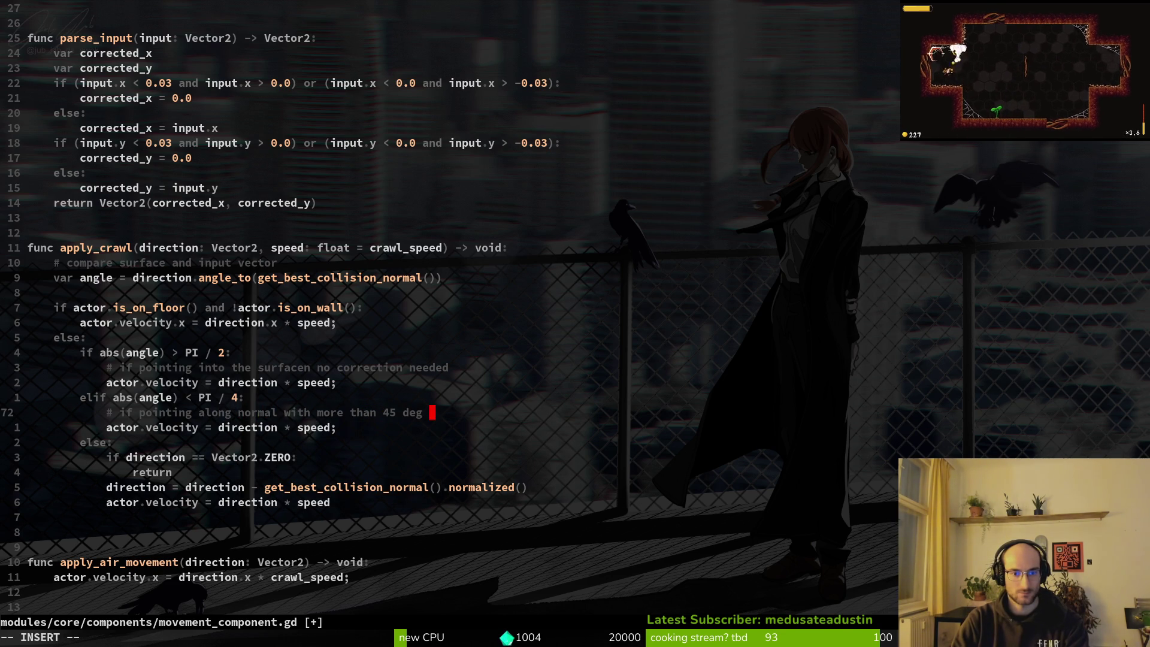
type("leave the surface")
key("ctrl+s")
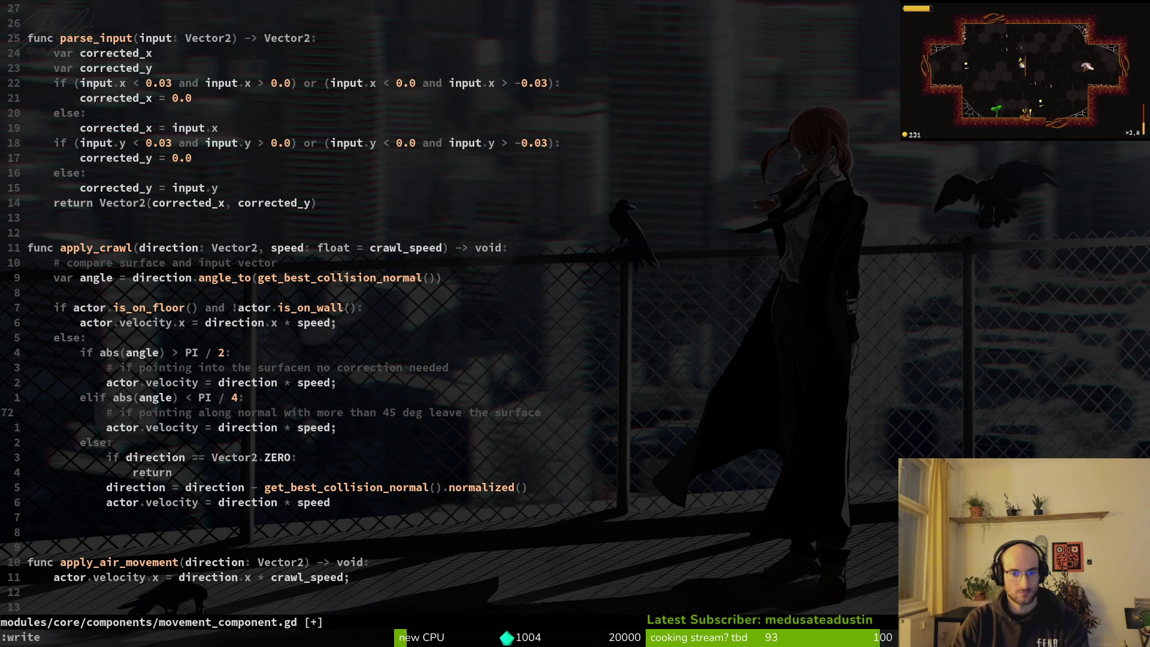
type("h")
type("sallow leaving")
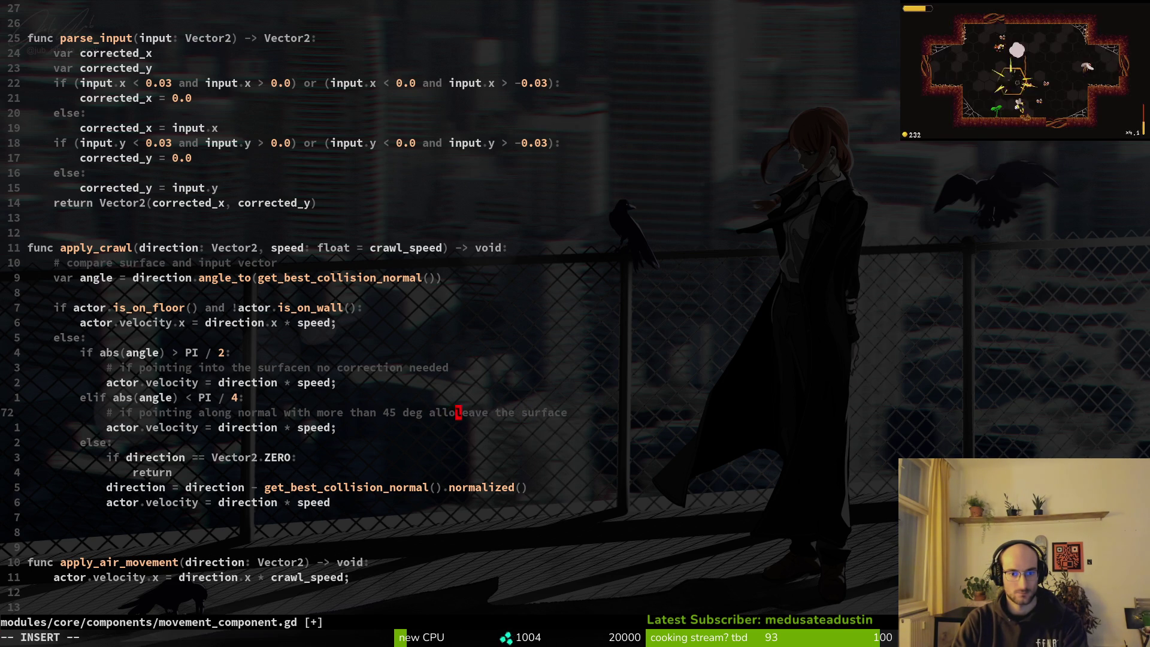
key("Delete")
key("Delete")
key("Delete")
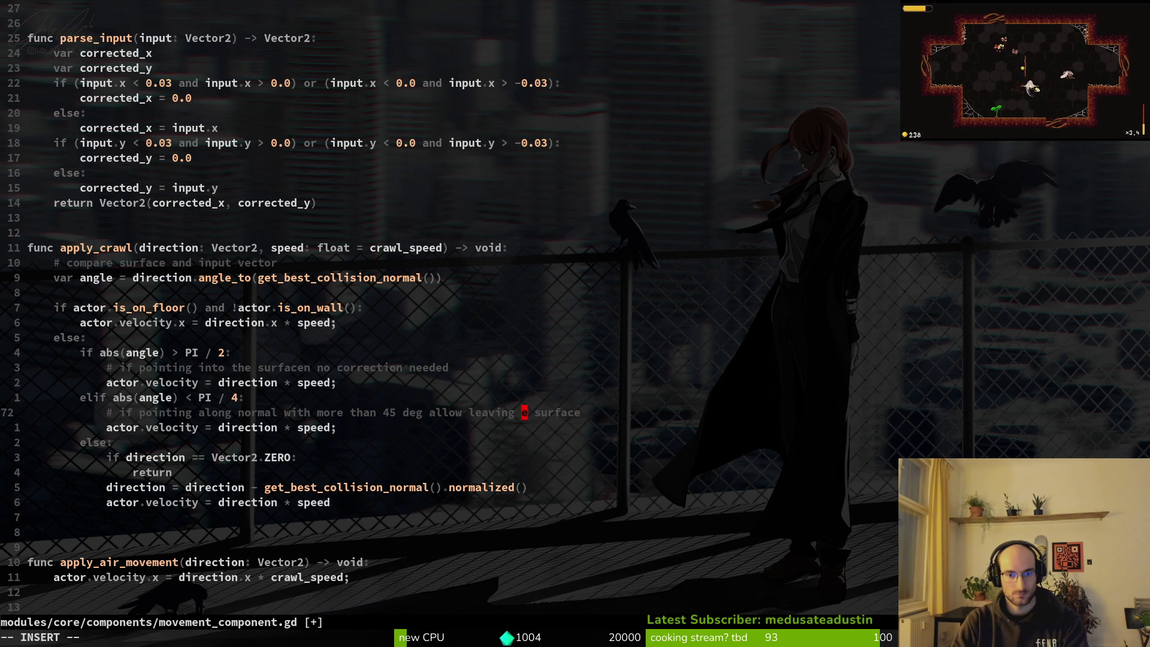
type("th")
key("Escape")
type(":w")
key("Return")
- Begin a line-wise selection on the Vector2.ZERO direction check
key("j")
key("j")
key("j")
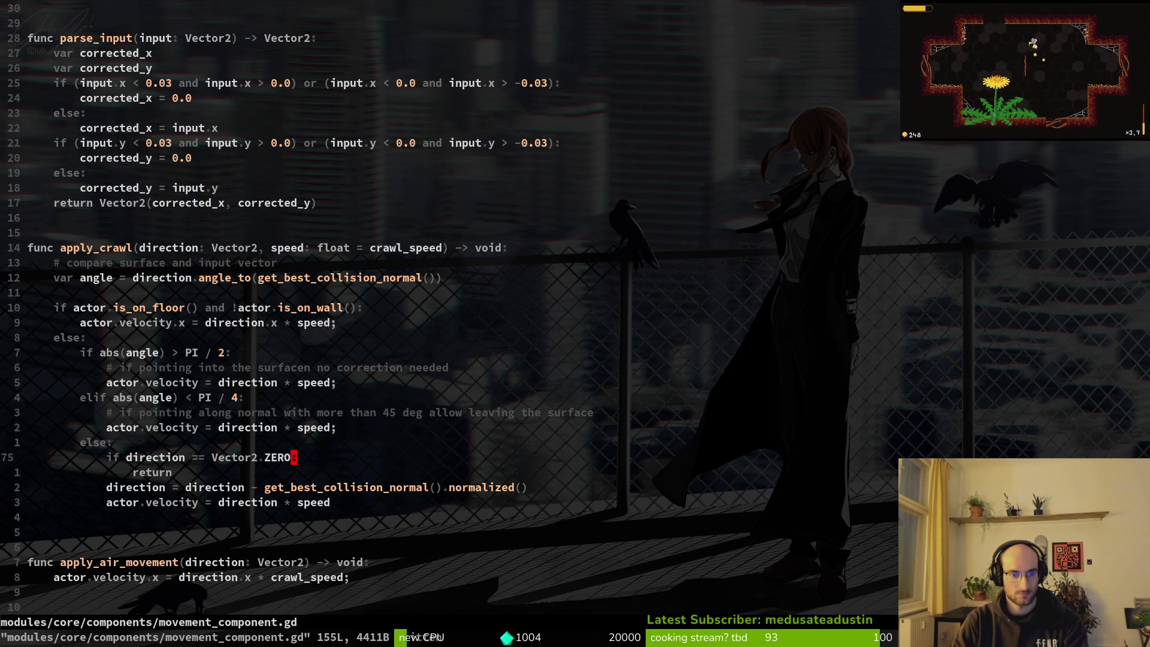
key("k")
key("shift+v")
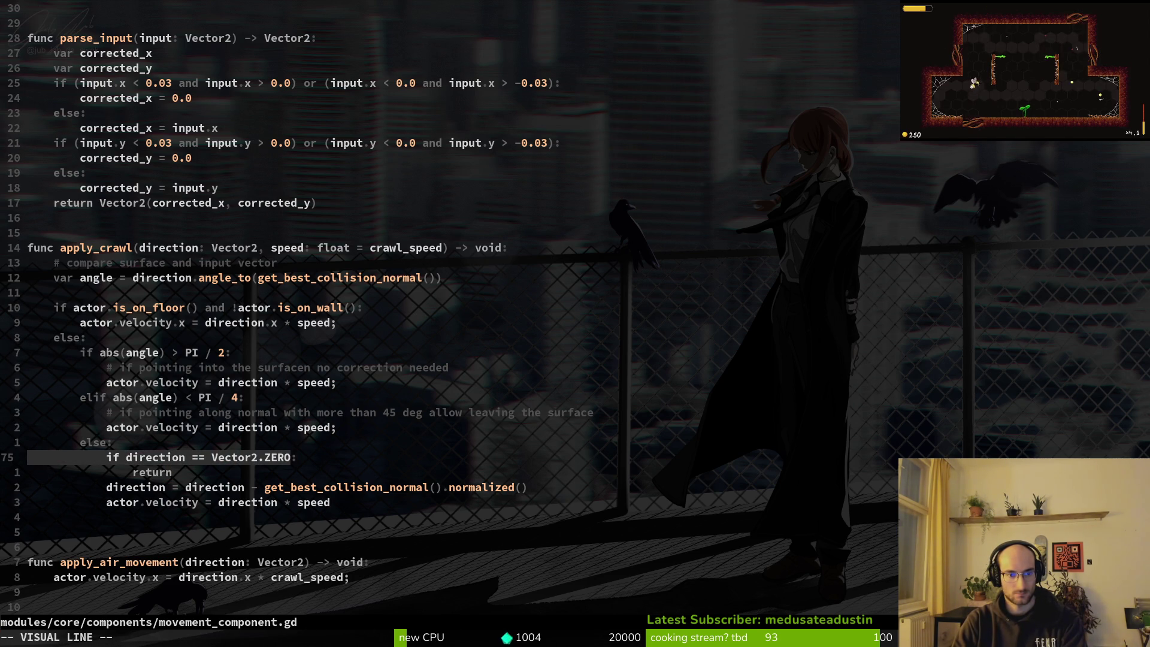
- Cut the if direction == Vector2.ZERO block and save the file
key("j")
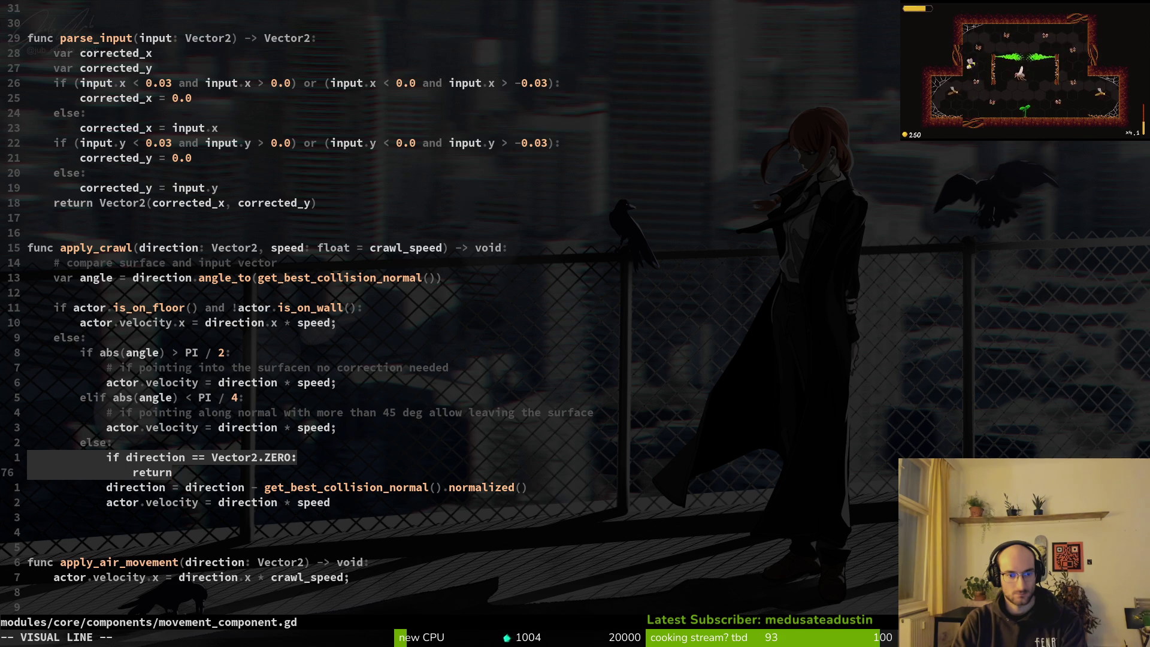
type("d:write")
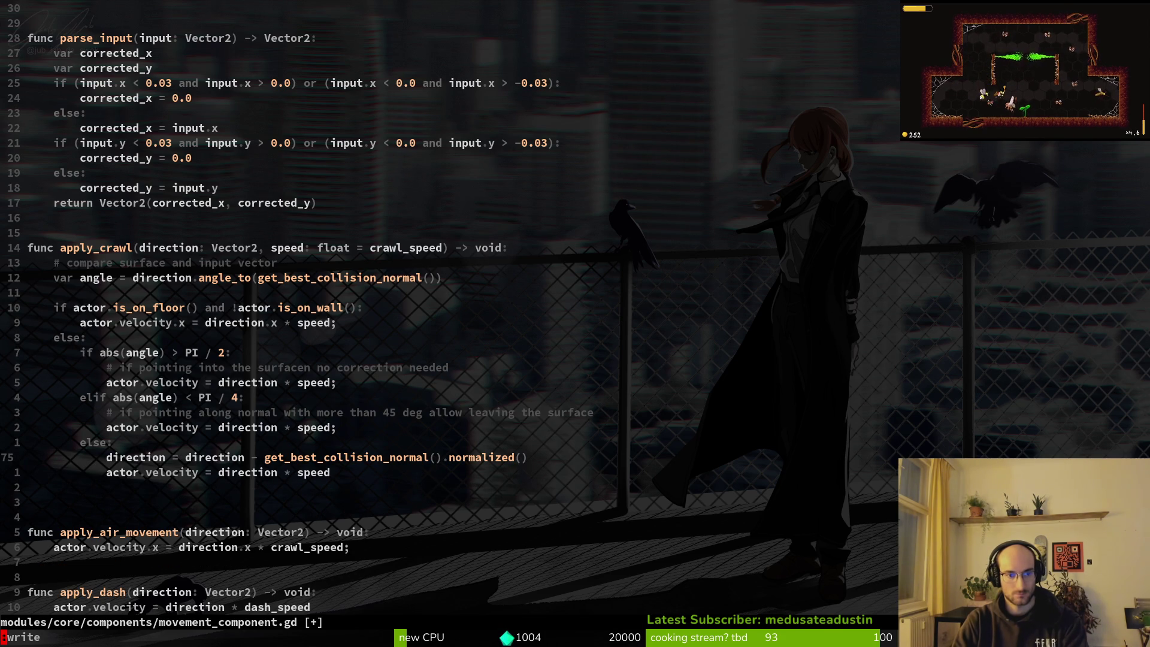
key("Return")
- Paste the zero-direction check below the angle calculation and outdent it one level
key("k")
key("k")
key("k")
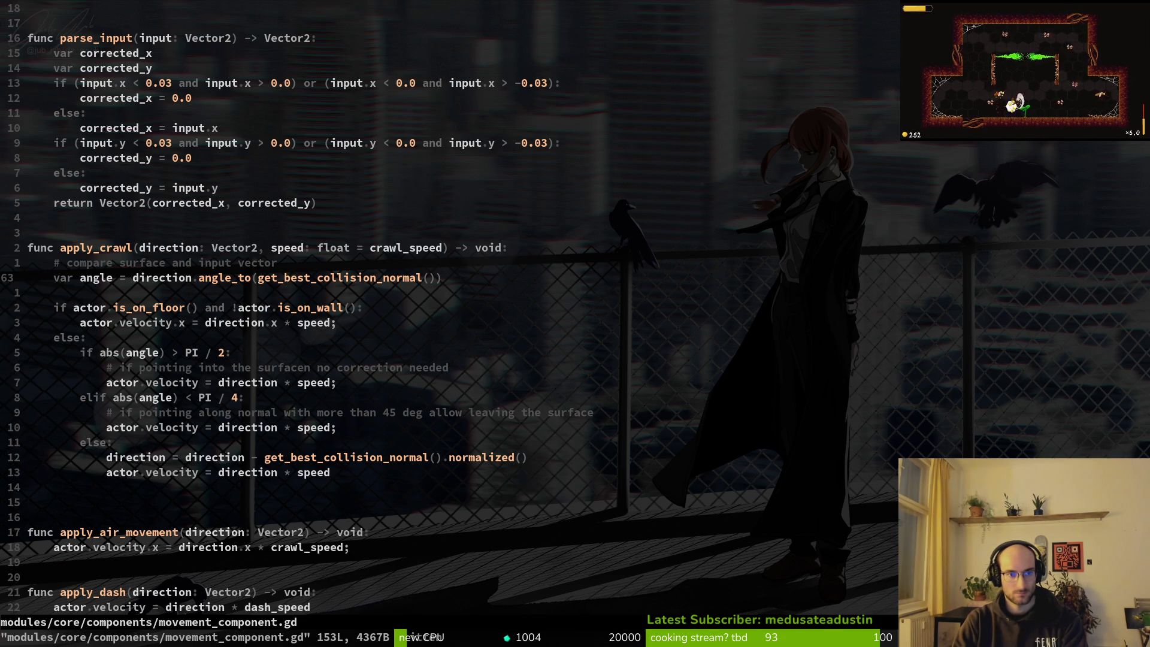
key("j")
key("o")
key("Escape")
key("p")
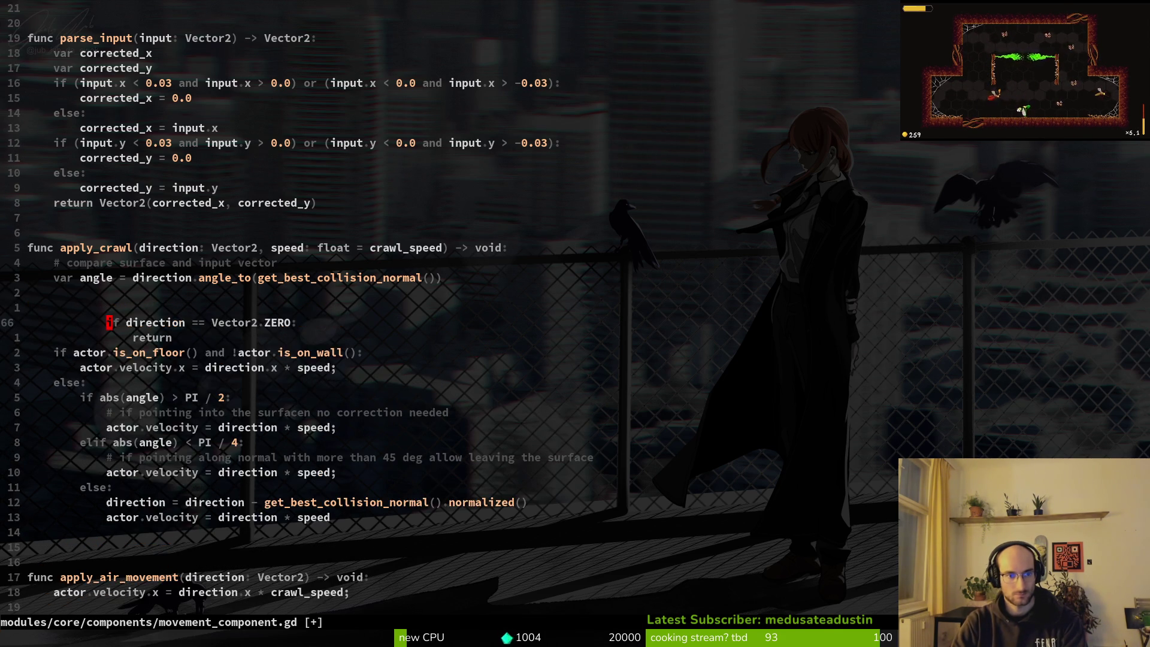
key("shift+v")
key("j")
key("j")
key("k")
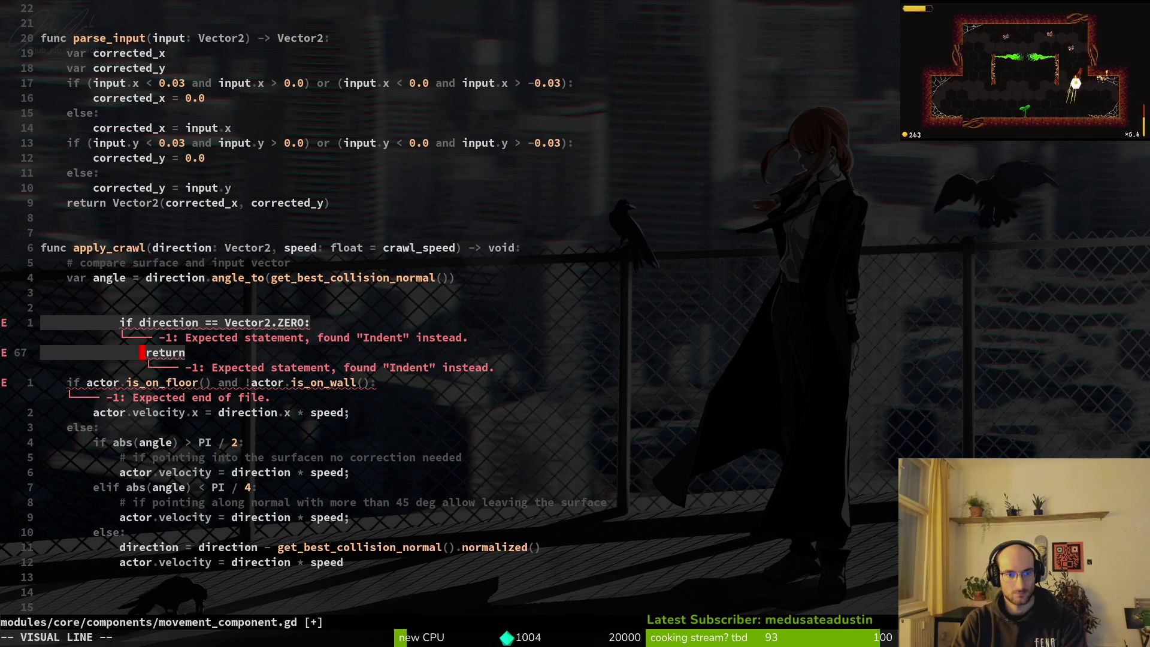
key("less")
- Outdent the check to function level, move it to the top of apply_crawl, and save
key("shift+v")
key("j")
key("less")
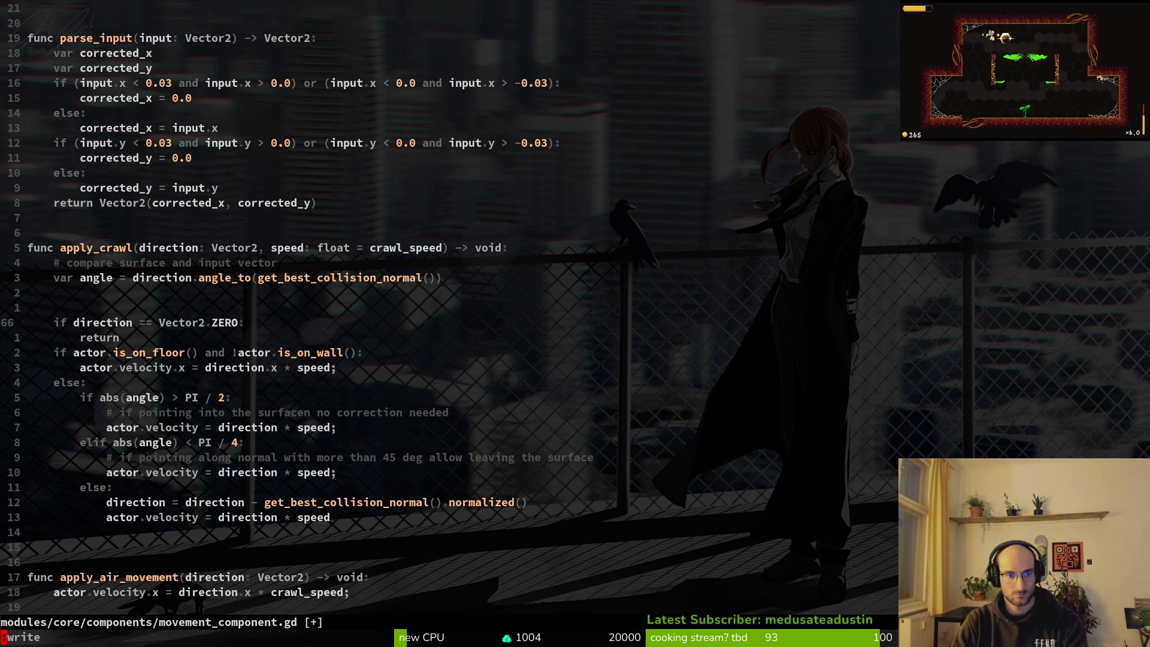
key("shift+v")
key("j")
key("K")
key("K")
key("K")
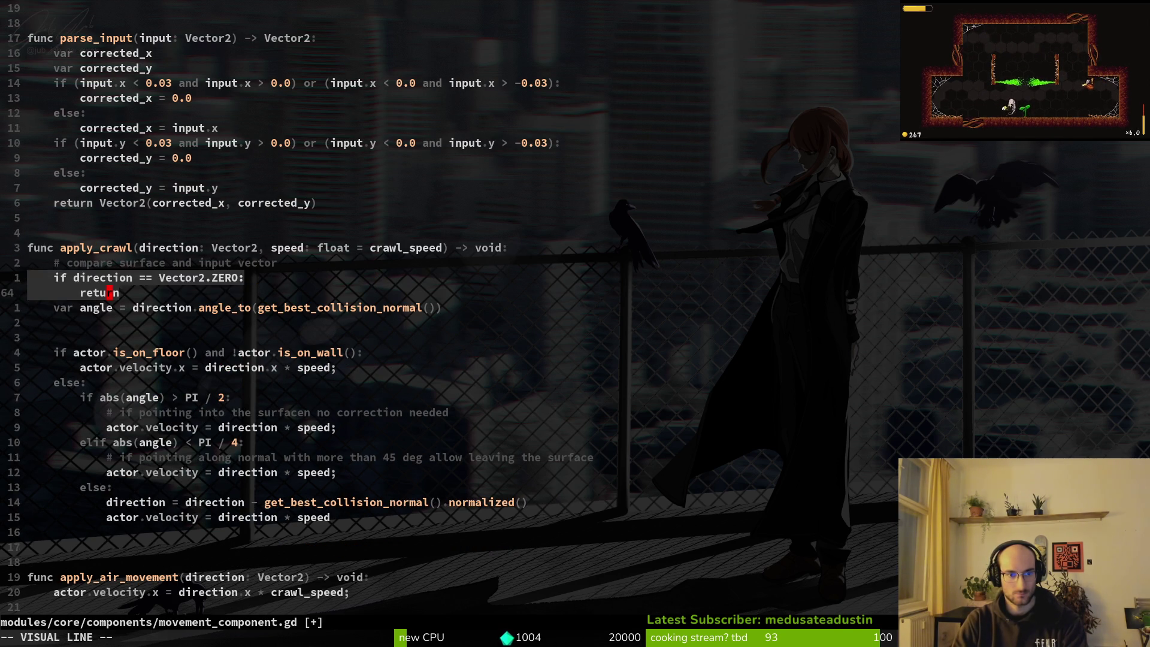
key("Escape")
type(":write")
key("Return")
- Adjust the blank-line spacing above the compare comment and save
key("j")
key("j")
key("j")
key("j")
key("j")
key("k")
key("k")
key("k")
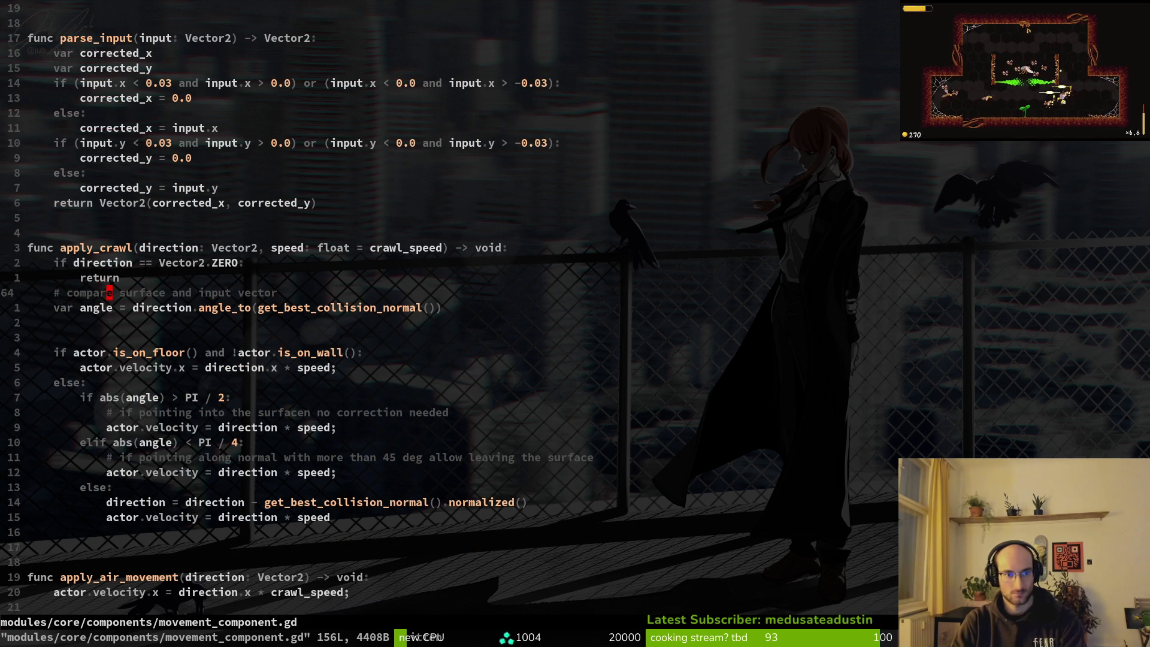
key("O")
key("Escape")
type(":w")
key("Return")
key("j")
key("j")
key("j")
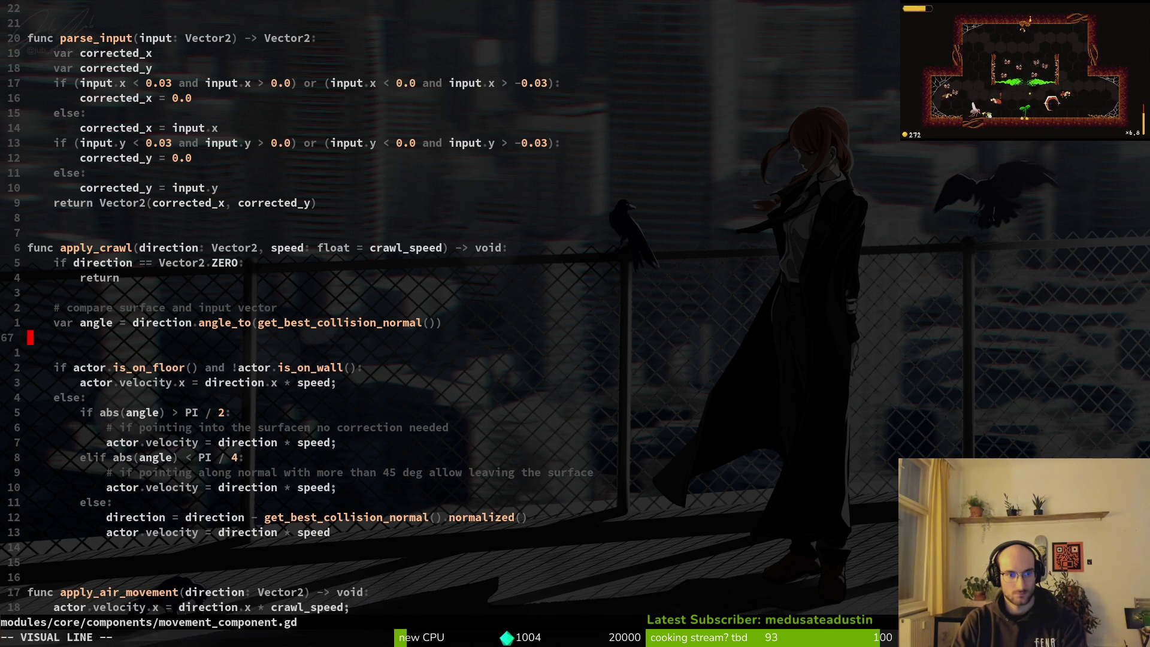
key("d")
key("d")
type(":w")
key("Return")
key("k")
key("k")
- Change the comment to 'compare surface normal and input vector' and save
key("w")
key("w")
type("winormal")
key("Escape")
type(":w")
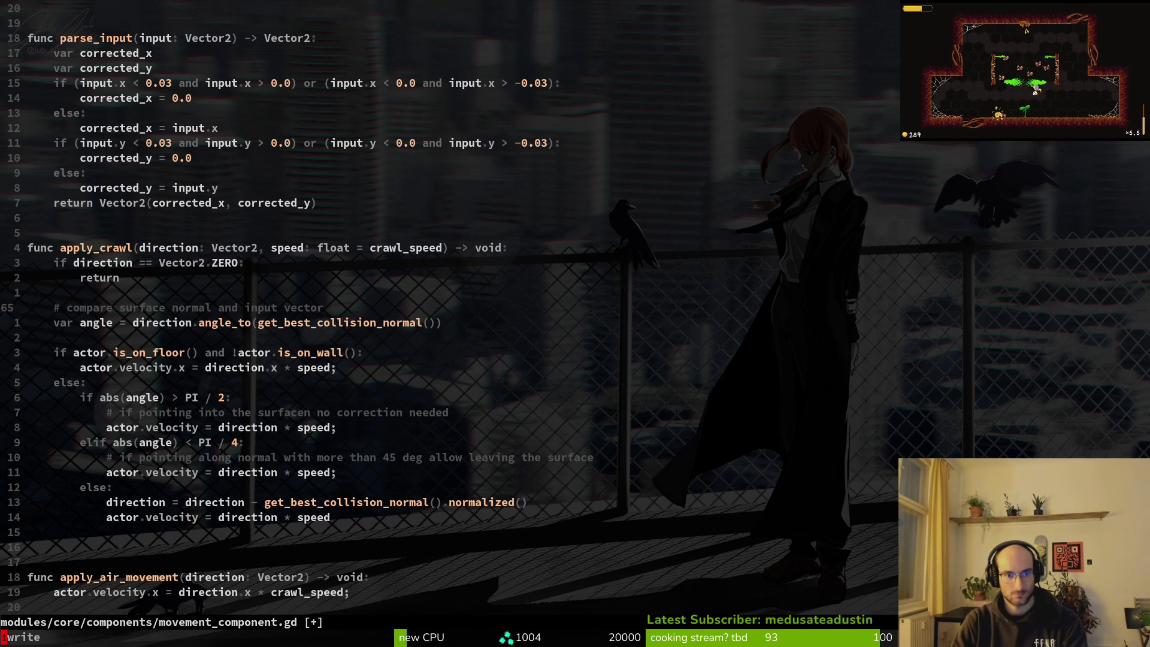
key("Return")
- Delete the leftover blank lines in apply_crawl, save, and quit Vim
key("k")
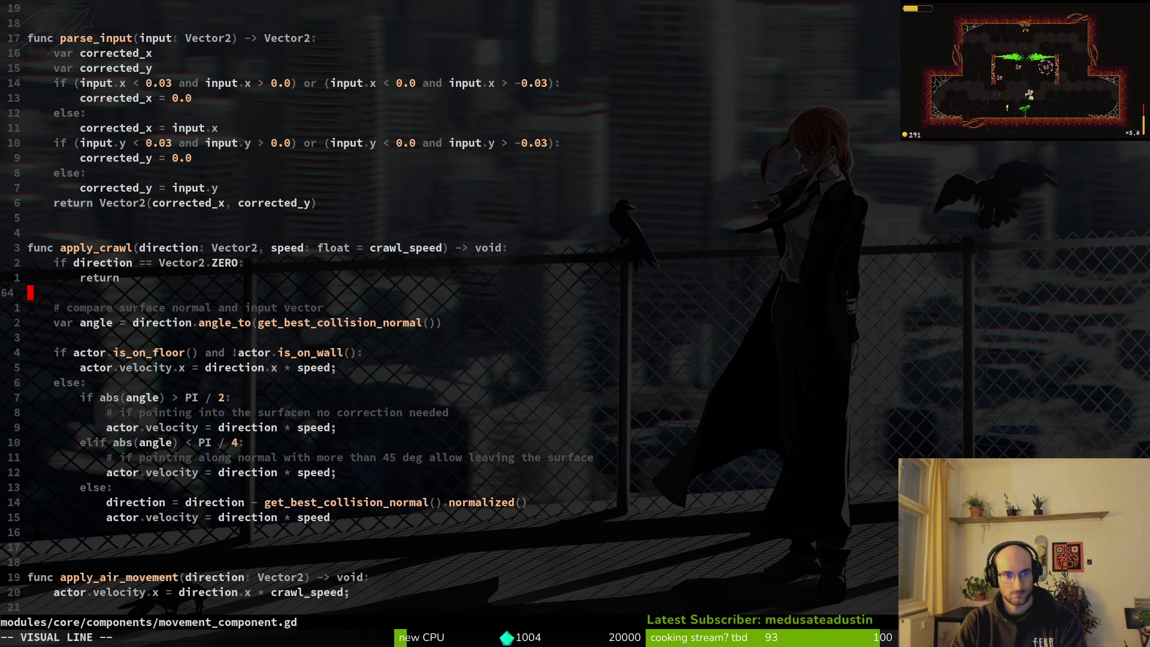
key("d")
key("d")
key("j")
key("j")
key("shift+v")
key("Escape")
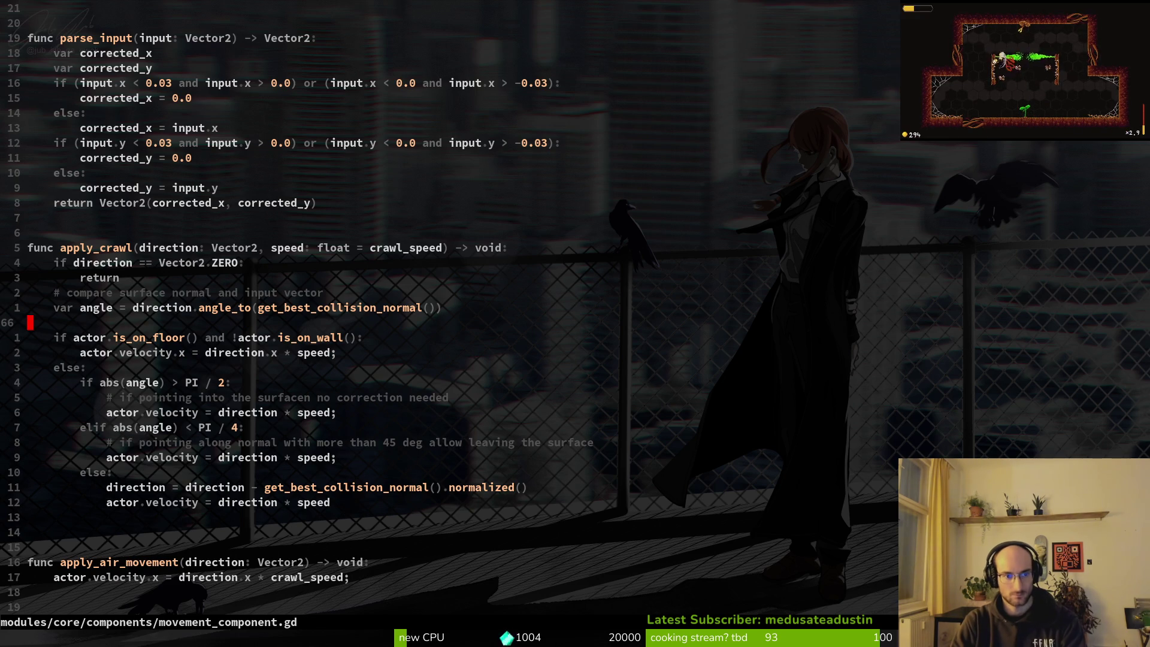
key("d")
key("d")
key("j")
key("j")
key("j")
type(":w")
key("Return")
key("j")
key("j")
key("j")
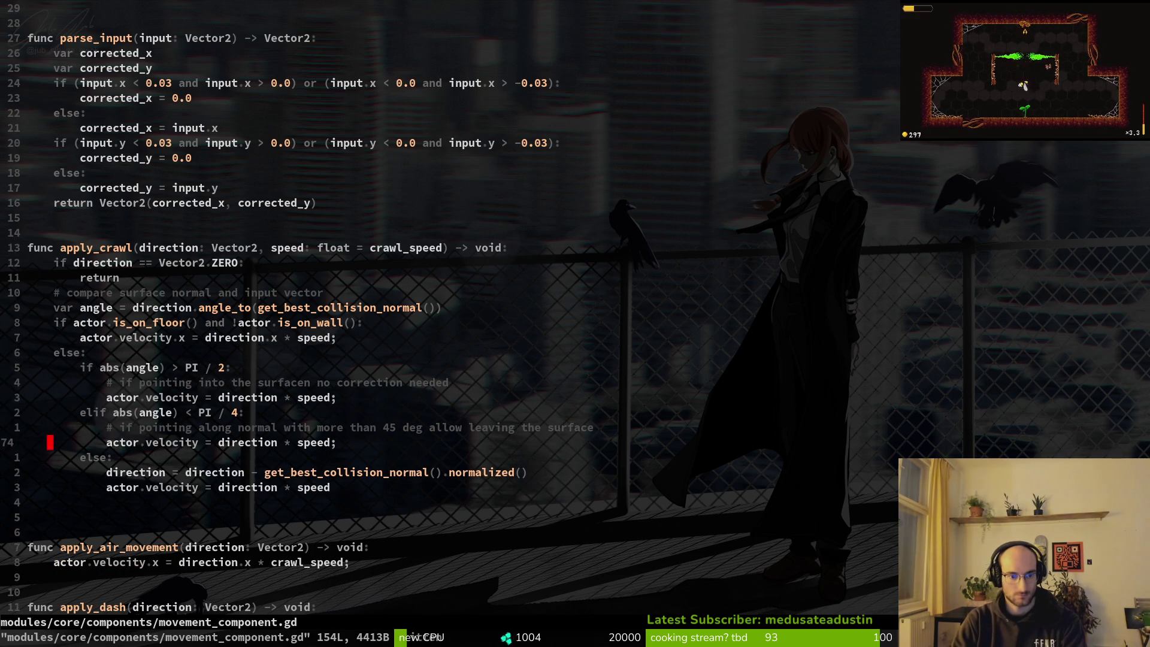
key("d")
key("d")
type(":w")
key("Return")
type(":q")
key("Return")
- Launch tig, check the hive.tscn diff, and stage baby_spider.tscn
type("tig")
key("Return")
key("j")
key("j")
key("j")
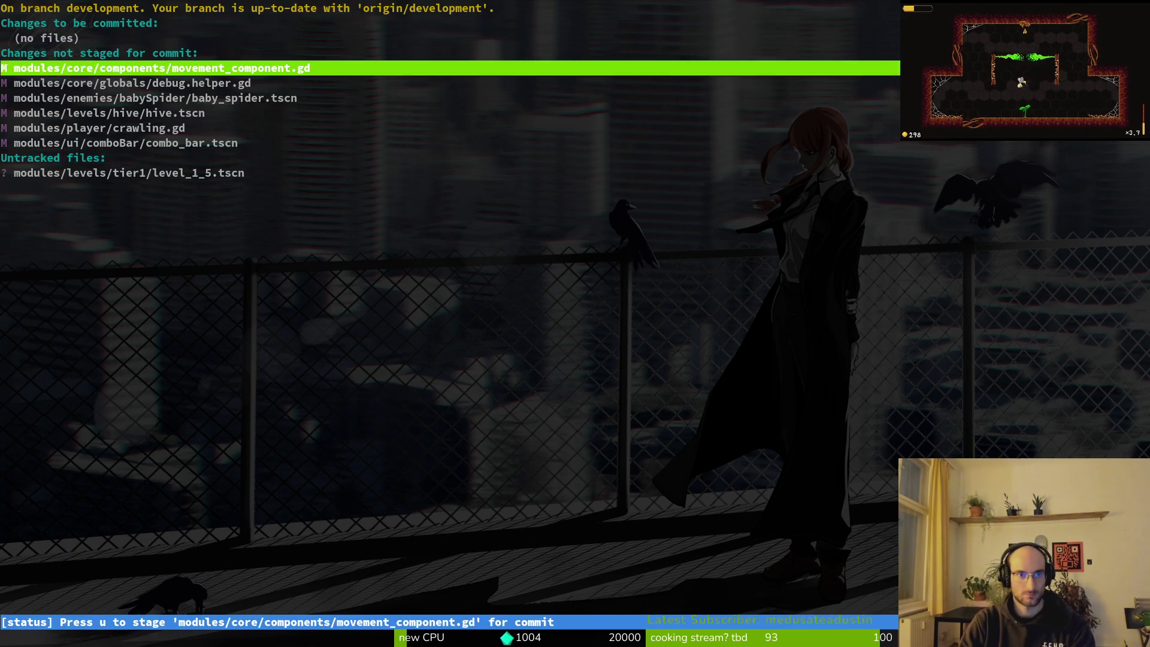
key("Return")
key("j")
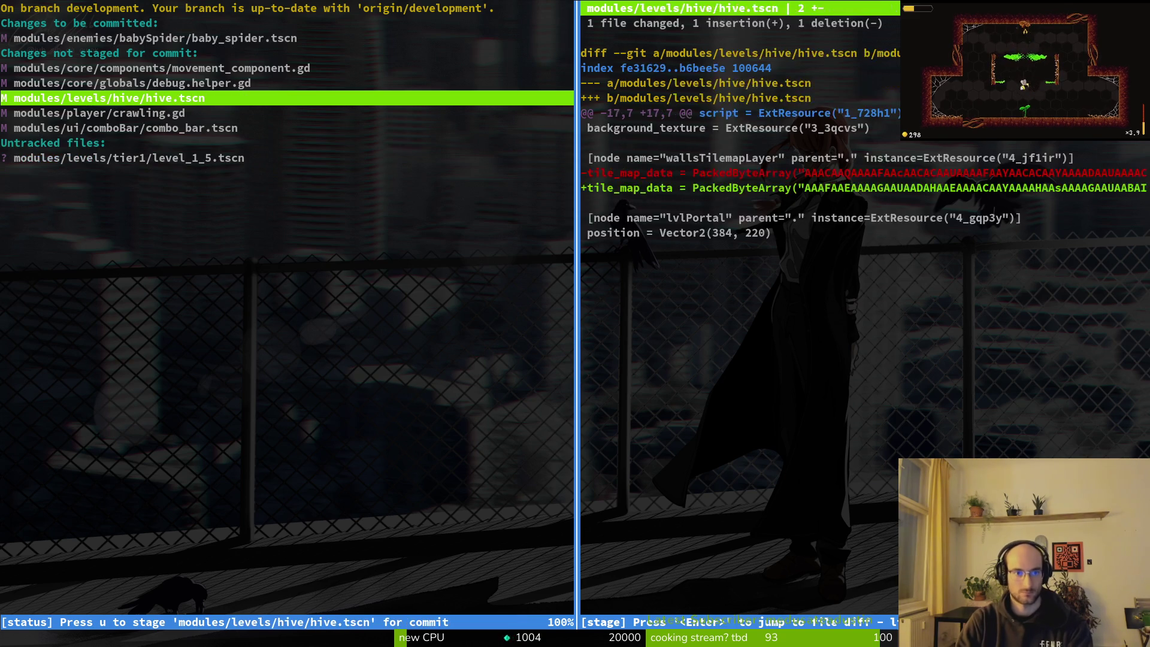
key("q")
key("k")
key("u")
key("k")
key("Return")
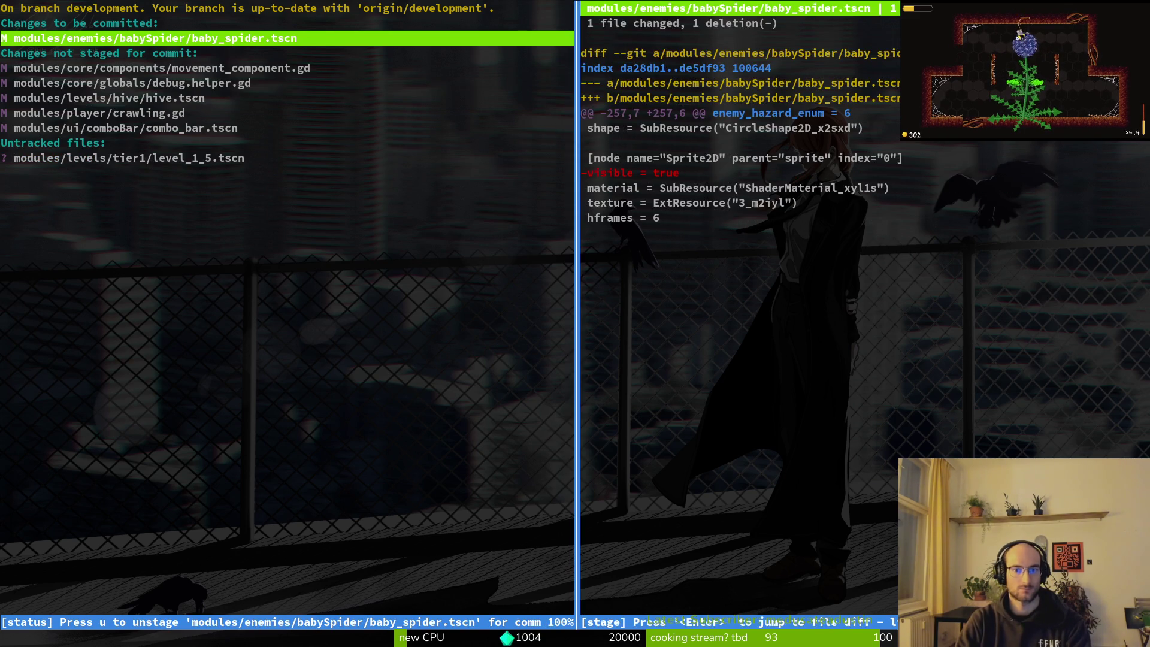
- Review the unstaged diffs, revert the debug print change in crawling.gd, and stage combo_bar.tscn
key("q")
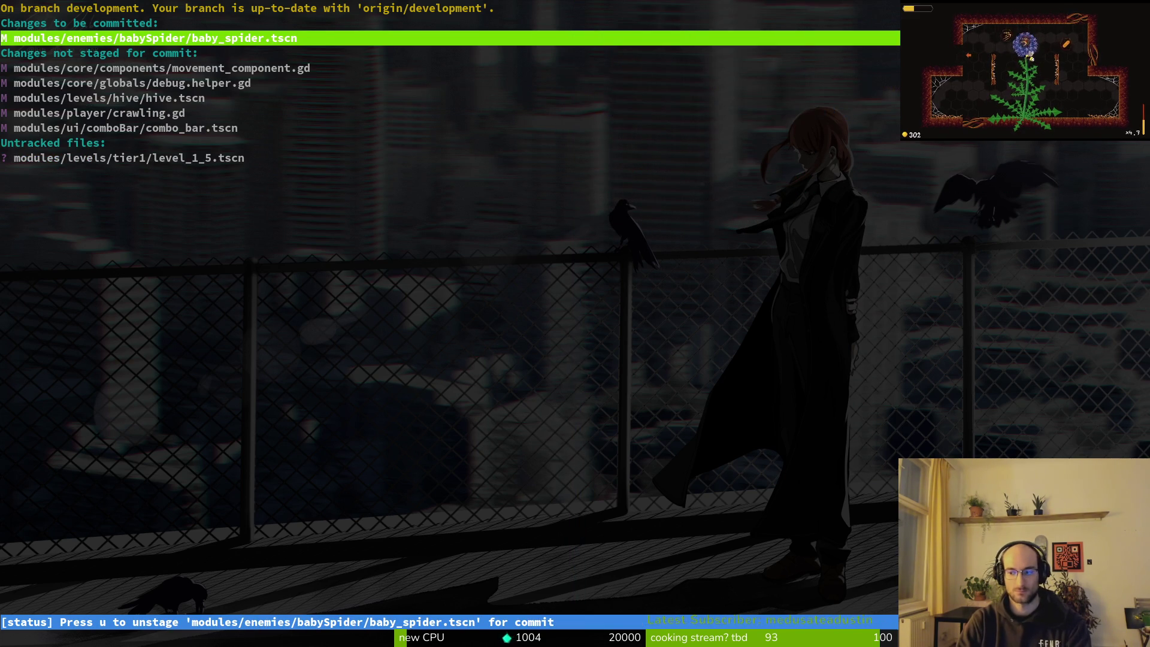
key("j")
key("j")
key("j")
key("Return")
key("j")
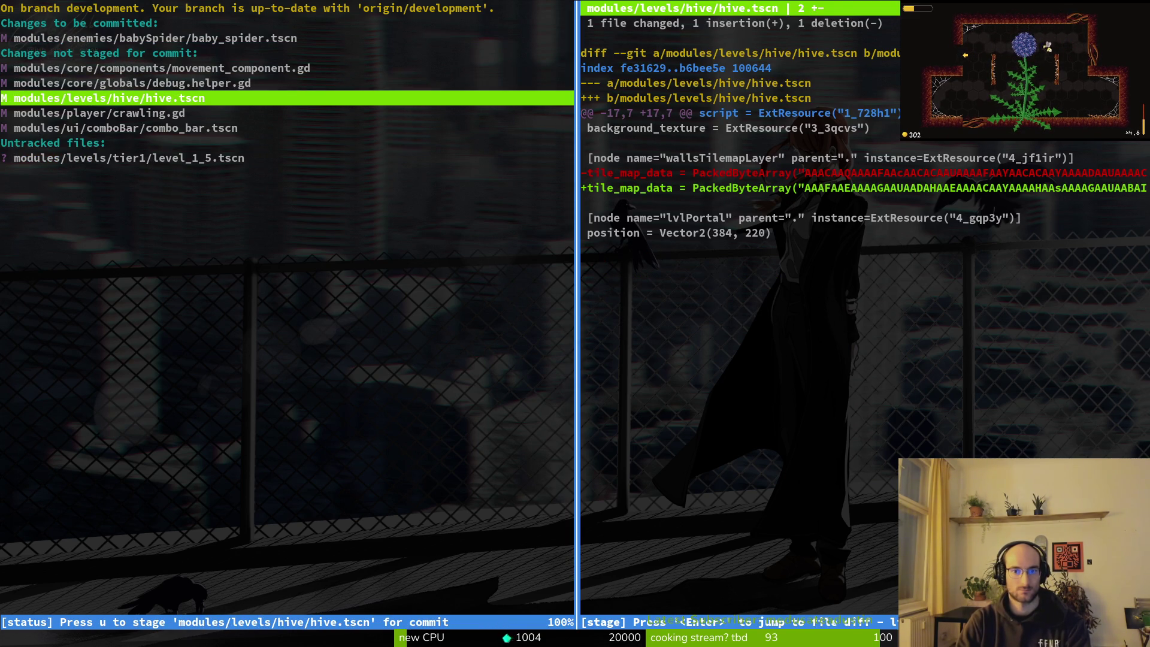
key("j")
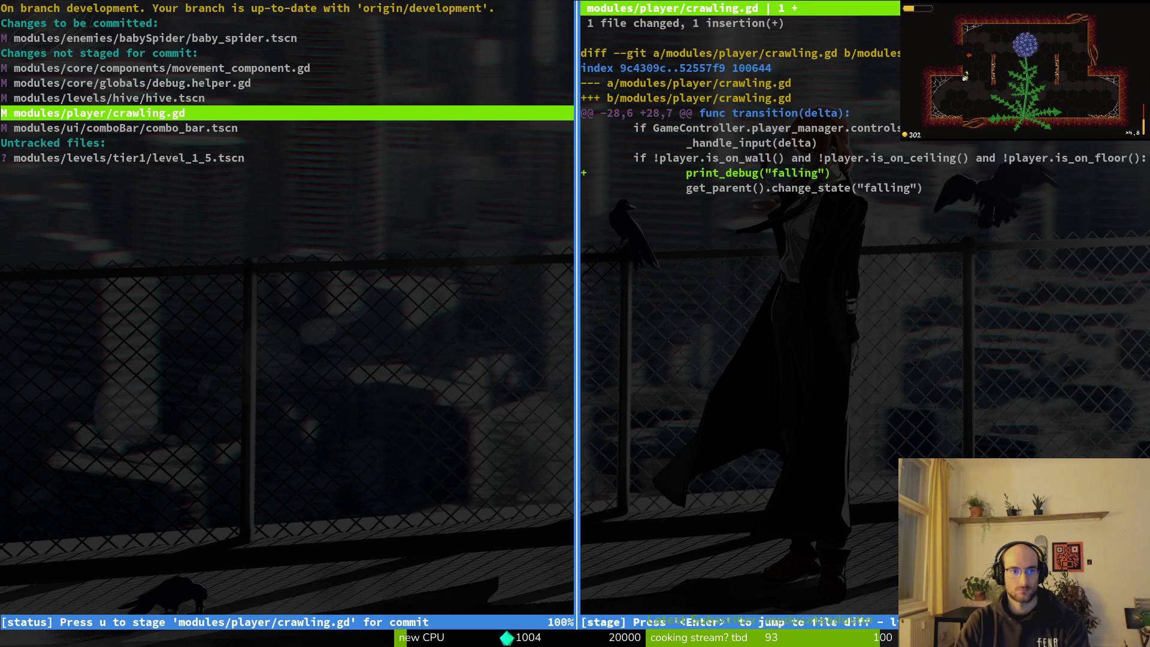
key("exclam")
key("y")
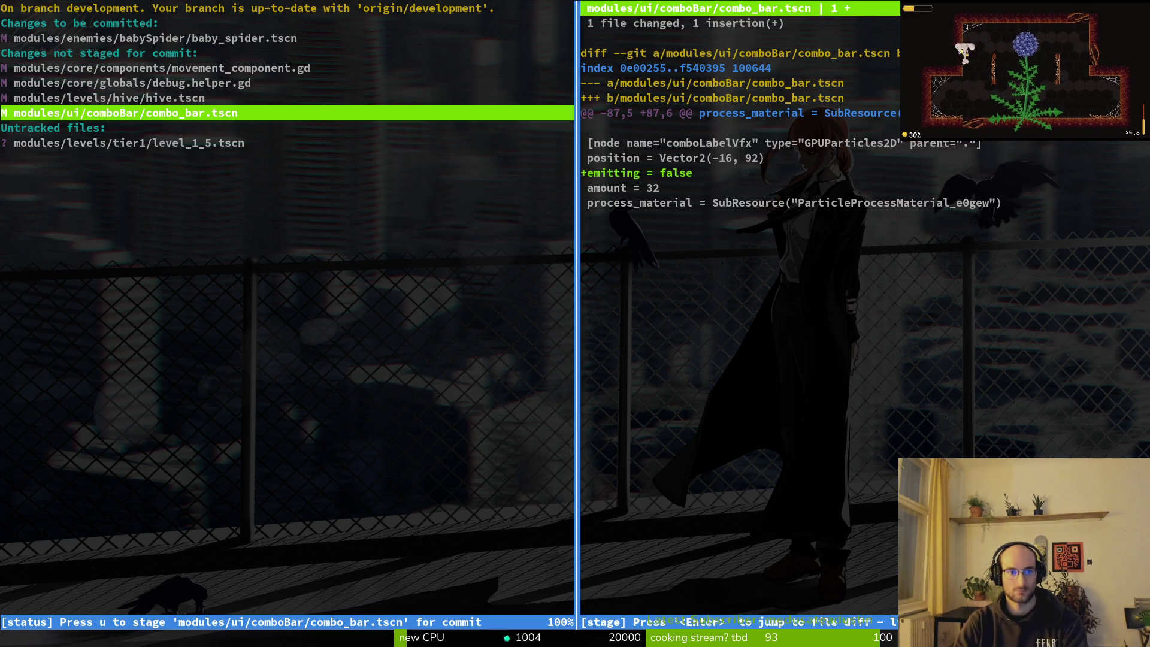
key("u")
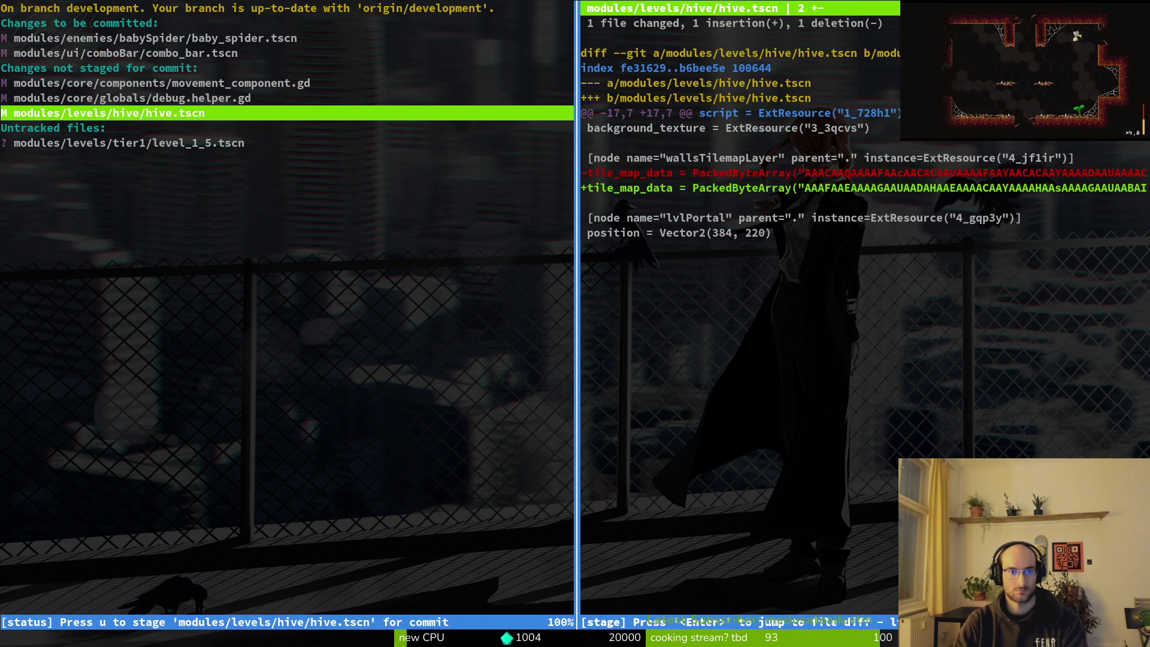
key("j")
key("k")
key("k")
key("Return")
- Relaunch tig and inspect the debug.helper.gd diff before quitting
type("qqi")
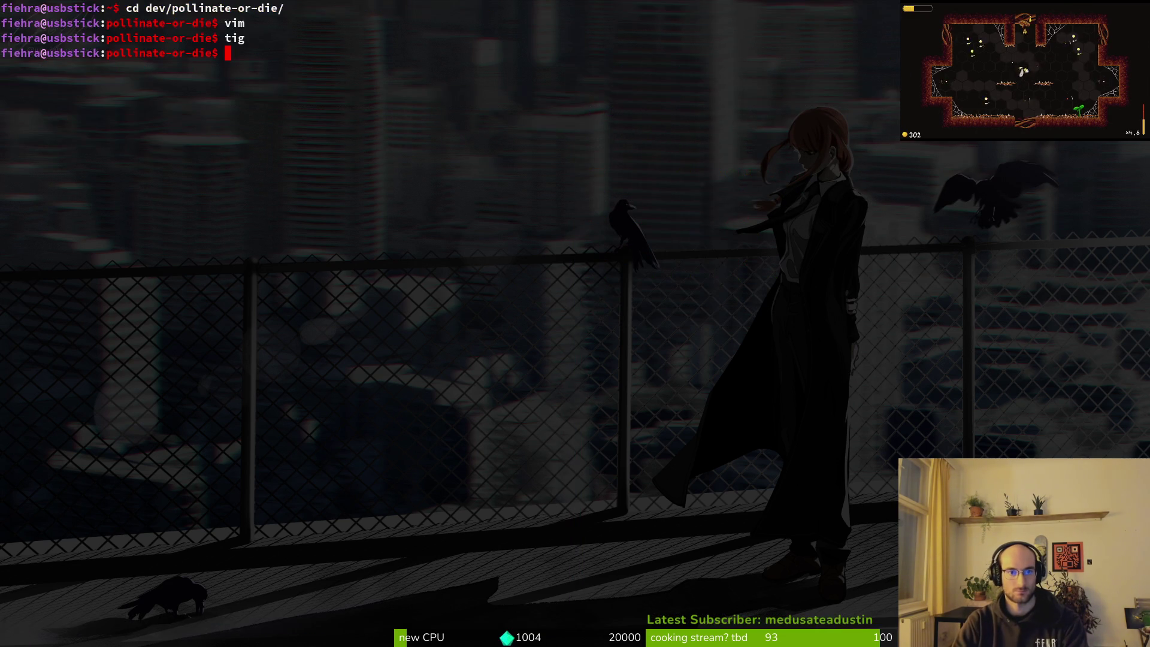
key("BackSpace")
type("tig")
key("Return")
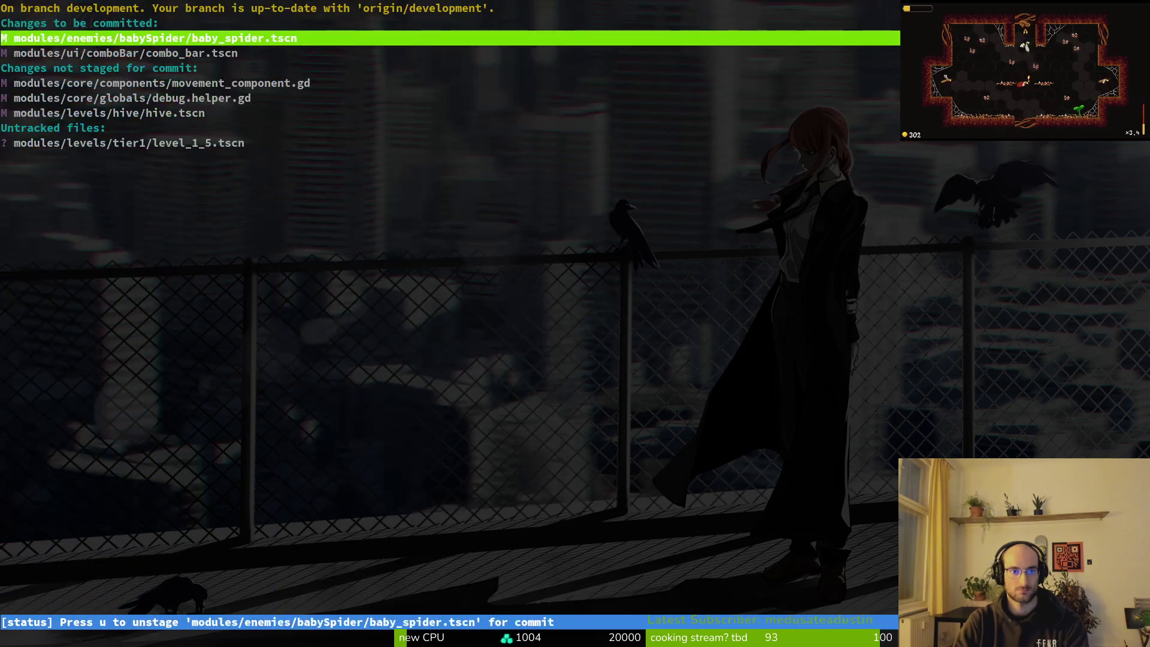
key("j")
key("j")
key("j")
key("Return")
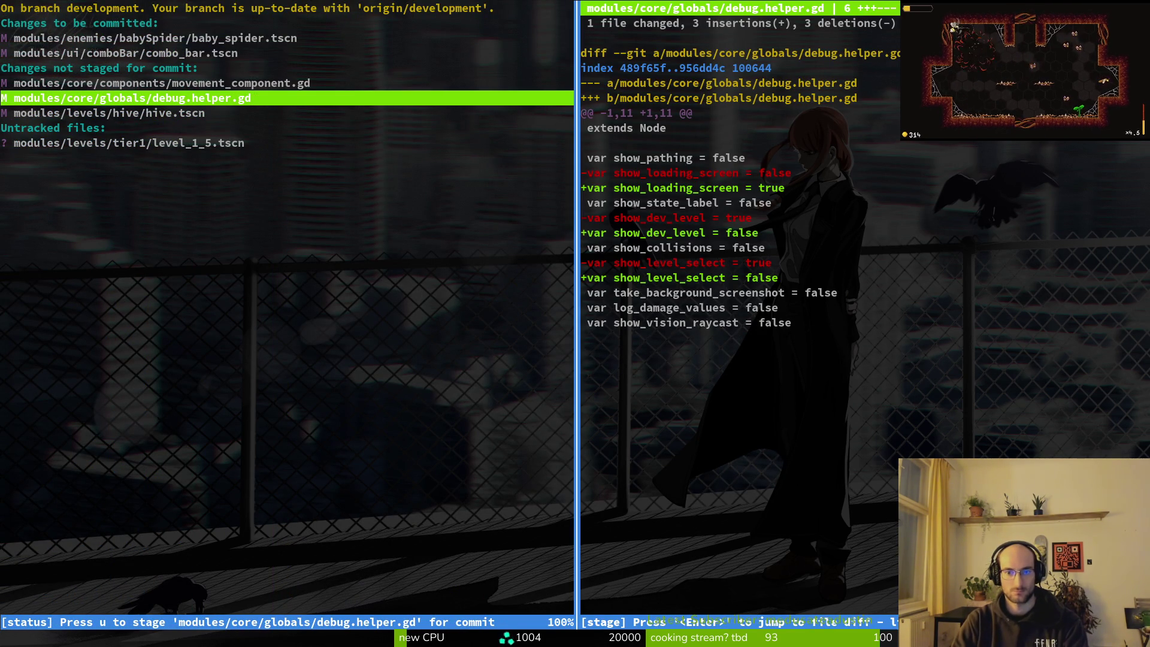
key("q")
key("q")
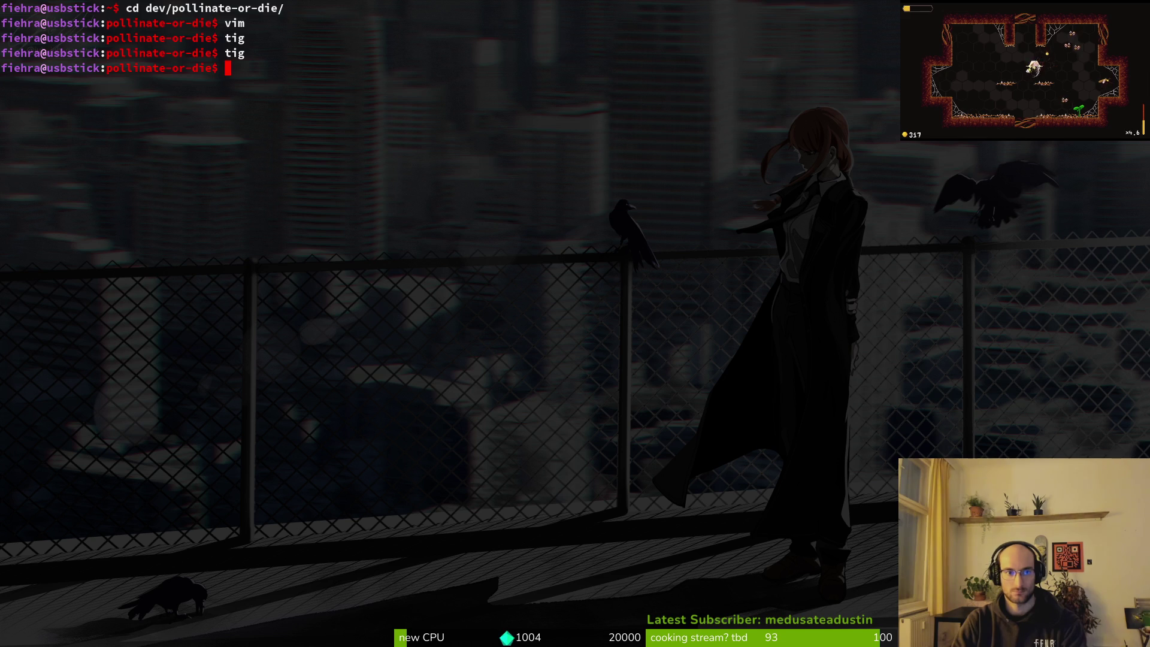
- Reopen tig, stage debug.helper.gd, and begin typing a git commit command
type("tig")
key("Return")
key("j")
key("j")
key("j")
type("u")
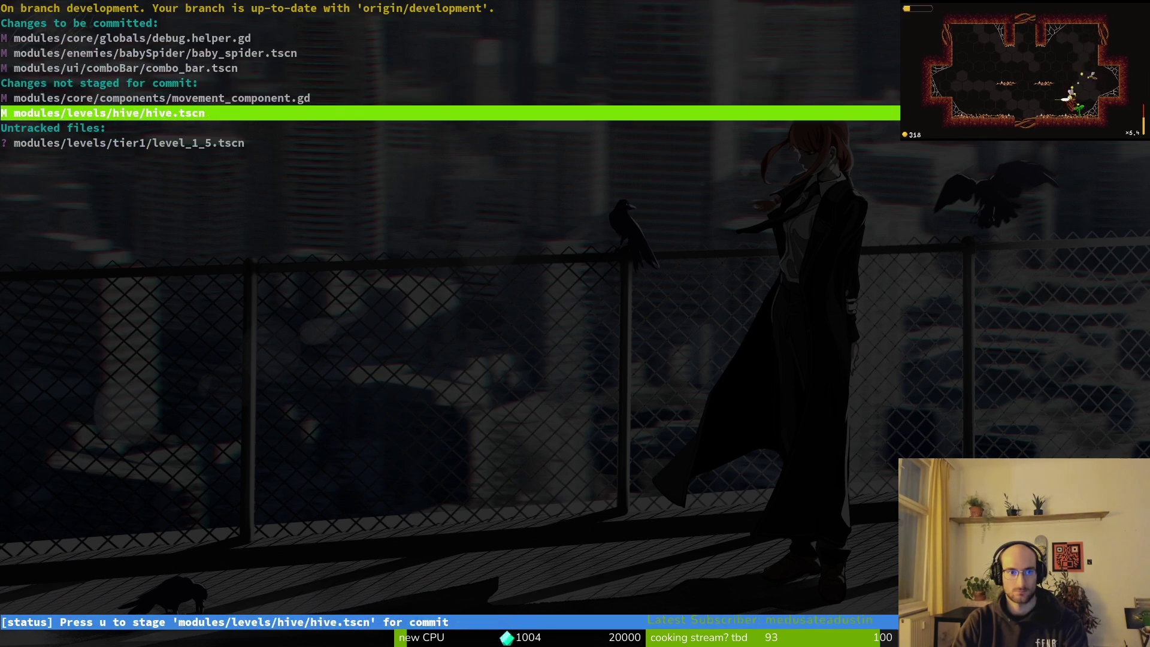
type("qgit commi")
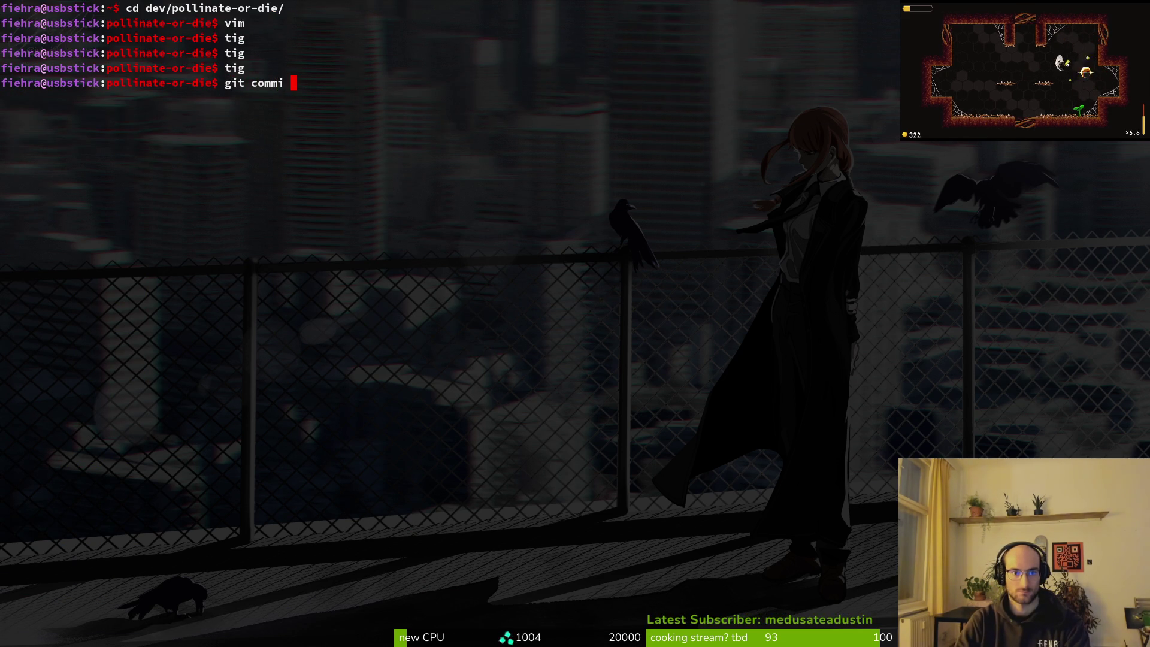
type("disabled combor")
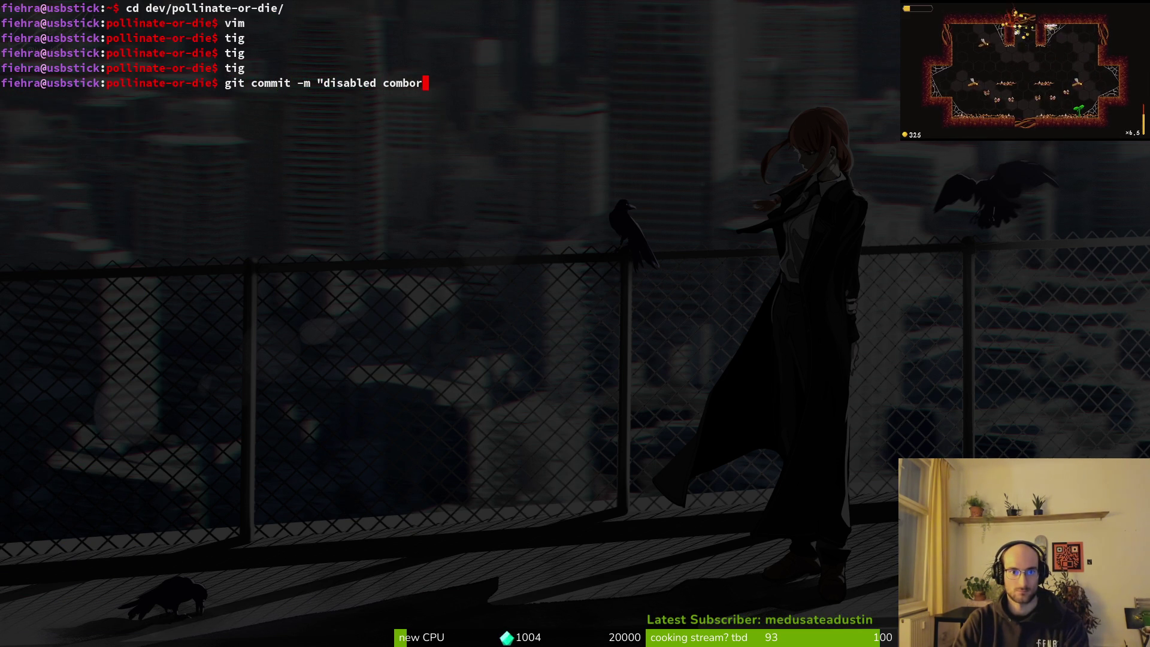
- Fix the commit message to mention 'bar label vfx if not full', then briefly check tig in a side terminal
key("BackSpace")
key("BackSpace")
key("BackSpace")
type("bar la")
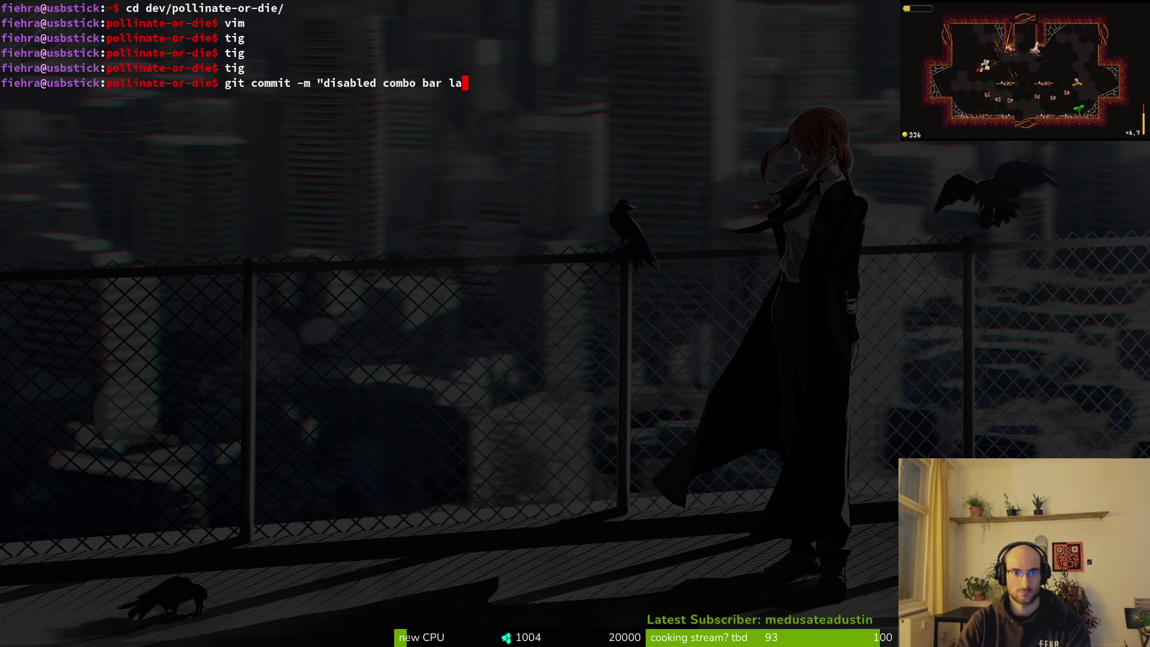
type("bel vfx if not full,")
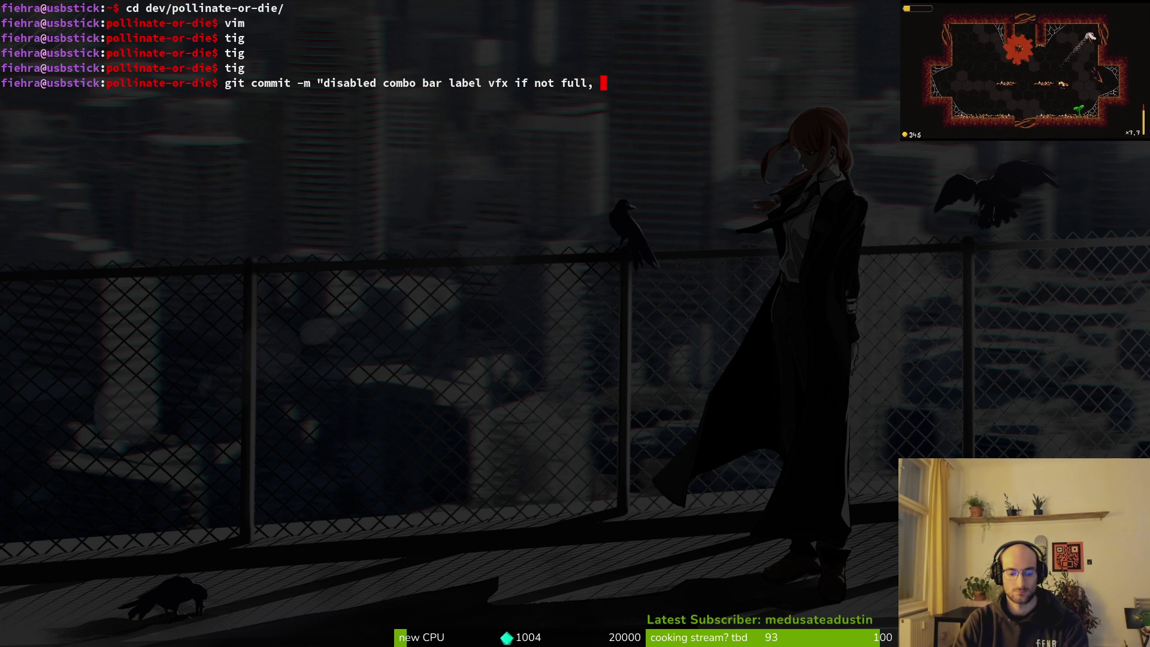
type(" removed comments")
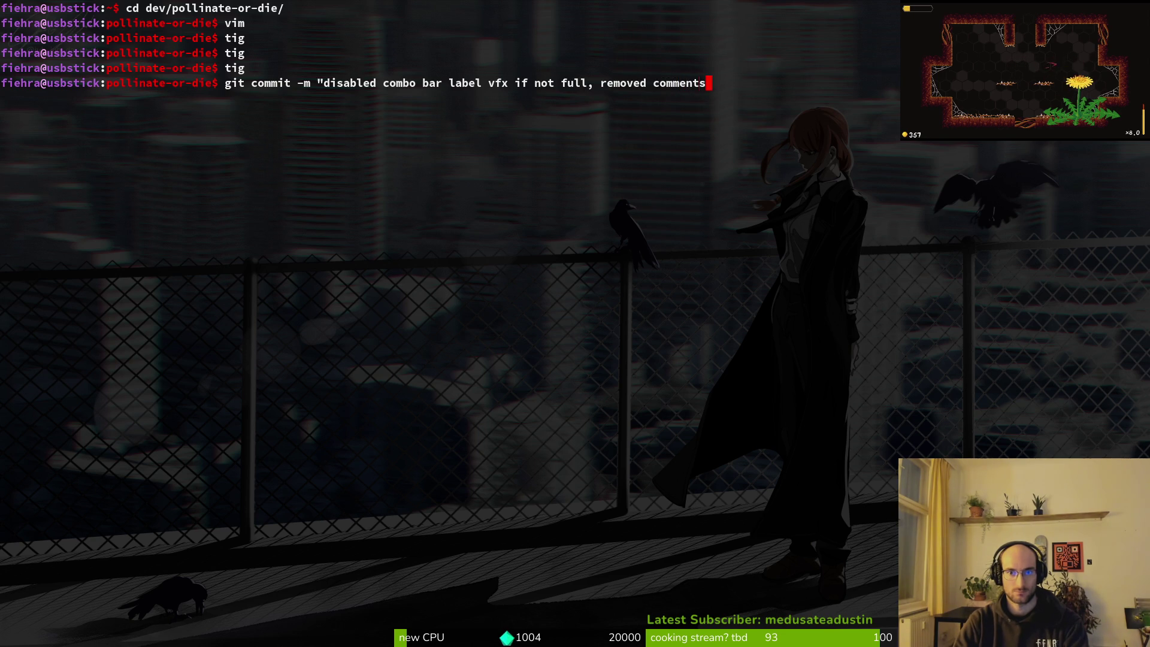
key("super+Return")
type("tig")
key("Return")
key("Down")
key("Down")
key("q")
key("ctrl+d")
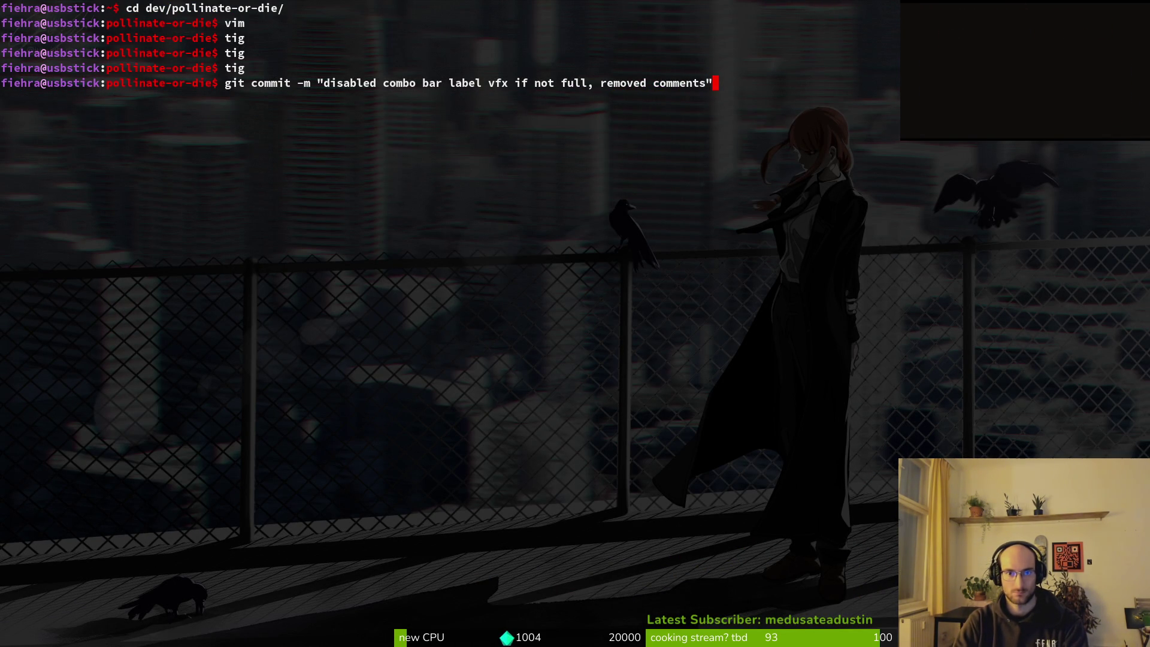
- Review the baby_spider.tscn, movement_component.gd and hive.tscn diffs in tig
key("super+Return")
type("tig")
key("Return")
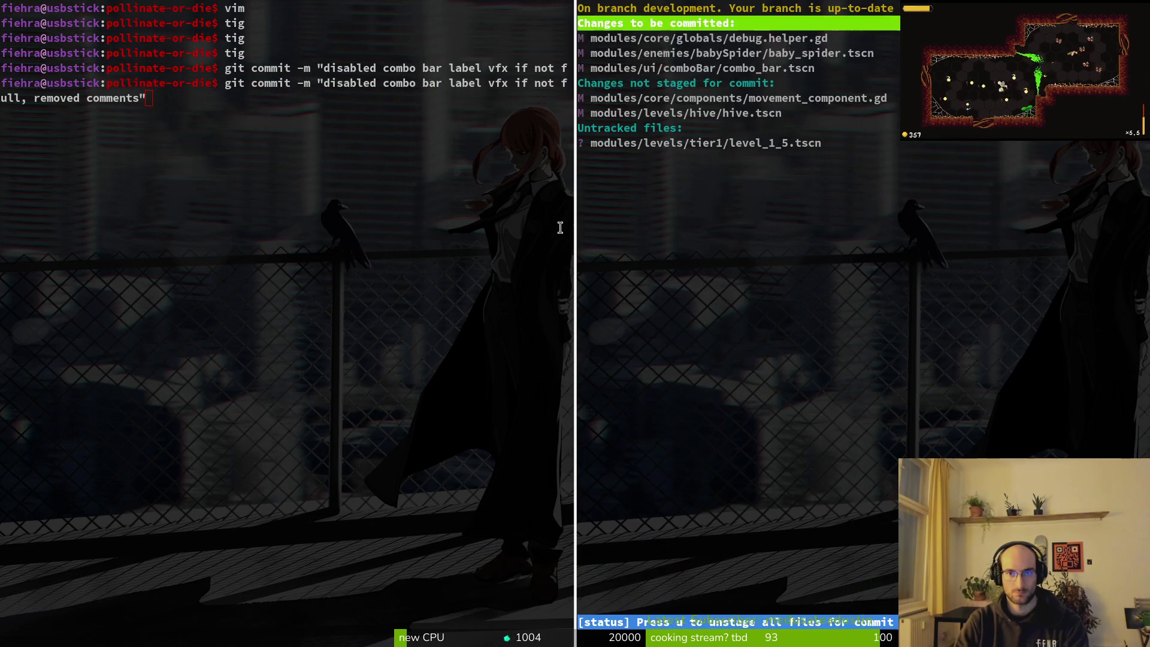
key("Down")
key("Down")
key("Down")
key("Up")
key("Down")
key("Down")
key("Up")
key("Up")
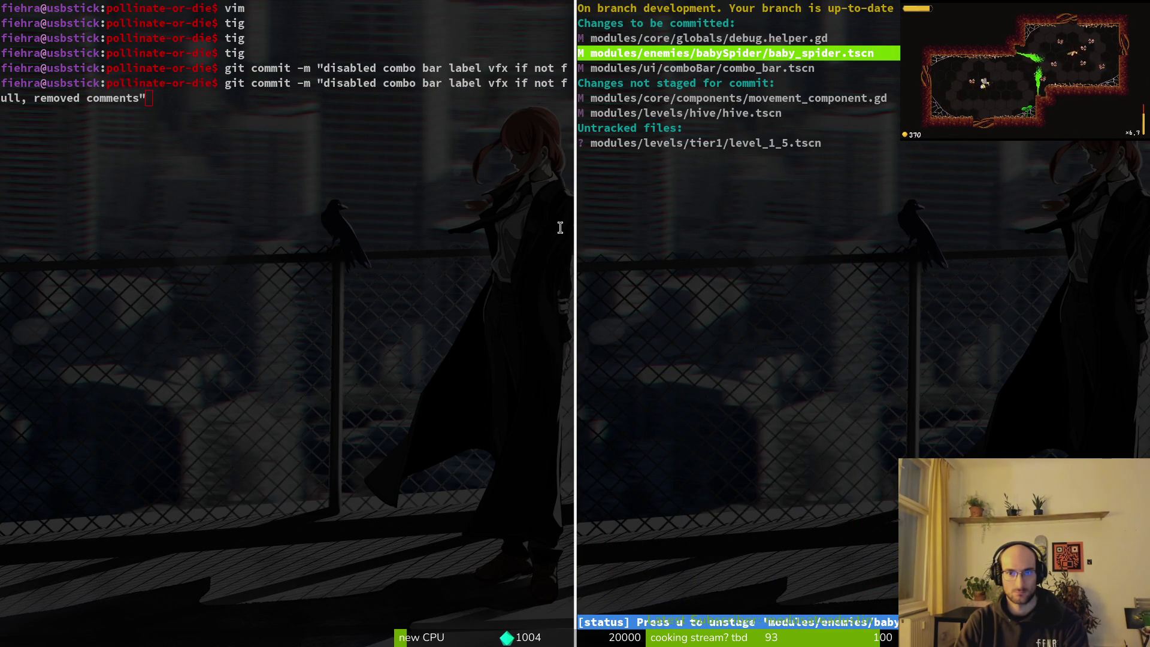
key("Return")
key("q")
key("Down")
key("Down")
key("Down")
key("Return")
key("q")
key("Down")
key("Return")
key("q")
key("Up")
key("Up")
key("Up")
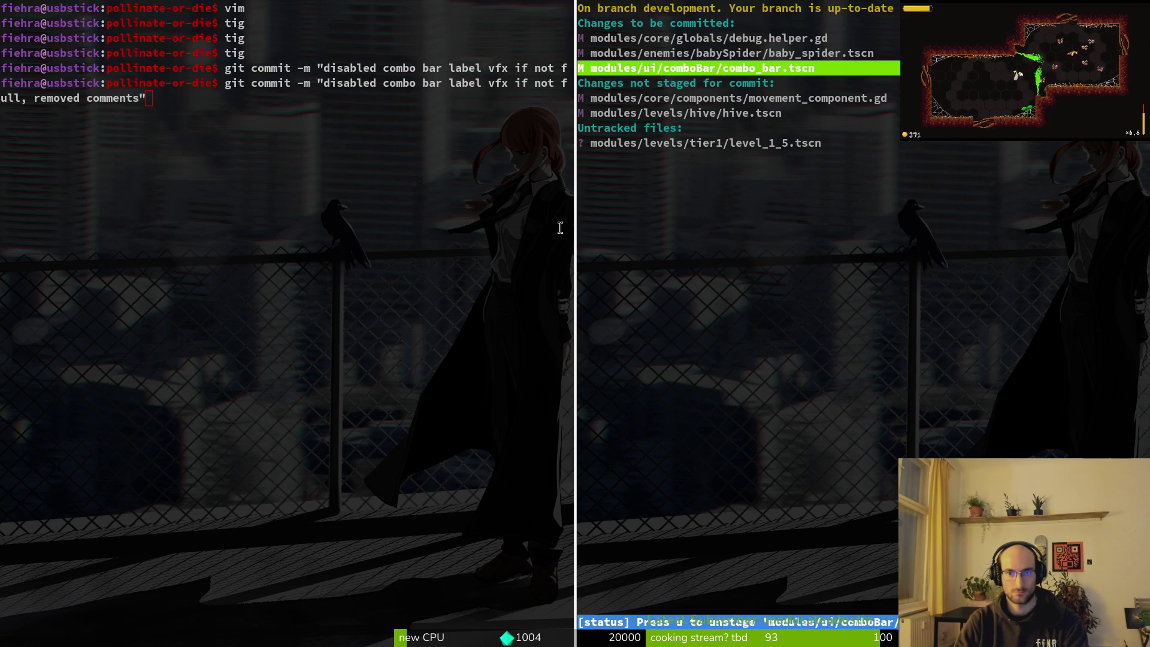
key("q")
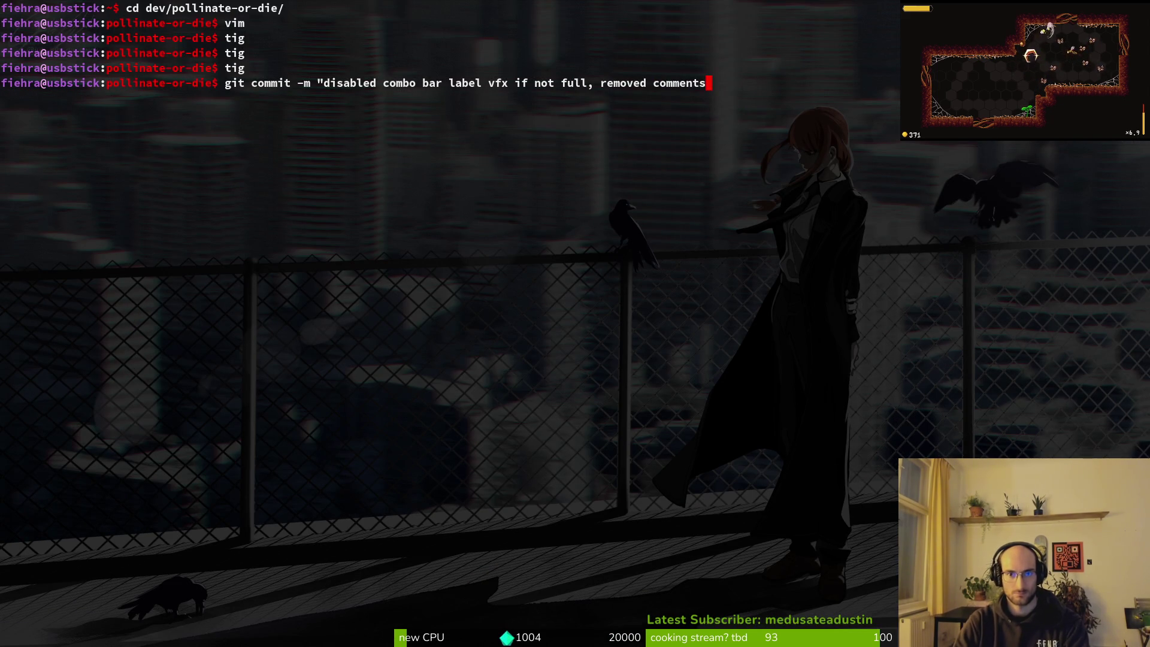
- End the message with 'hide baby spider sprite before spawning' and run the commit
key("BackSpace")
key("BackSpace")
key("BackSpace")
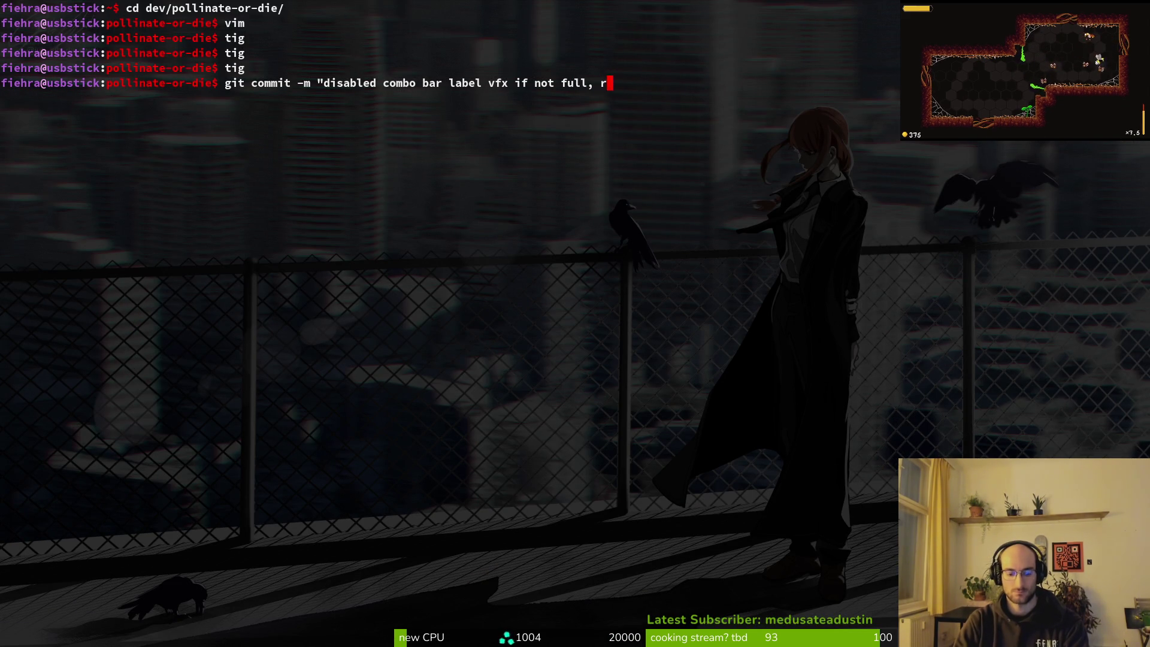
key("BackSpace")
type("hide baby sp")
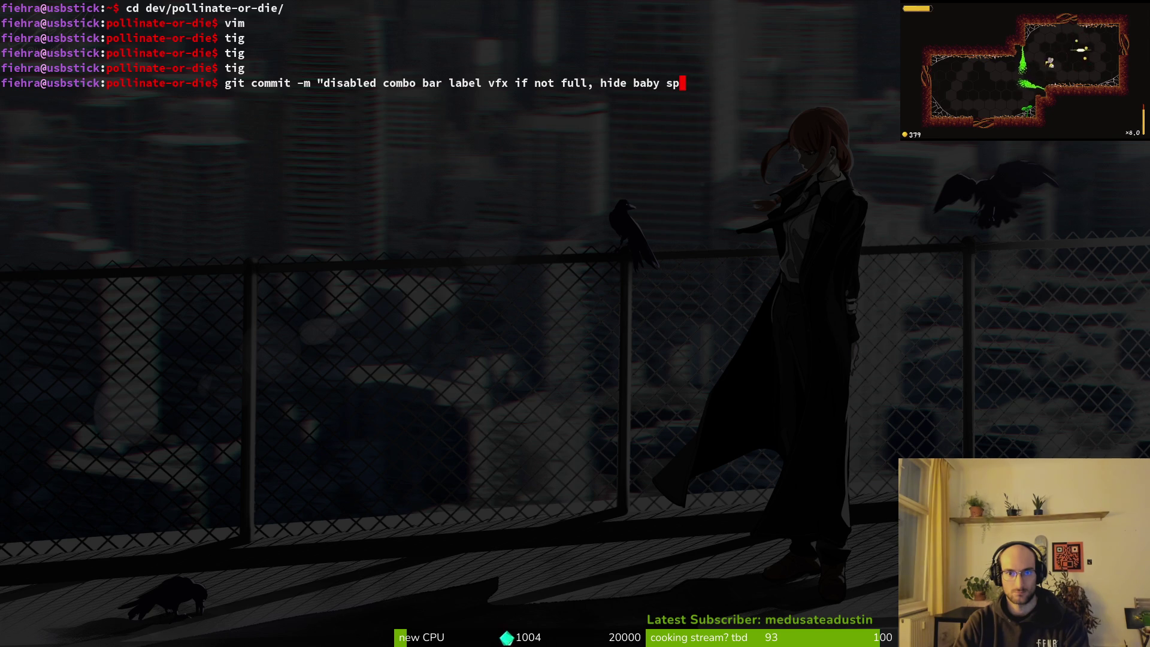
type("ider sprite before ")
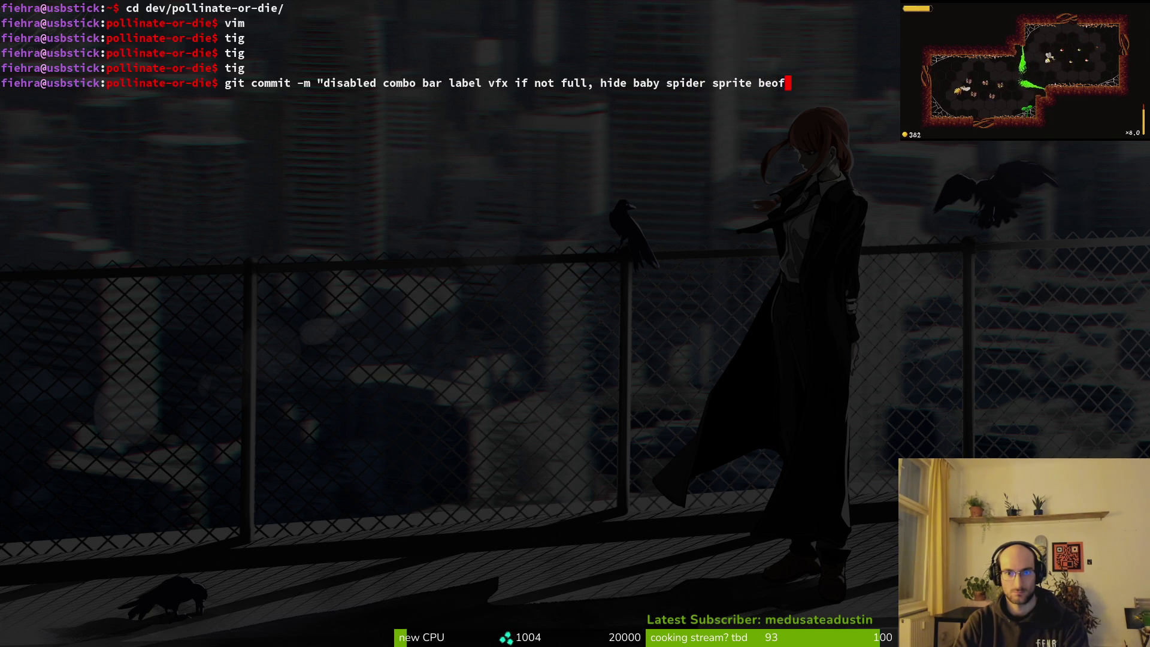
type("spawning\"")
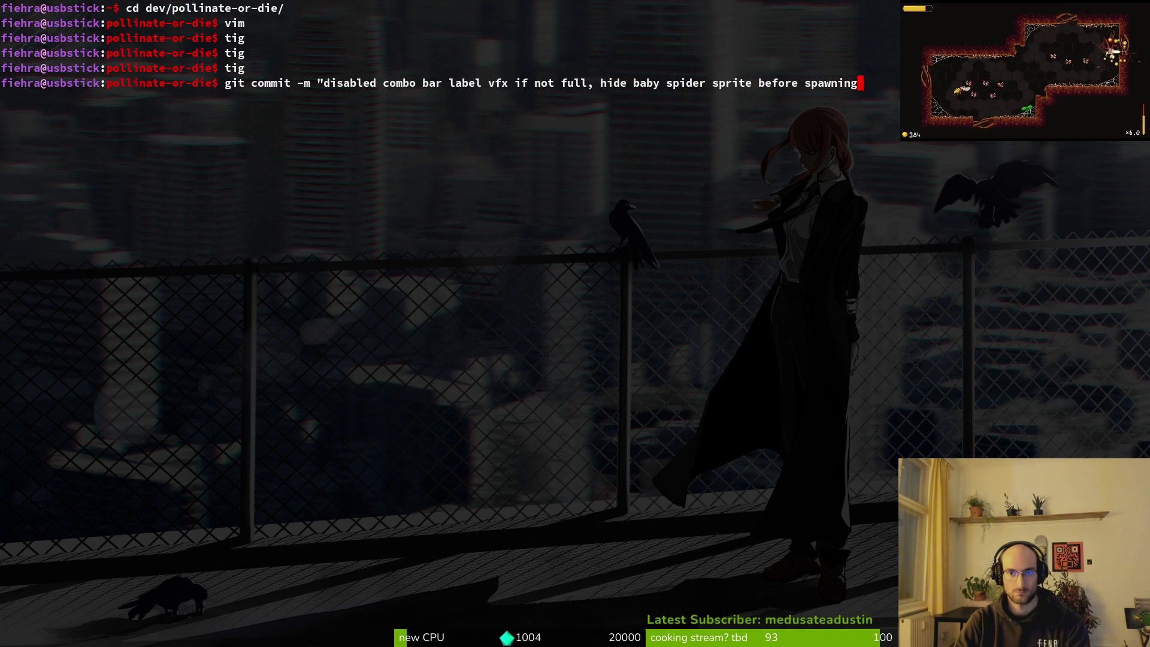
key("Return")
- Push the commit to development and clear the terminal
type("git push")
key("Return")
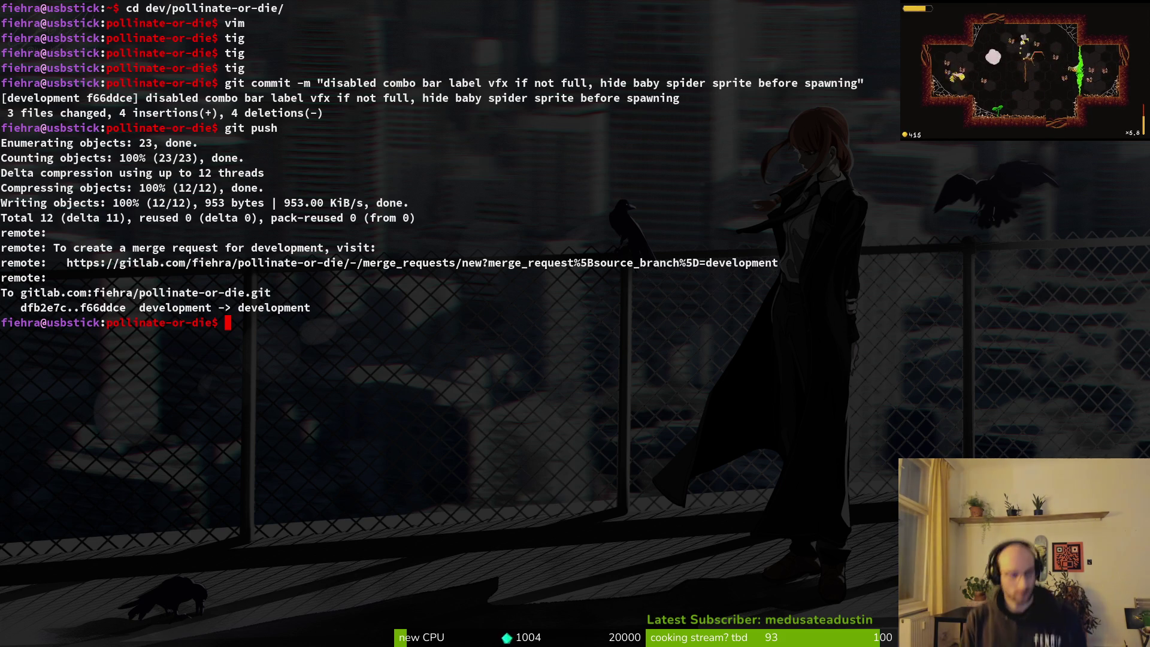
type("lear")
key("Return")
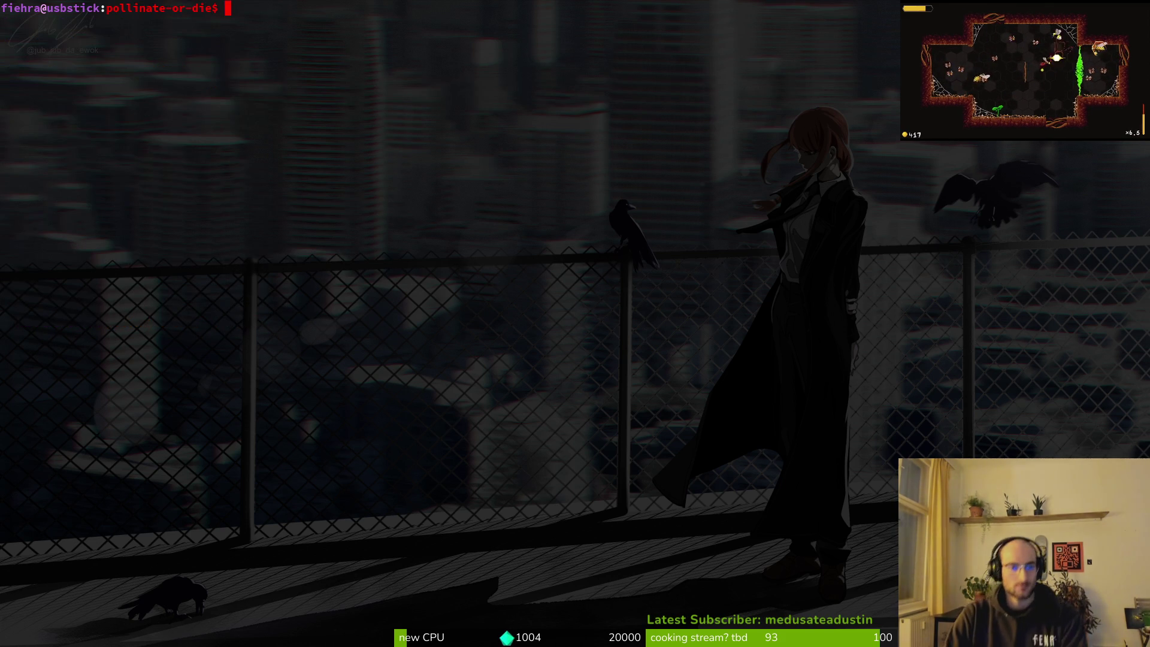
- Review the movement_component.gd diff in tig status and stage it
type("tig status")
key("Return")
key("Down")
key("Down")
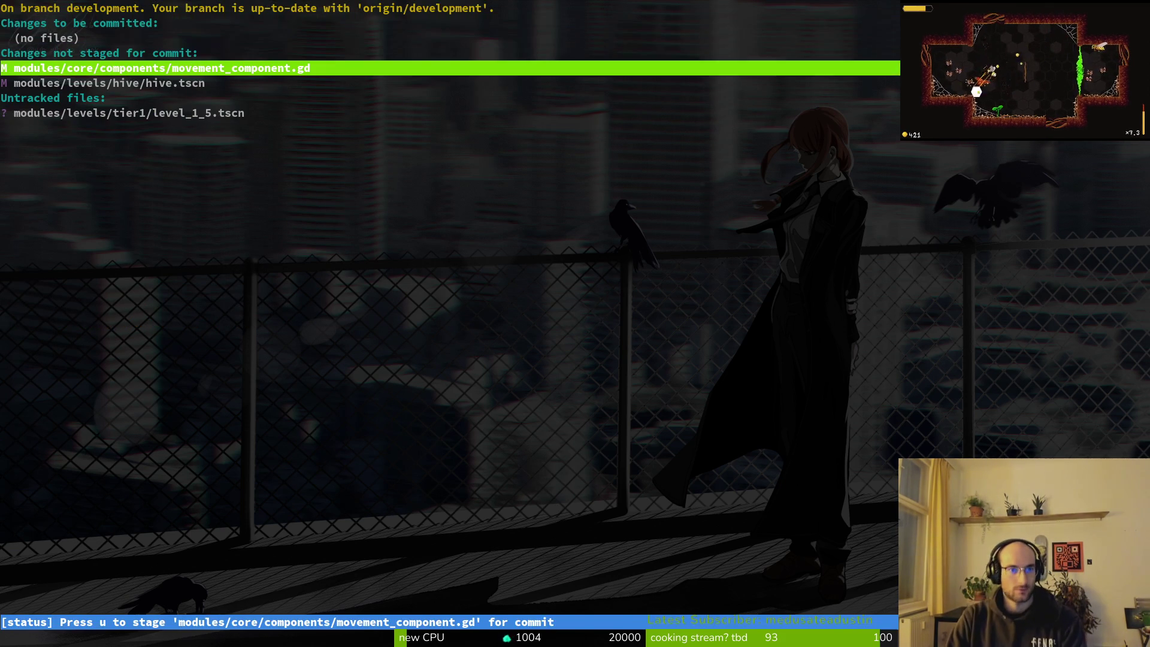
key("Return")
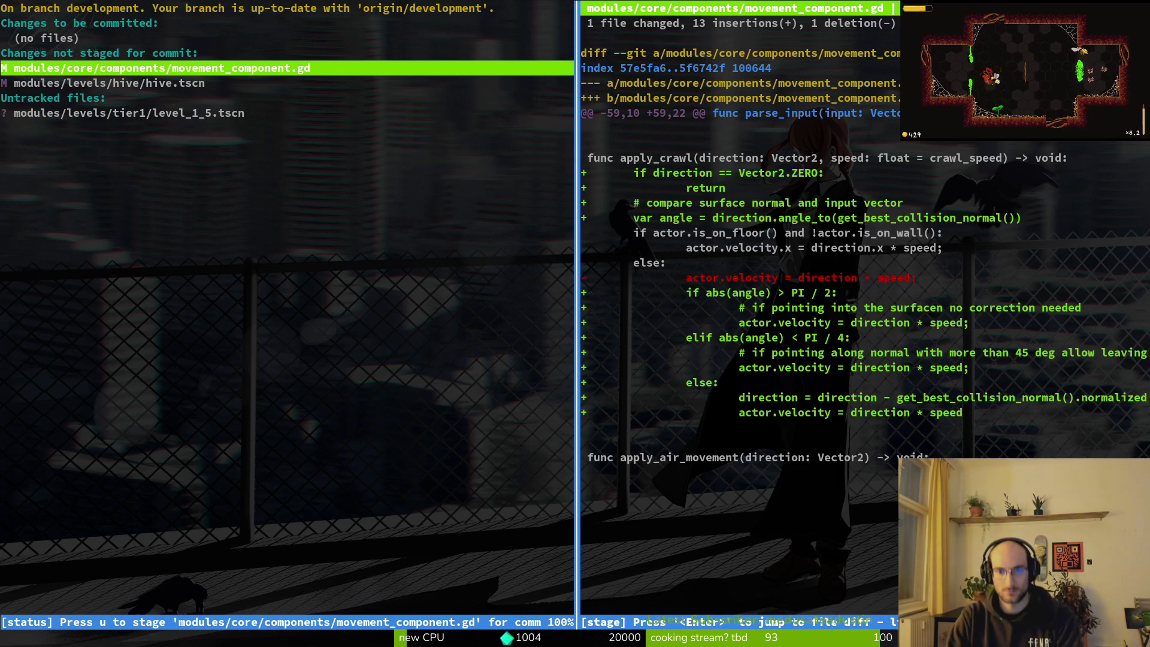
key("u")
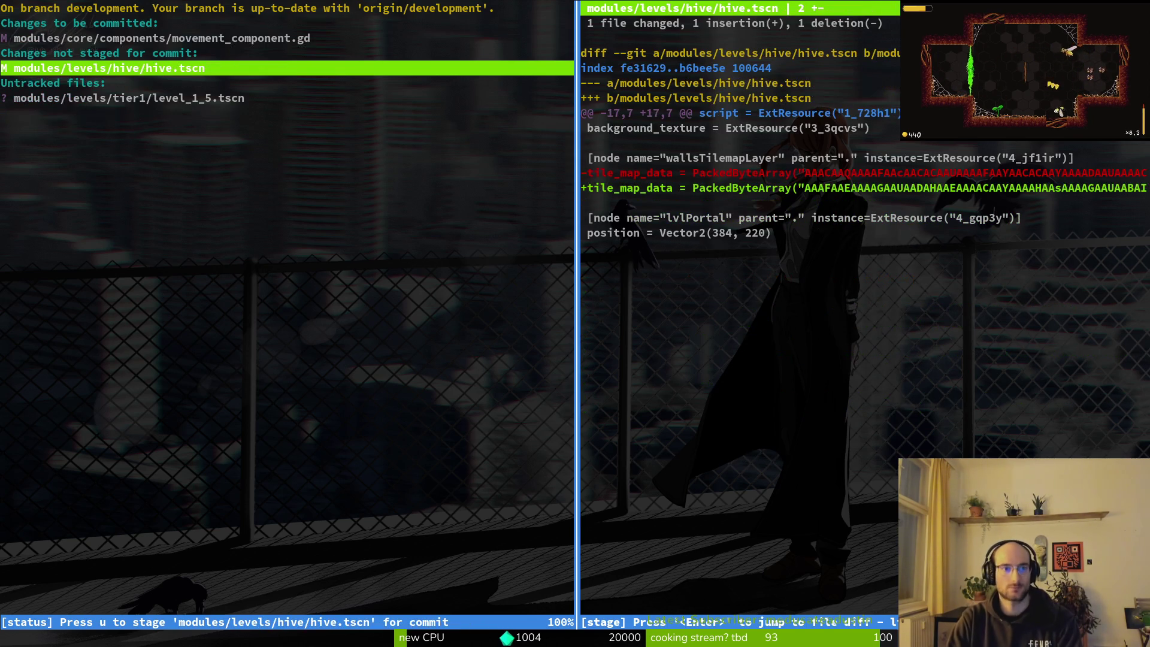
- Commit as 'correct player input on surface to prevent falling off easily' and push it
type("qgit commi")
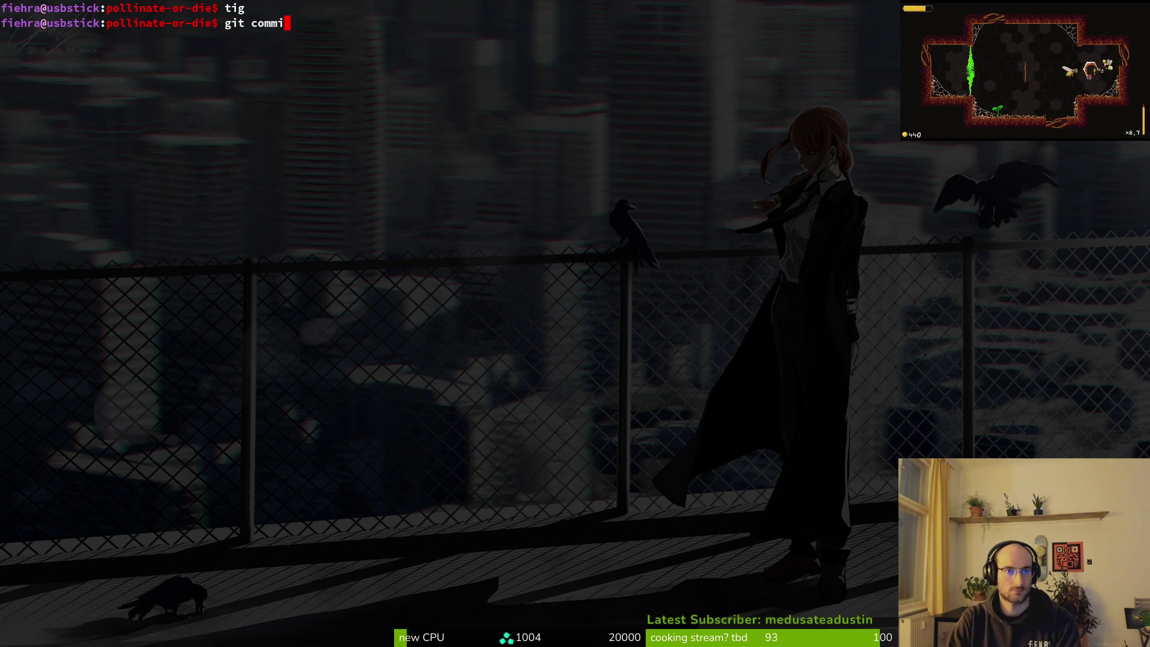
type("t -m \"core")
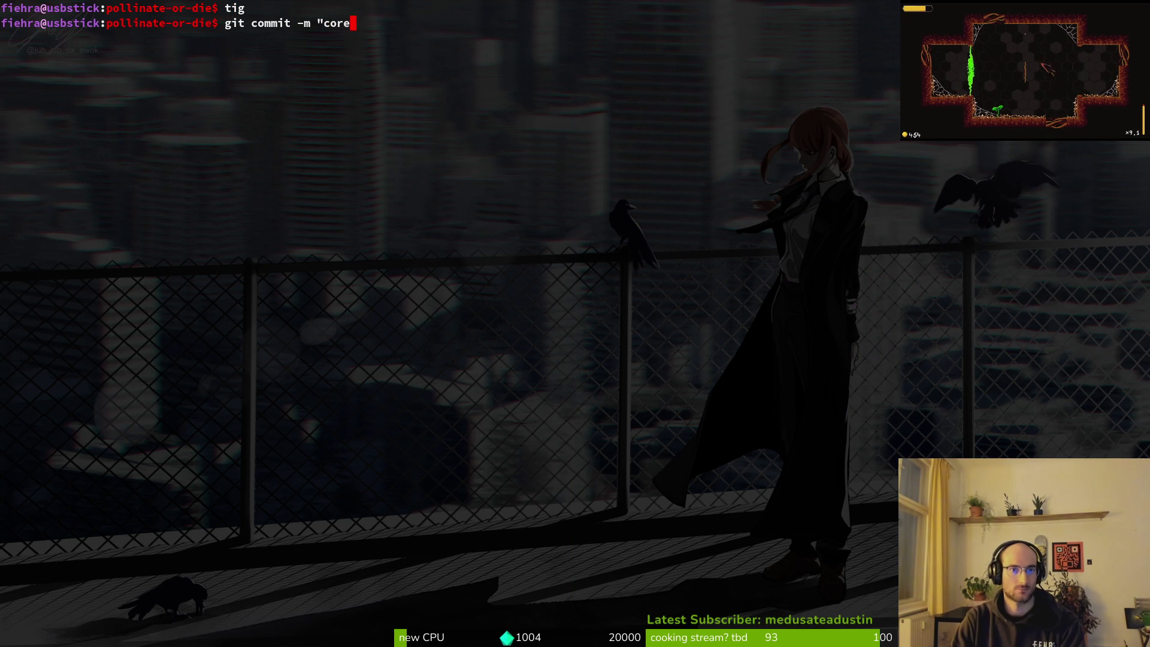
key("BackSpace")
type("rect player inu")
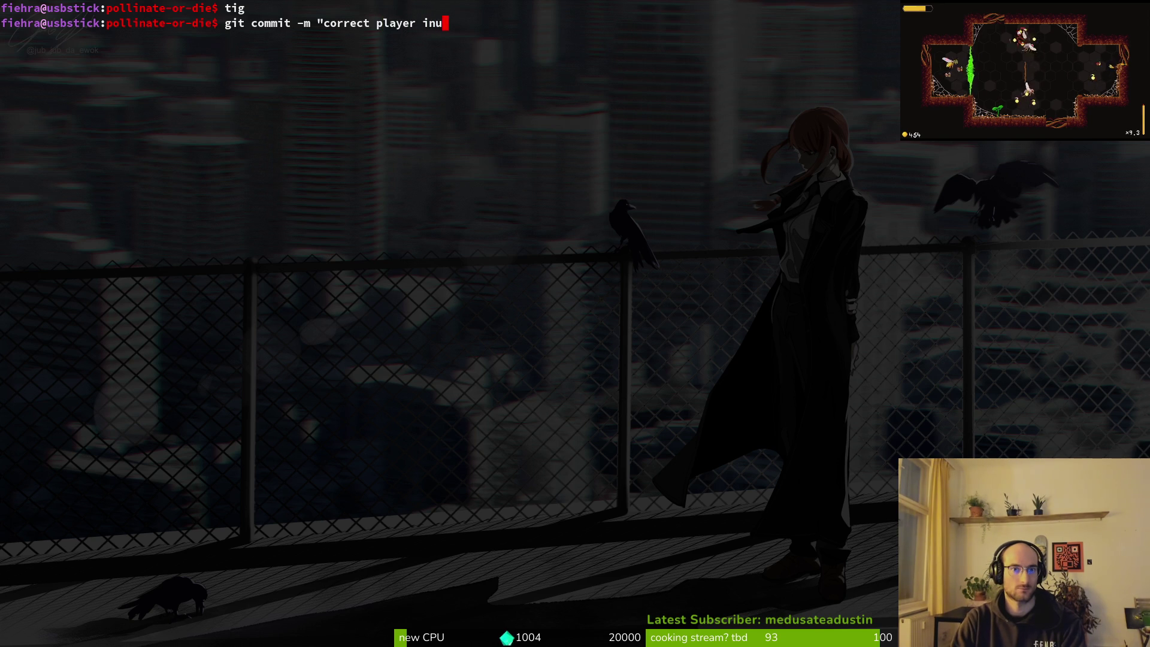
type("rfav")
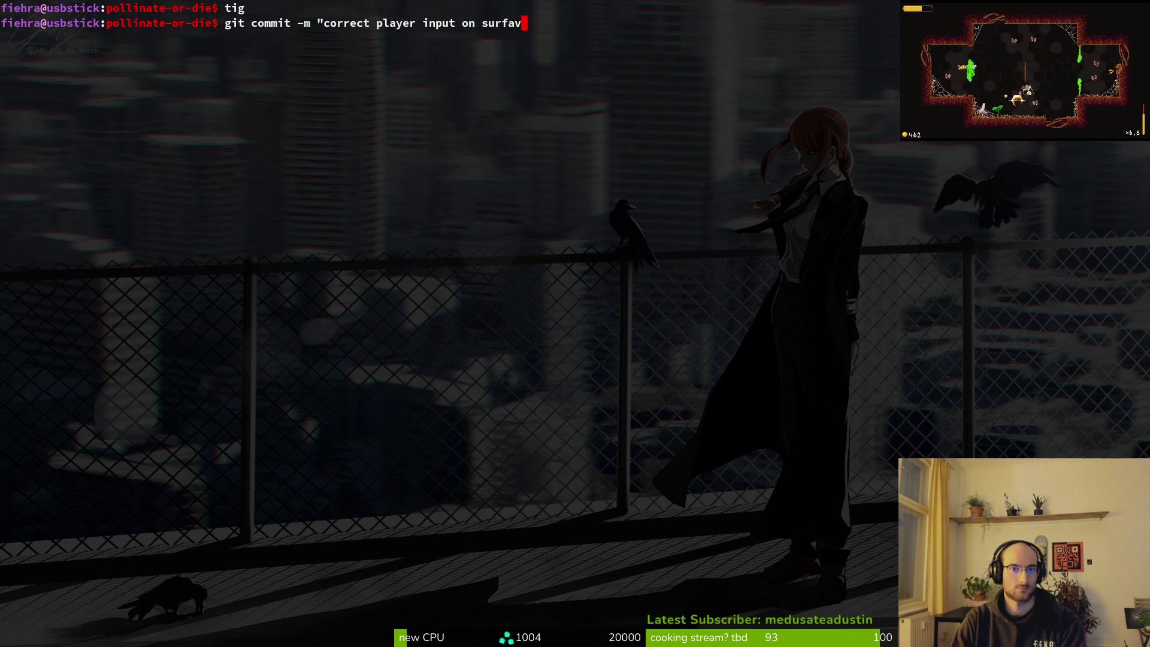
key("BackSpace")
type("ce to preven")
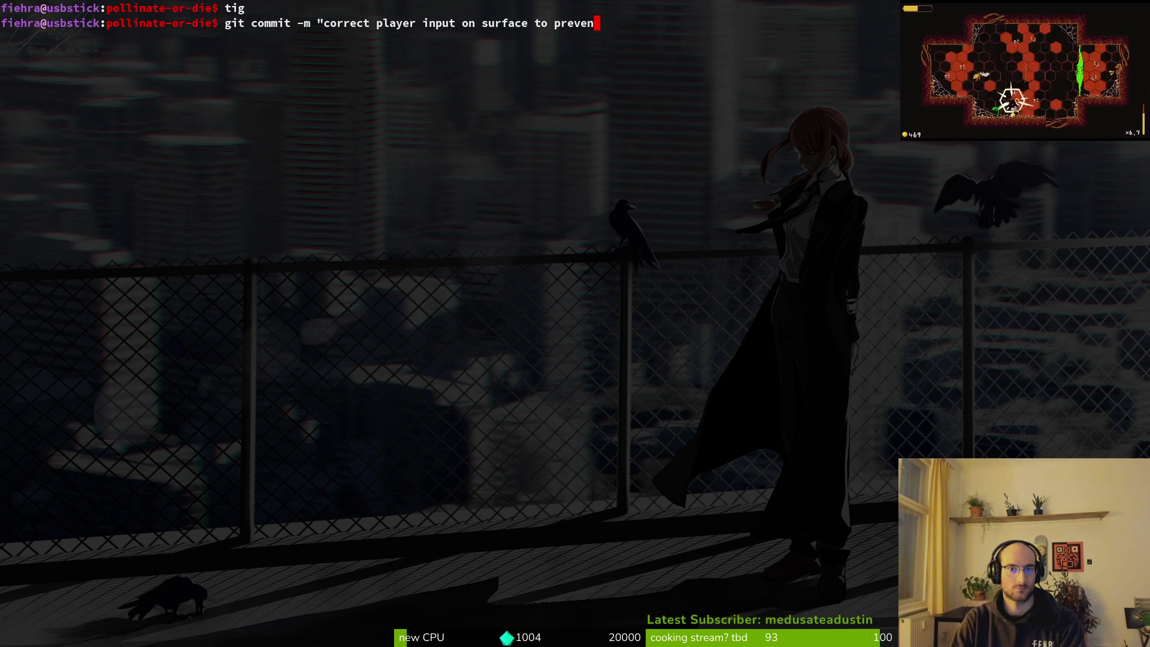
type("t falling off easily\"")
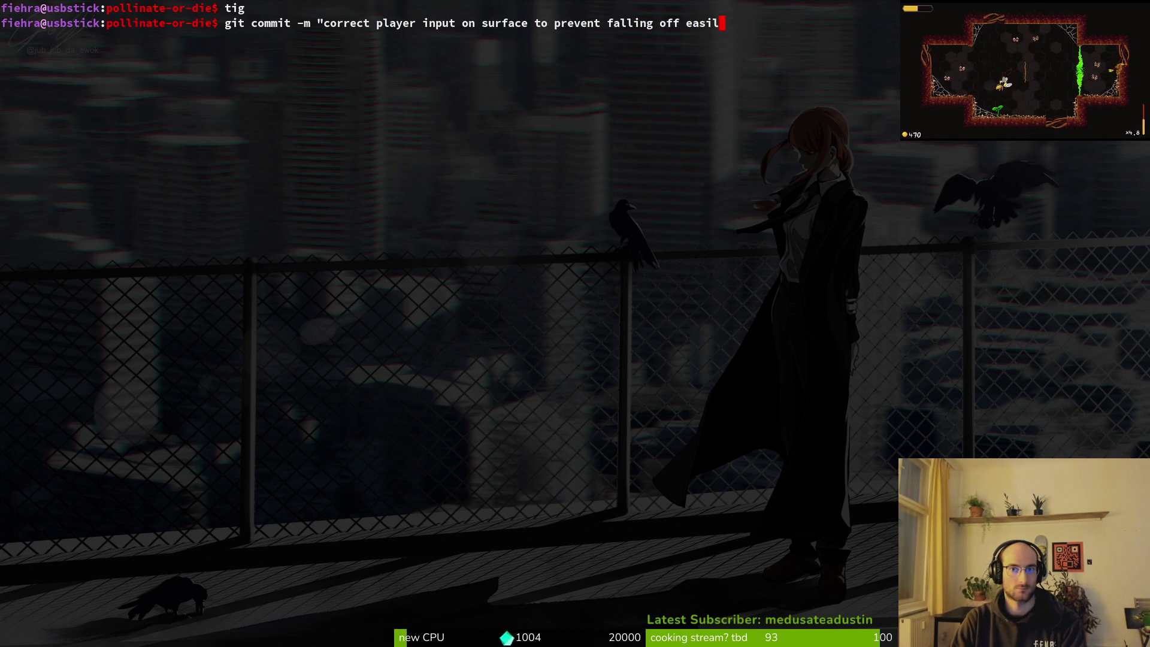
key("Return")
type("git pu")
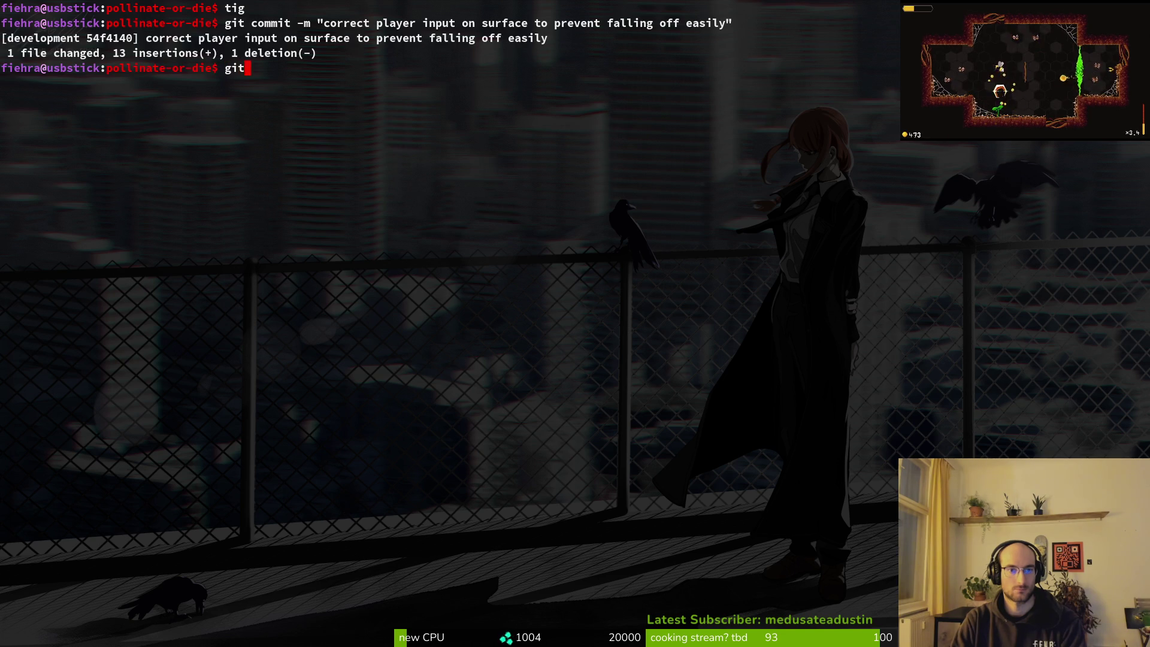
key("BackSpace")
key("BackSpace")
type("push")
key("Return")
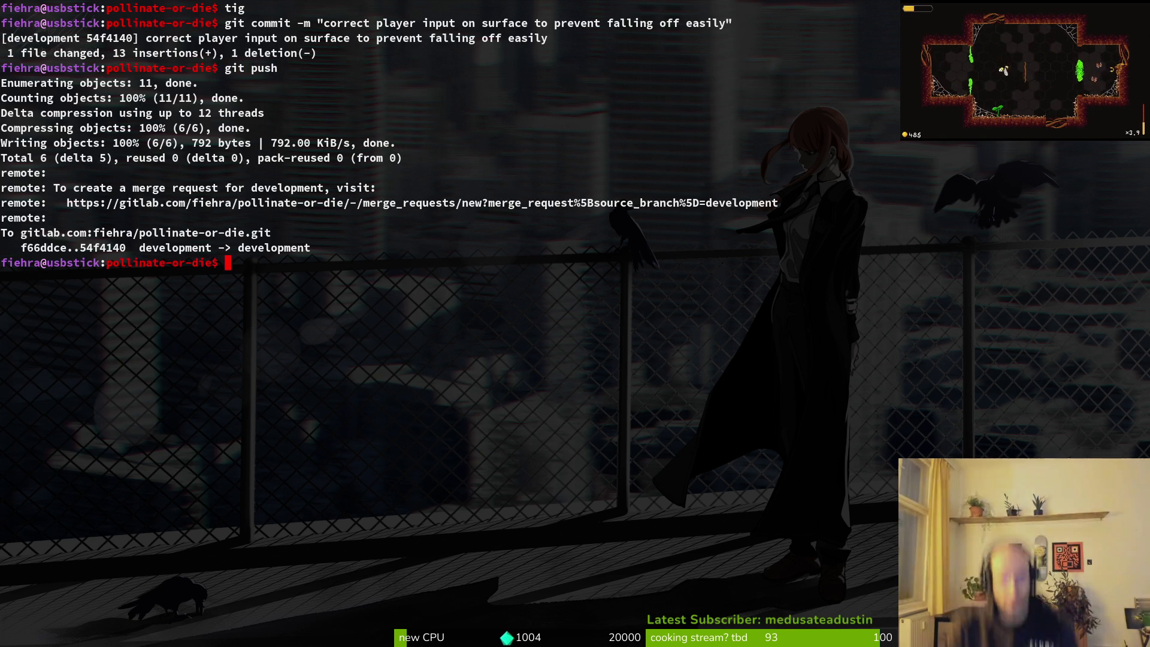
- Clear the terminal and move to a new browser tab
type("clear")
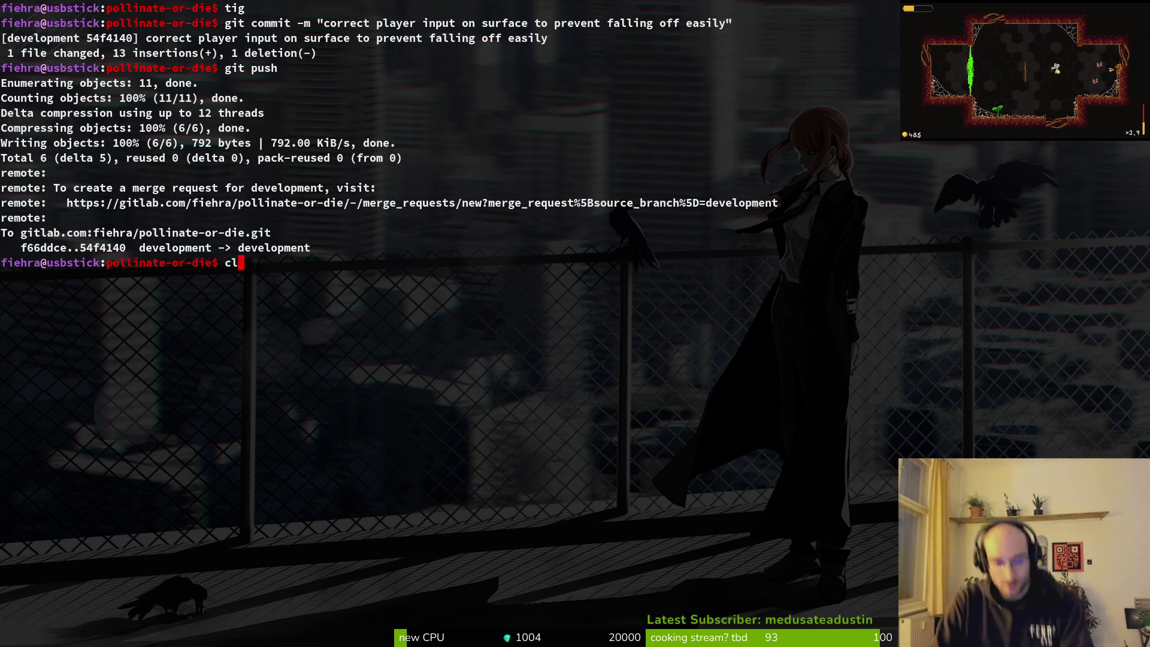
key("Return")
type("cl")
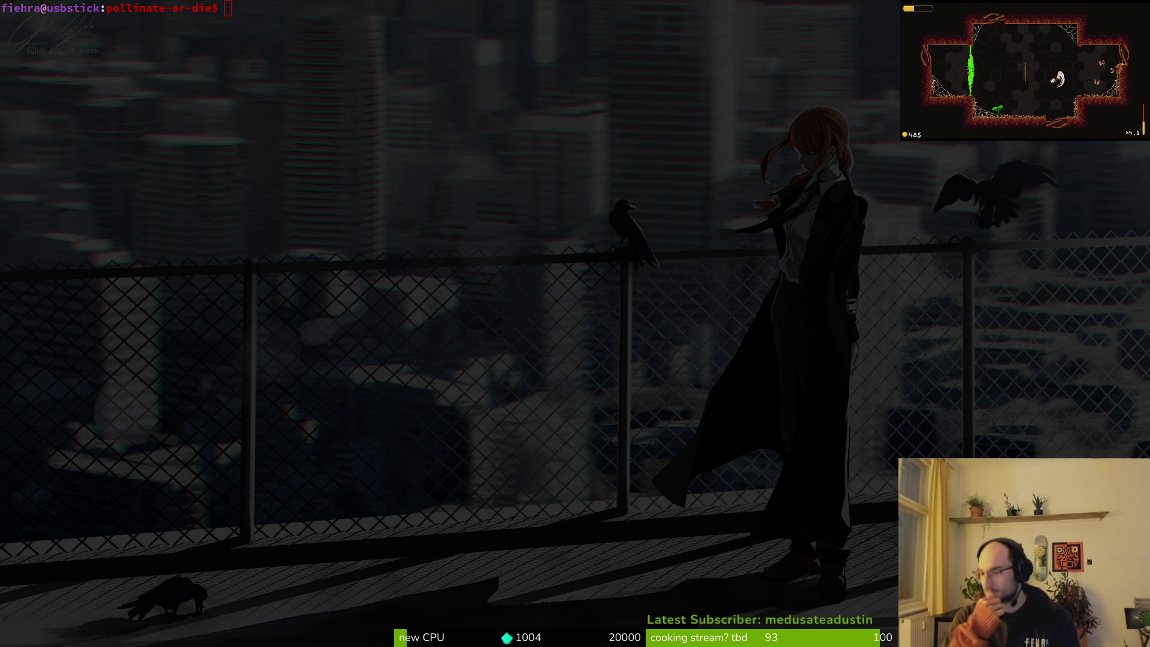
key("super+2")
key("ctrl+t")
- Load the GitLab profile, and close the unsaved Sprite-0001 in the sprite editor without saving
type("gitlab.com/fiehra/")
key("Return")
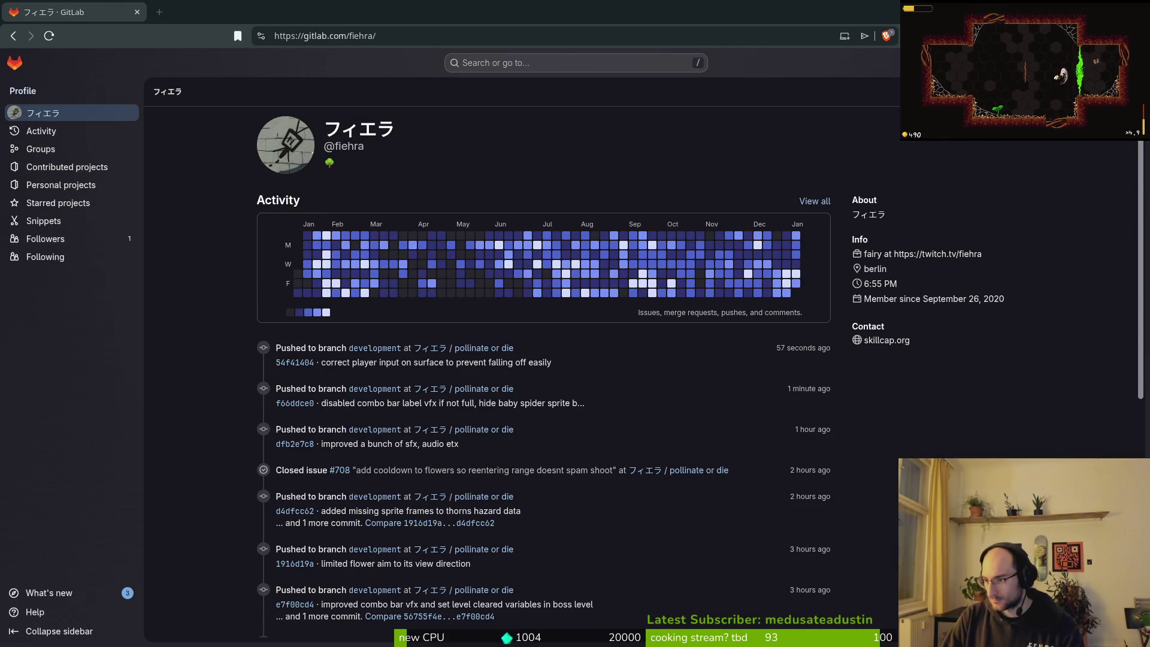
key("alt+Tab")
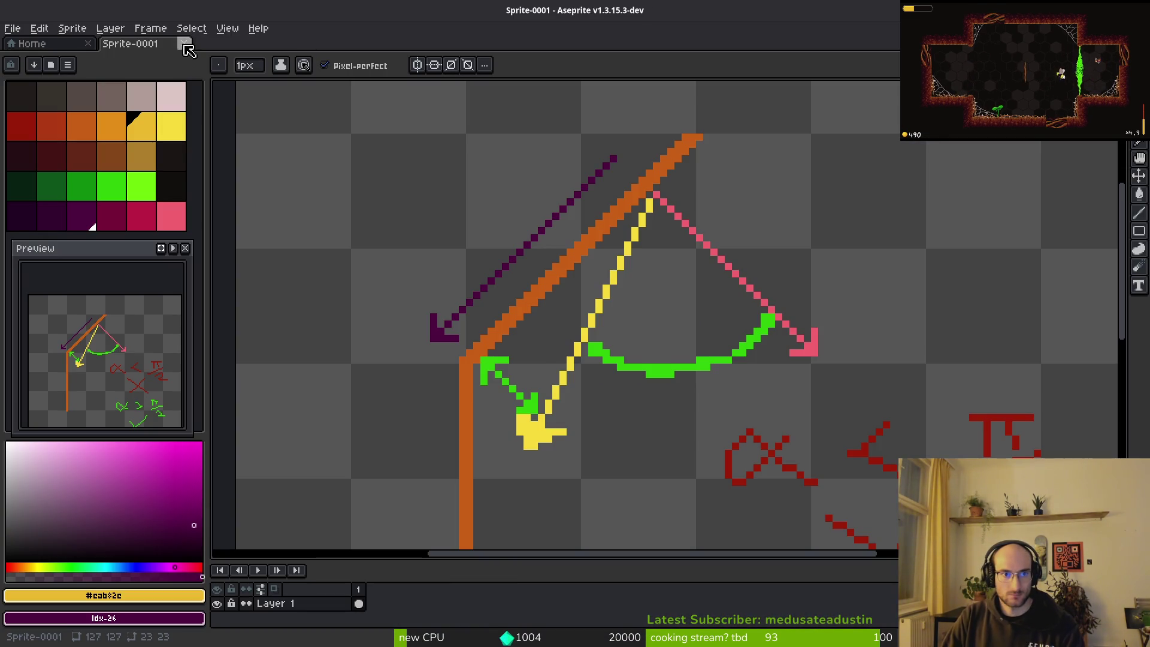
left_click(184, 43)
left_click(575, 362)
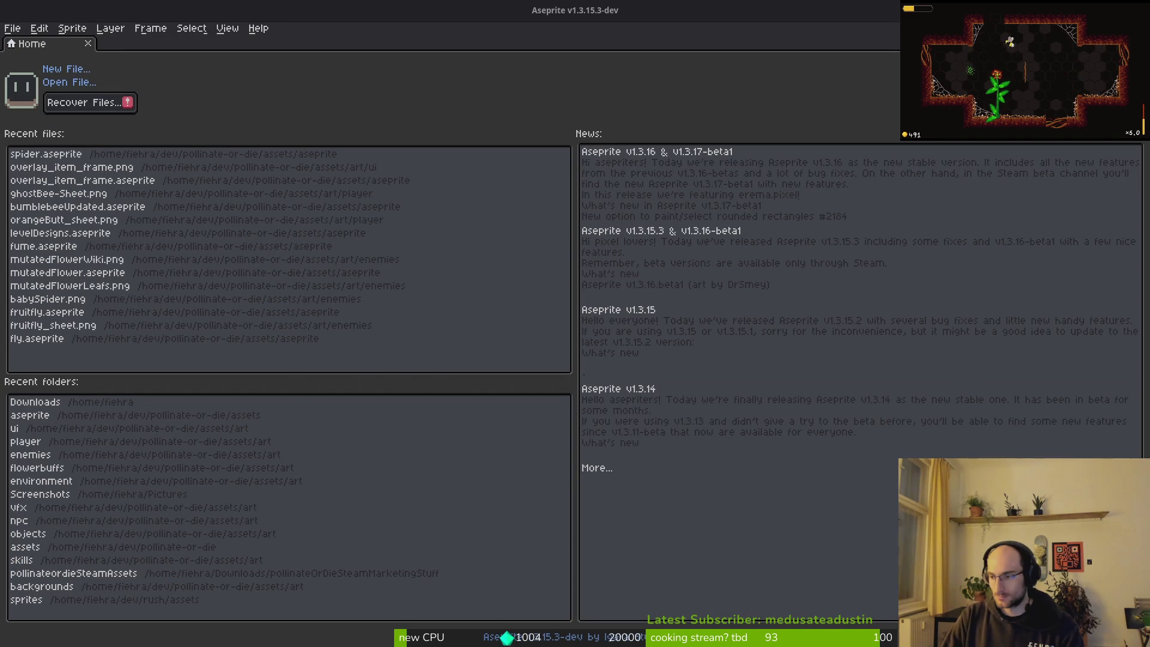
- Open the pollinate or die project from the profile and go to its Issues list
key("alt+Tab")
left_click(486, 350)
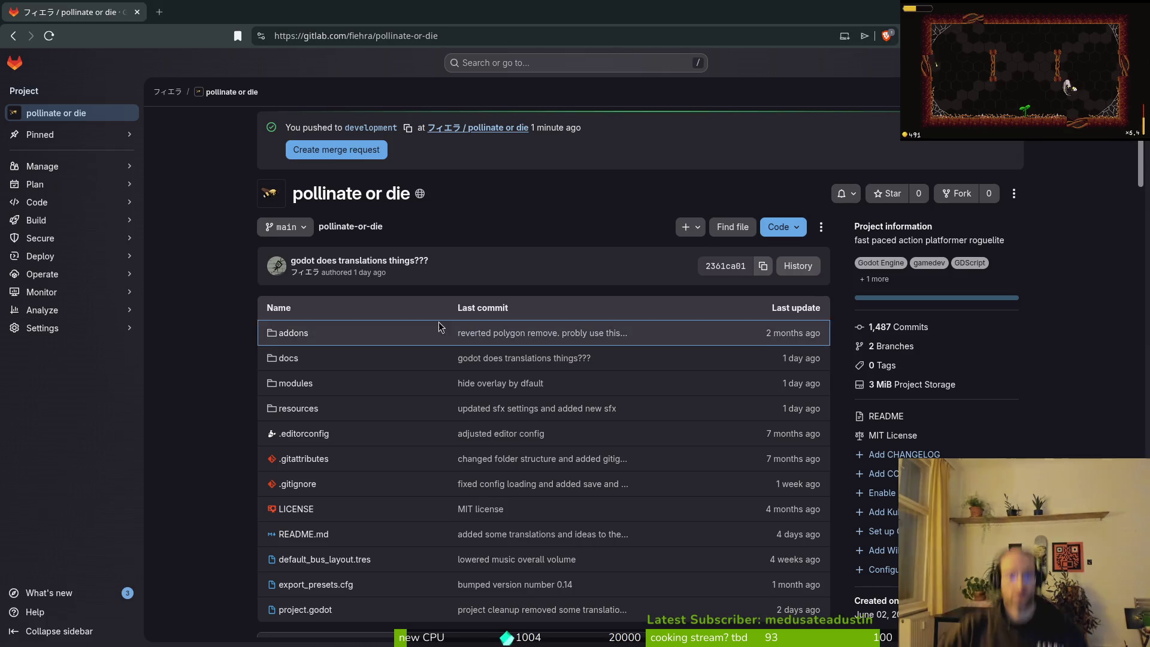
mouse_move(77, 184)
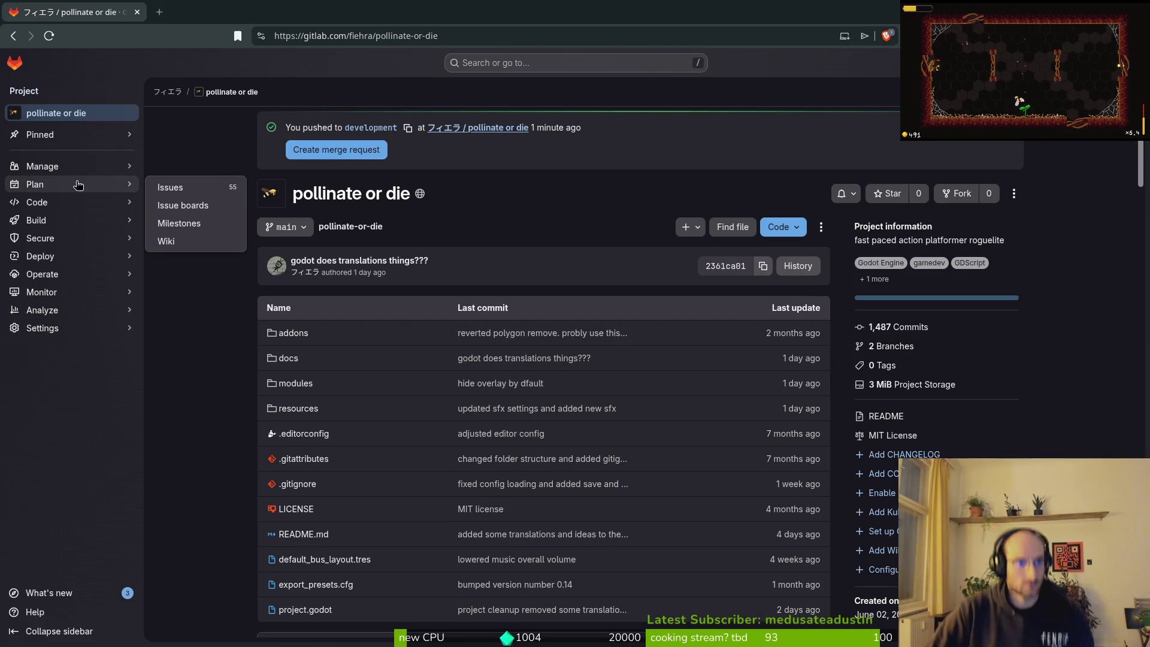
left_click(192, 200)
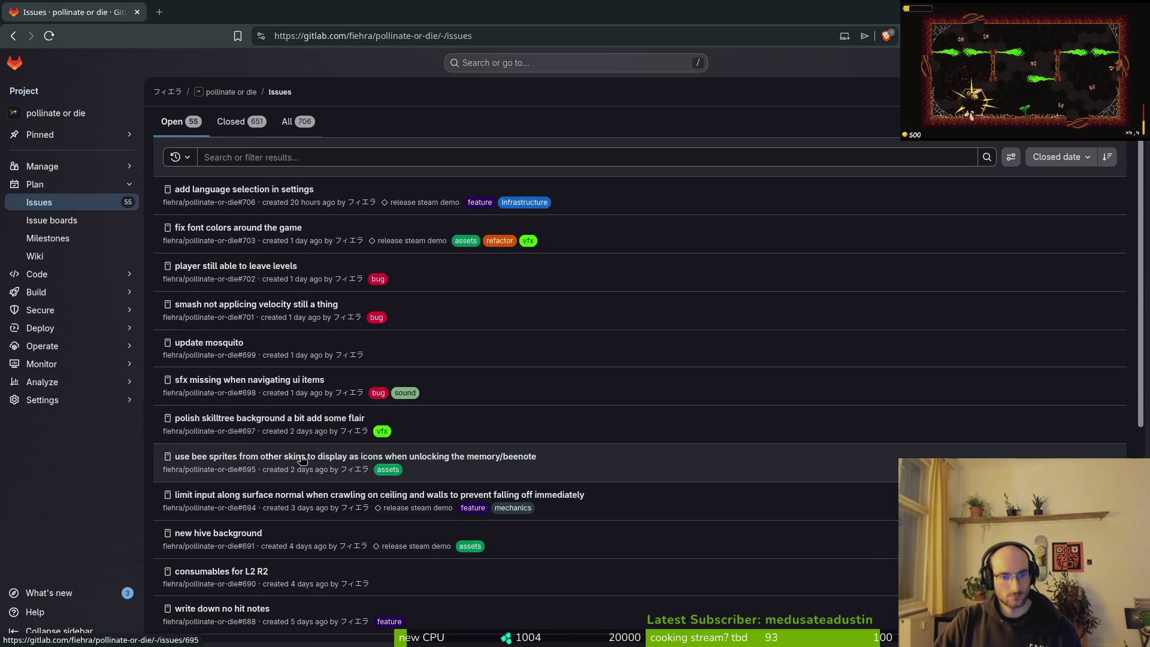
- Open issue #694 in its own tab, read it, return to the issues list, then go to the terminal
middle_click(299, 496)
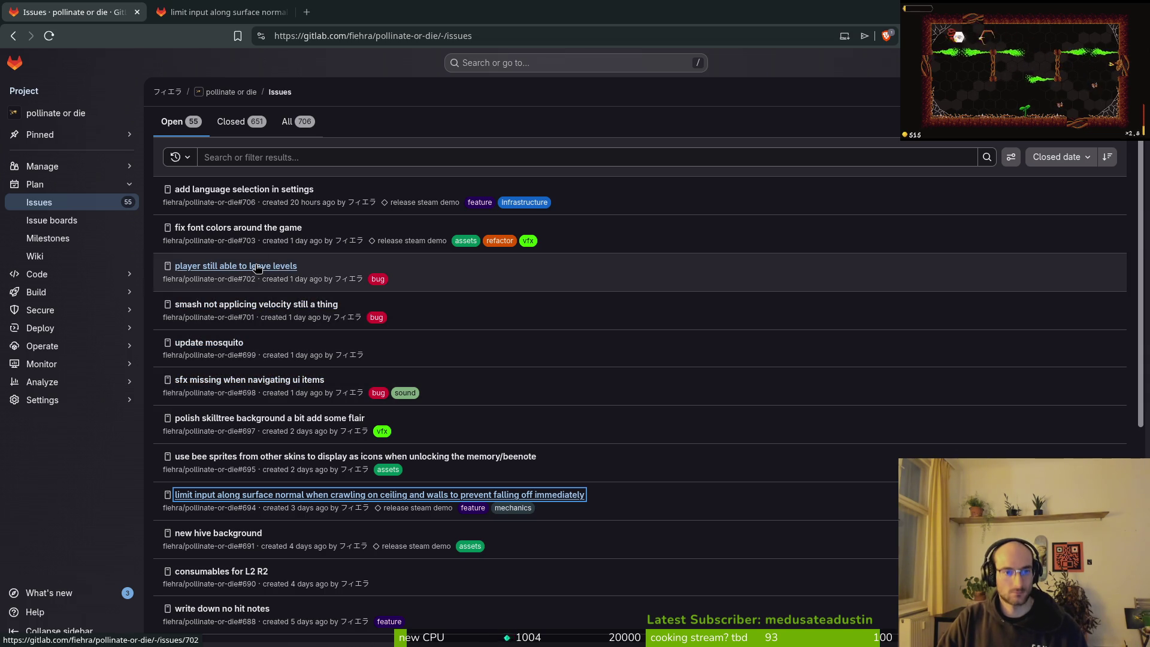
left_click(195, 8)
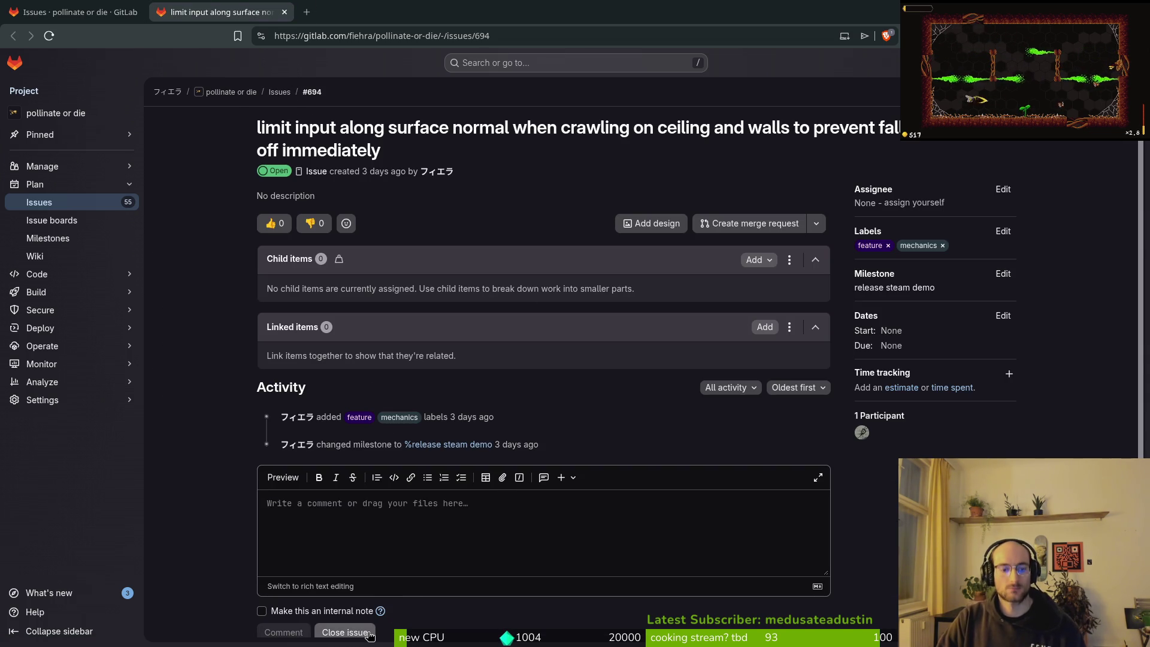
left_click(72, 12)
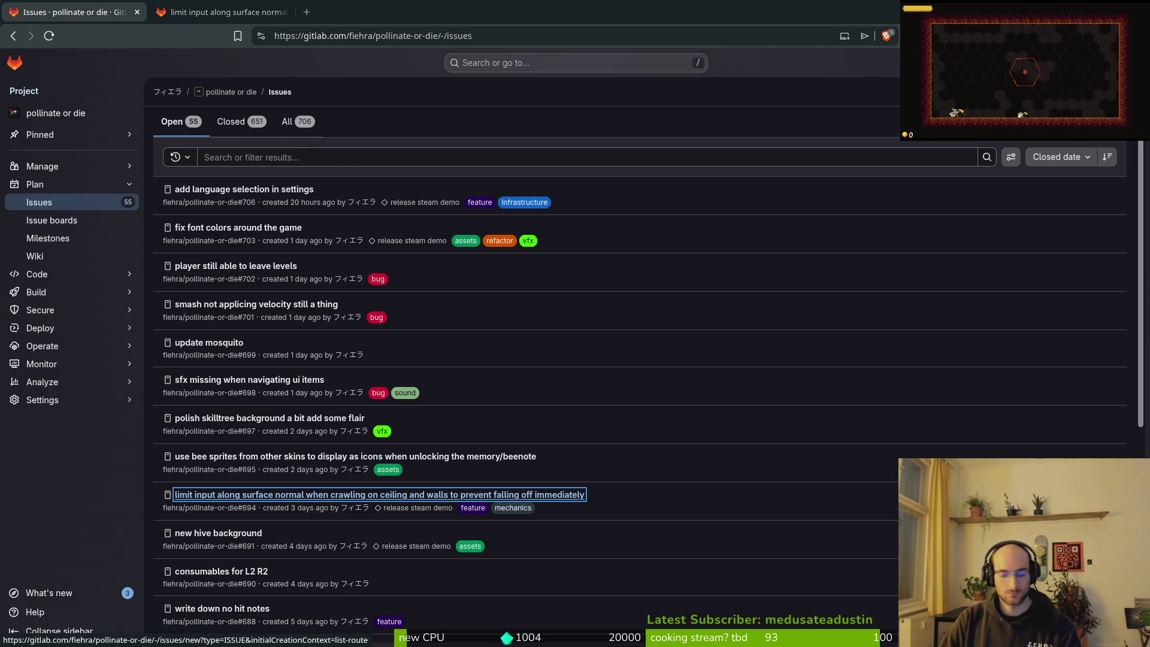
key("super+2")
key("Return")
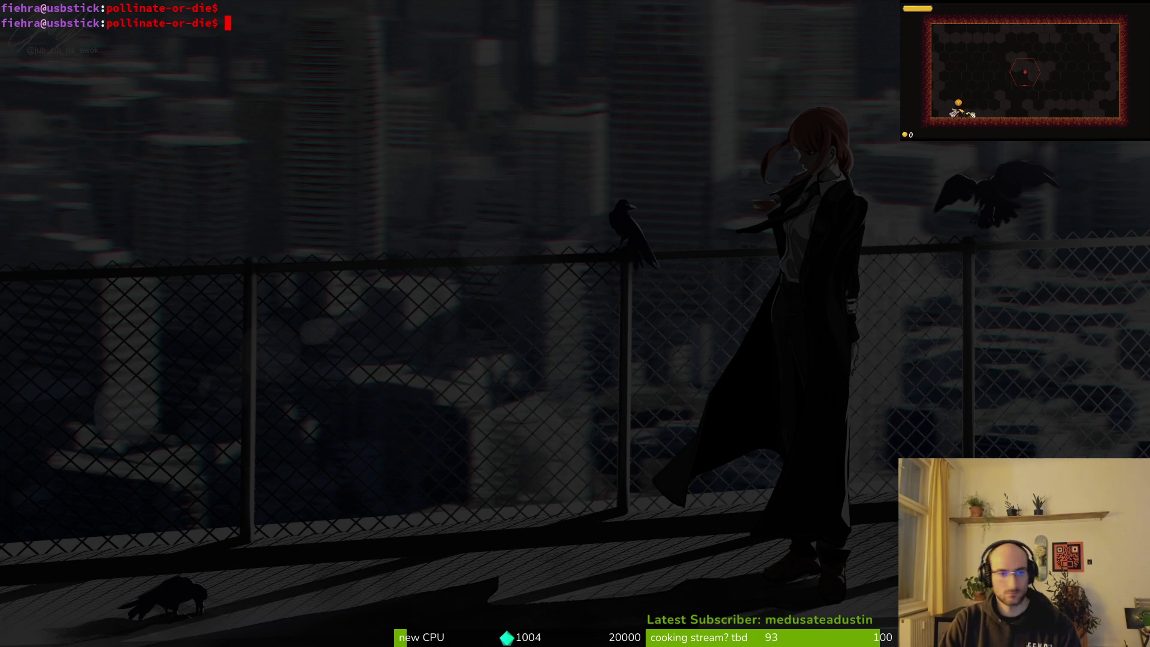
- Launch Vim, open mutated_flower.gd via the finder, and start selecting at the head_sprite rotation line
type("v")
key("Return")
type("mutfl")
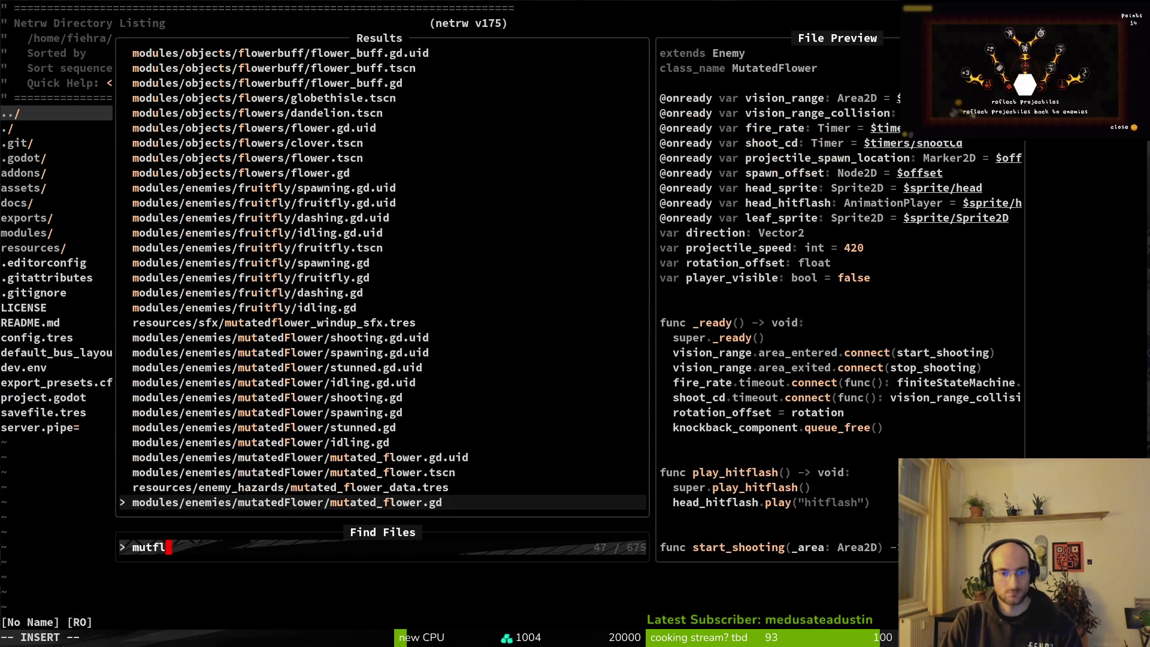
key("Return")
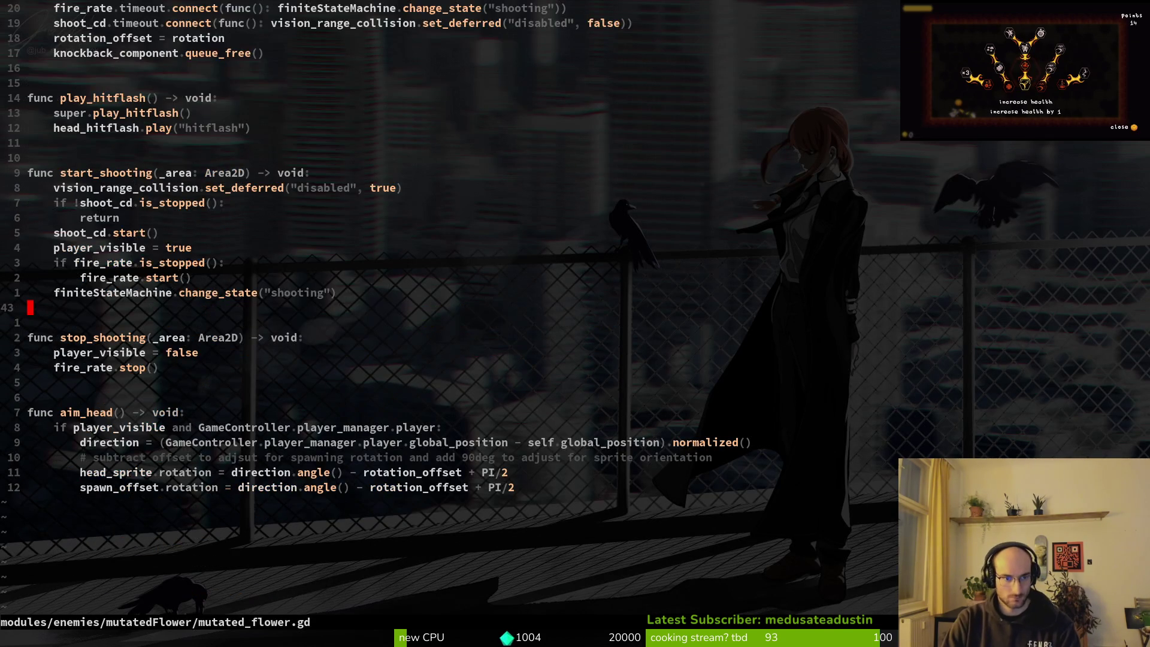
key("j")
key("j")
key("j")
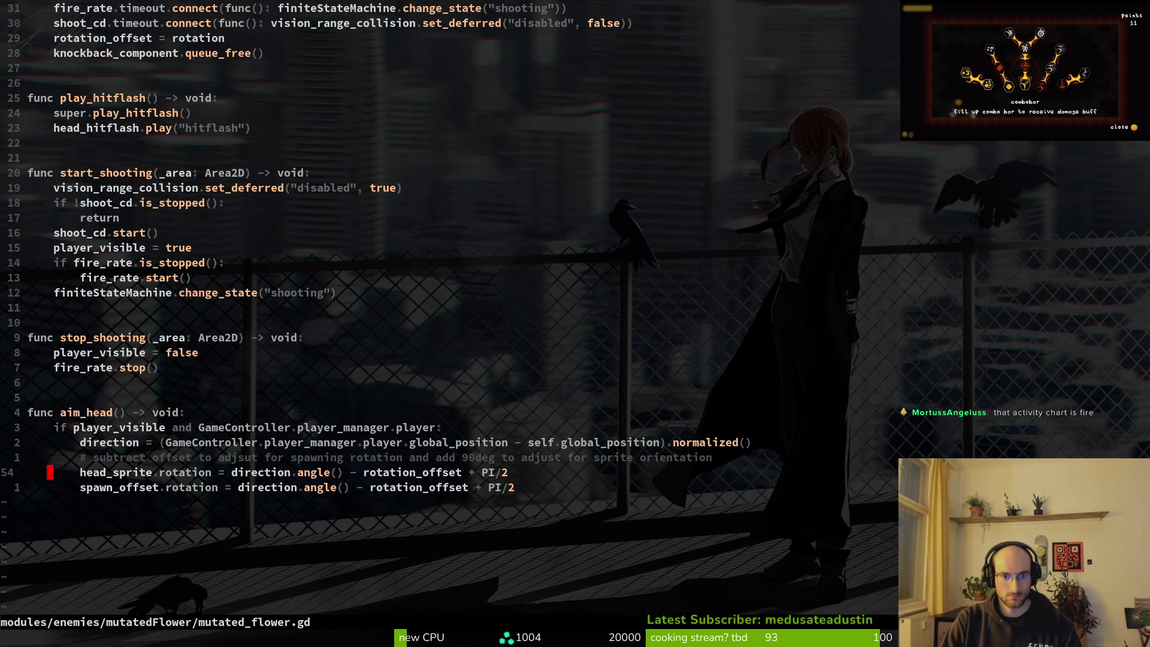
key("shift+v")
- Yank the head_sprite and spawn_offset rotation lines and open mutatedFlower/shooting.gd
key("j")
key("y")
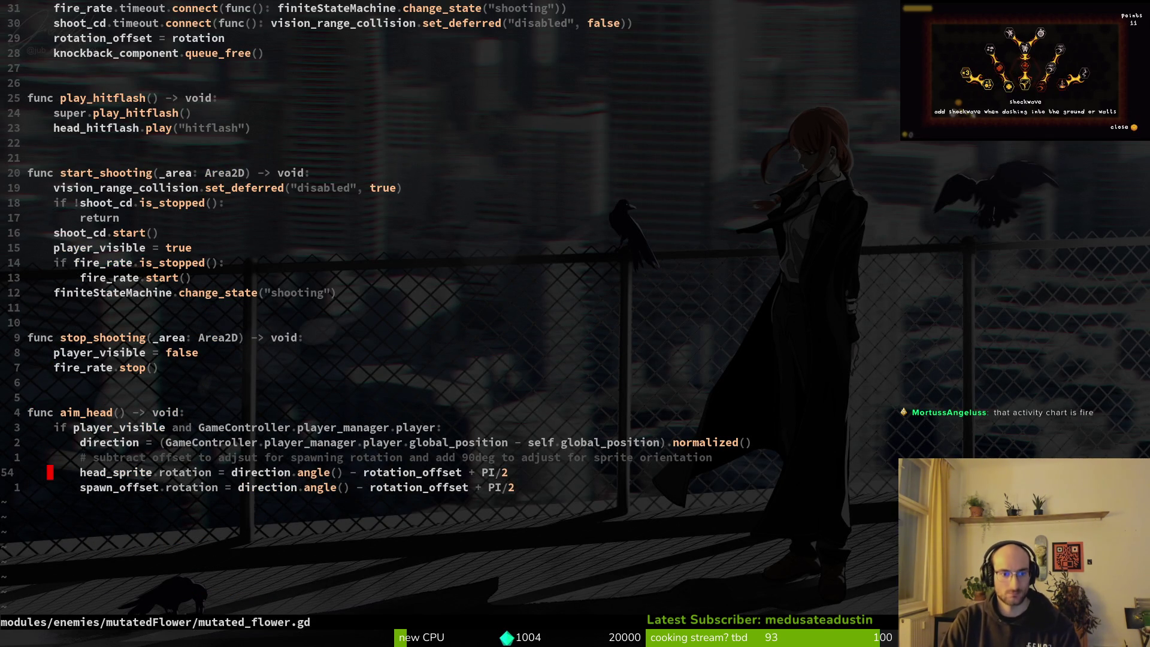
key("space")
key("f")
key("f")
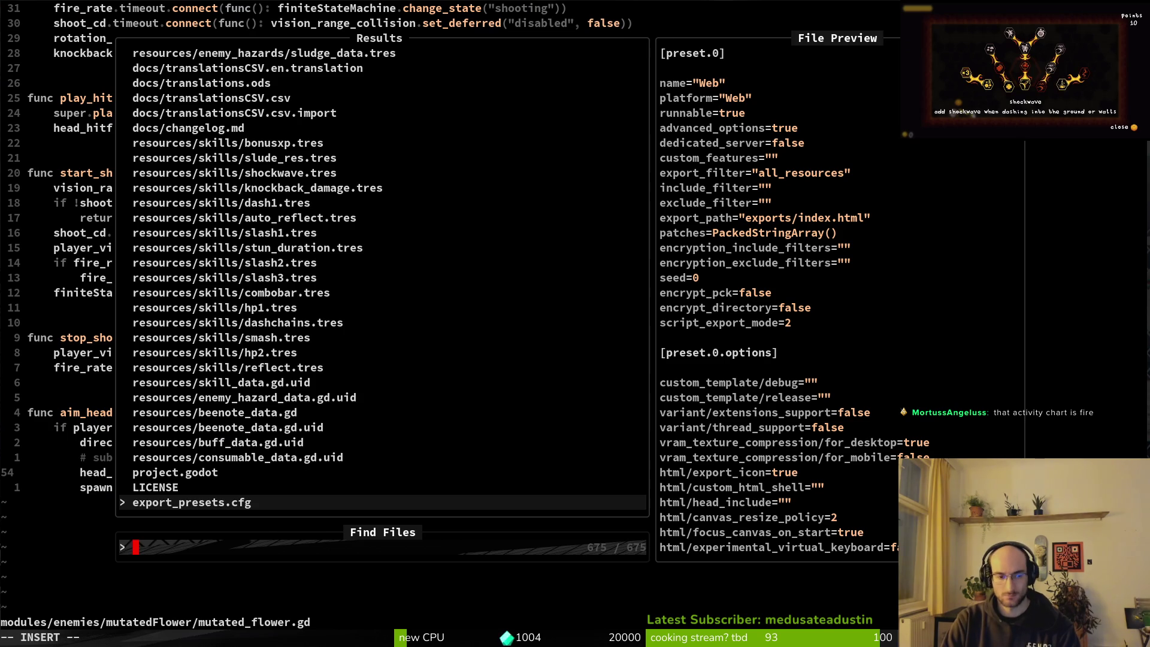
type("shoot")
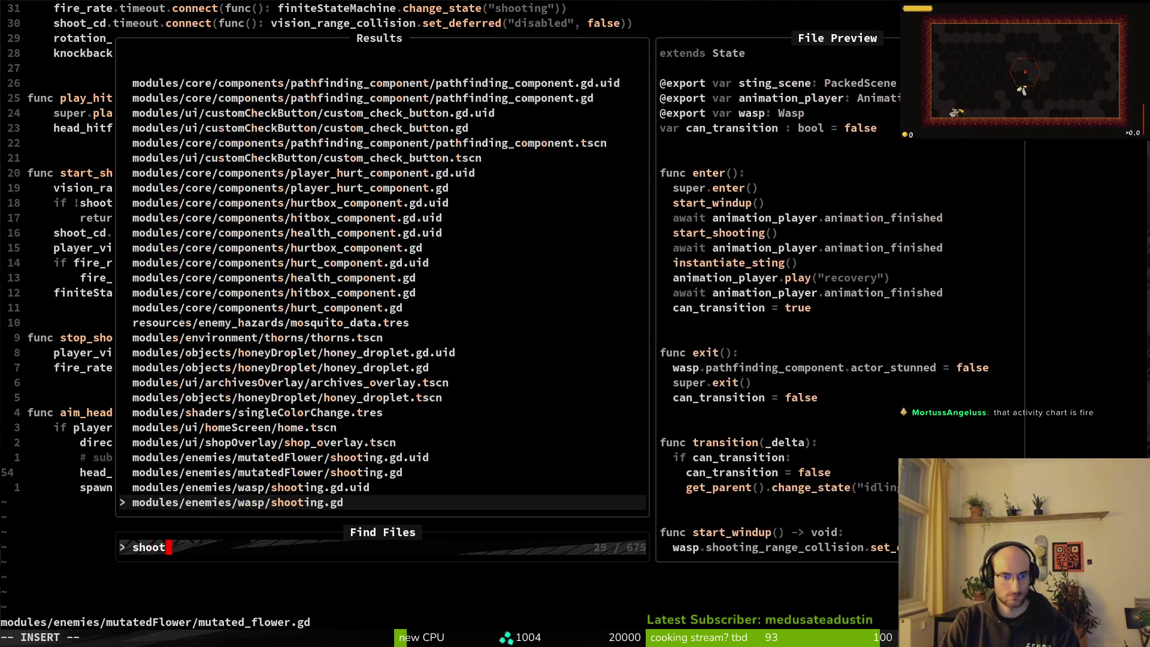
type("in")
key("ctrl+p")
key("ctrl+p")
key("ctrl+p")
key("ctrl+n")
key("Return")
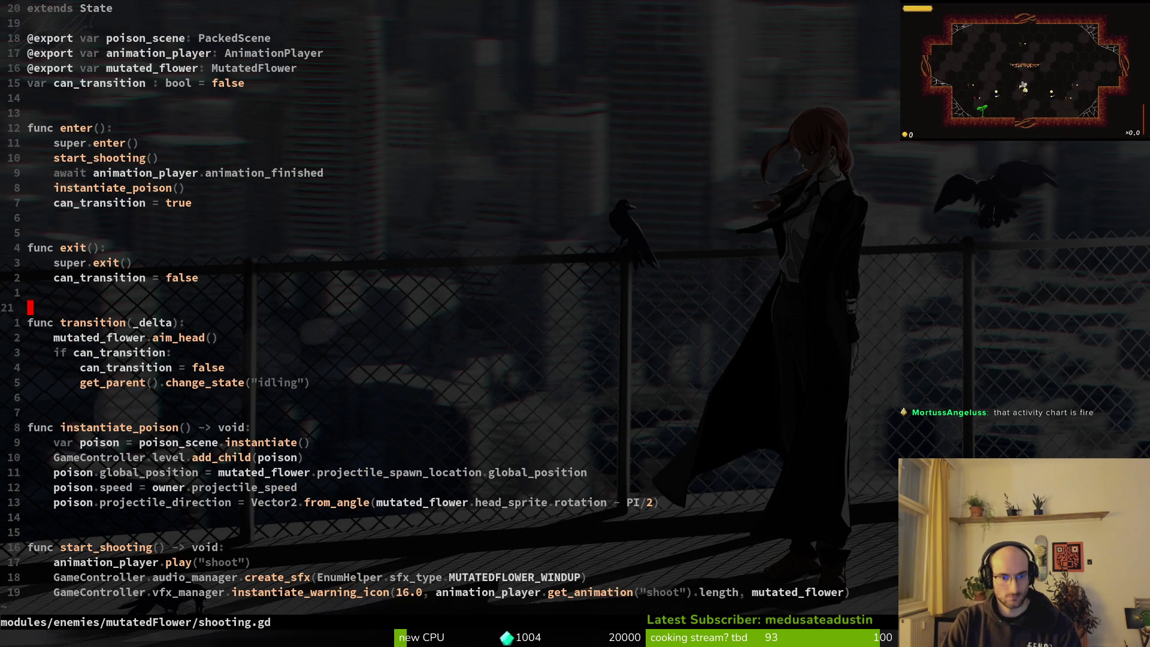
- Paste the lines below poison.speed, delete the spawn_offset duplicate, and save shooting.gd
key("j")
key("j")
key("j")
key("p")
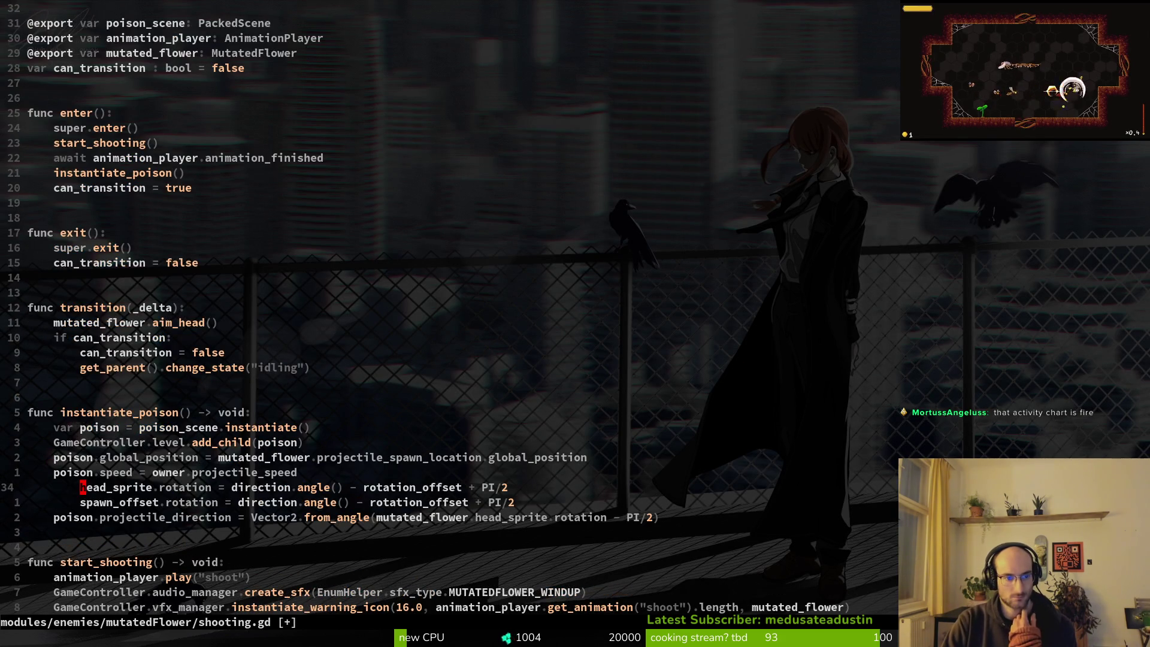
key("j")
key("d")
key("d")
type(":w")
key("Return")
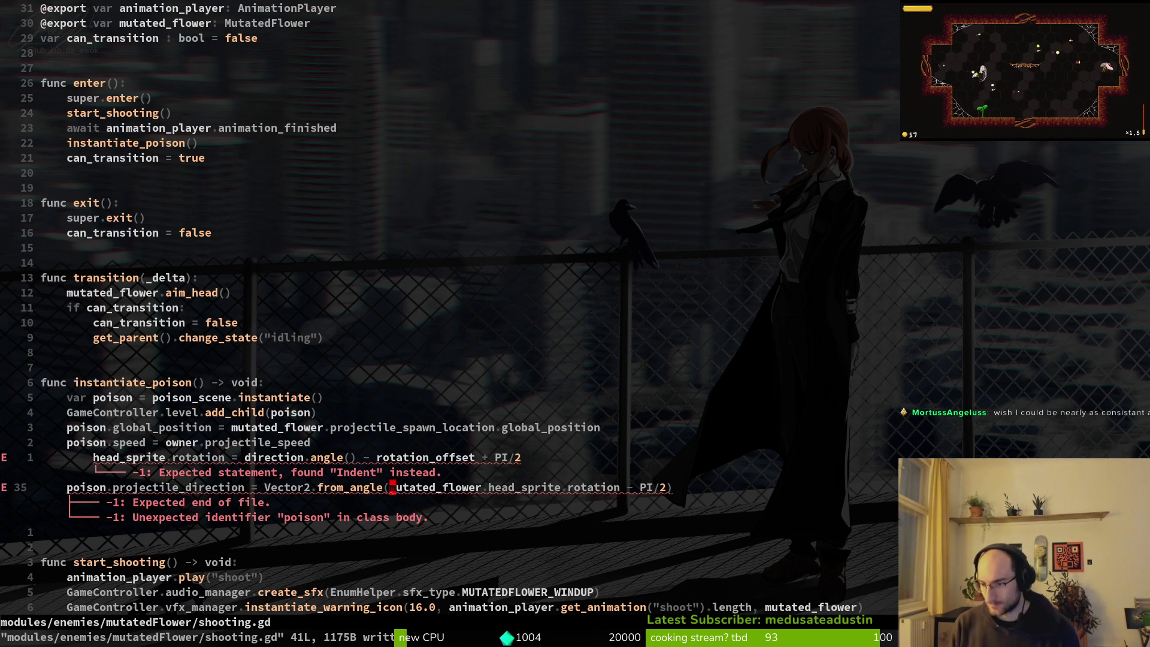
key("f")
key("parenleft")
key("l")
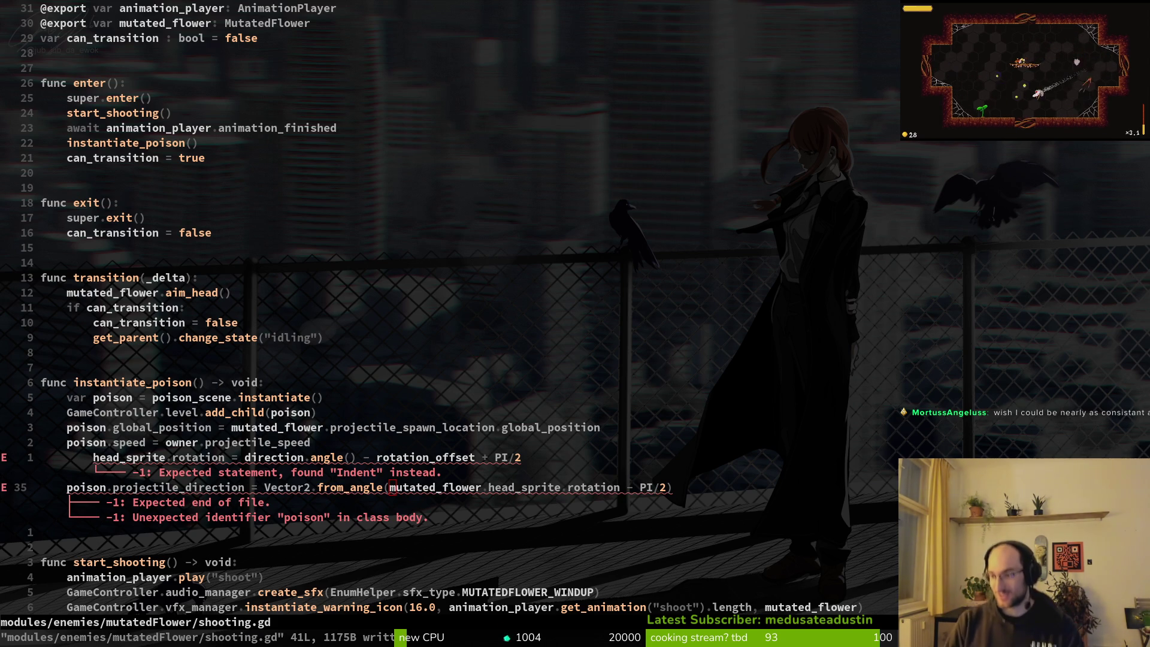
key("alt+Tab")
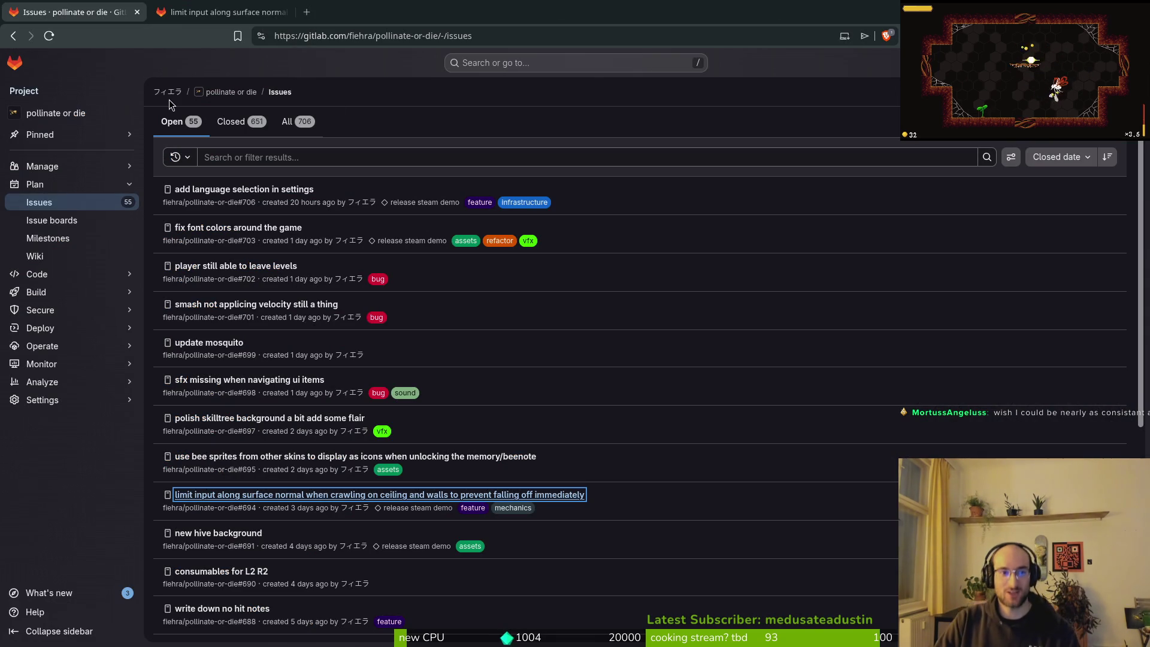
- Close the profile tab, scroll through issue #694, then start a test run in Godot
middle_click(167, 92)
key("ctrl+Tab")
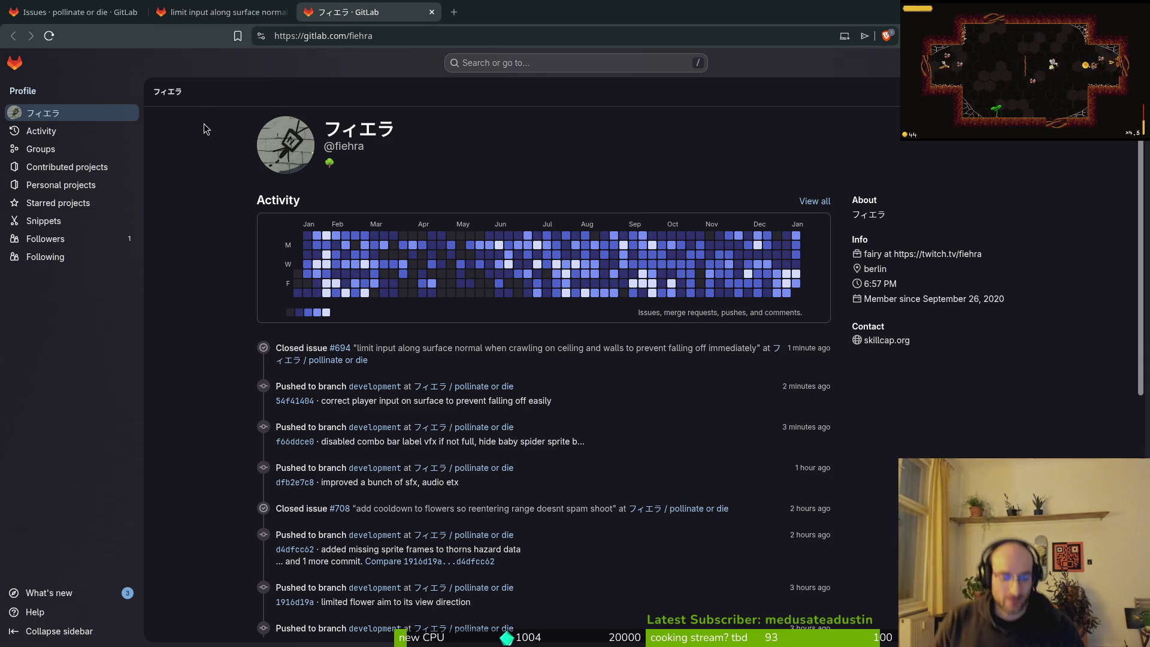
key("ctrl+w")
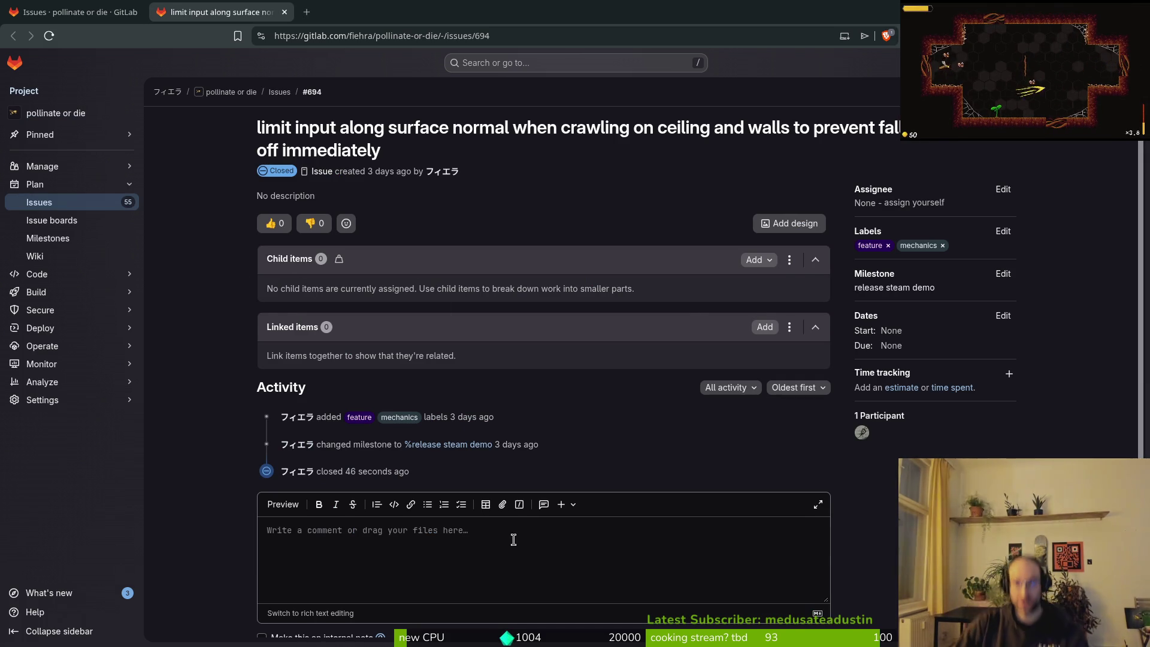
scroll(520, 538, "down", 1)
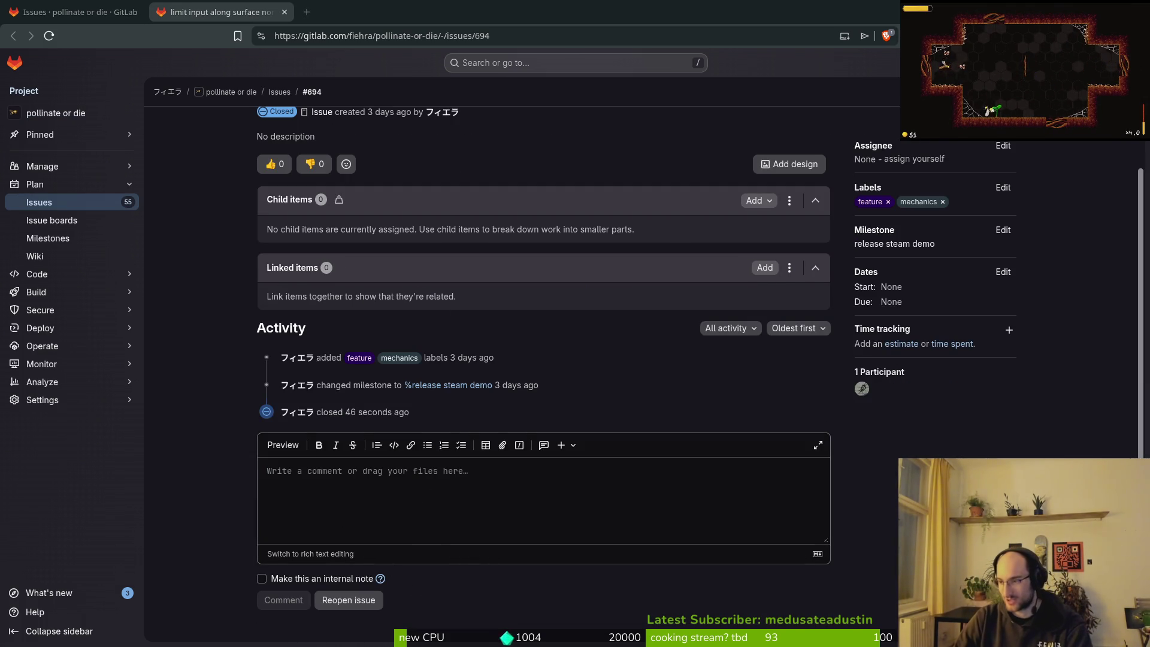
key("alt+Tab")
key("F5")
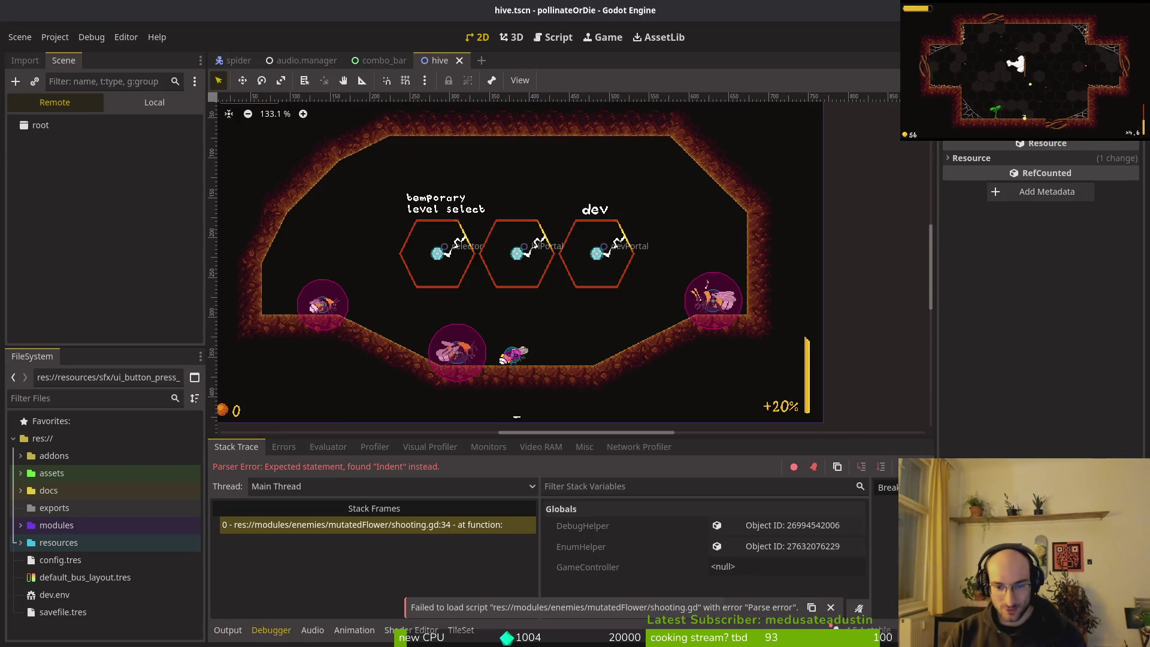
- Undo the stray line in shooting.gd, save, and rerun the game maximized
key("alt+Tab")
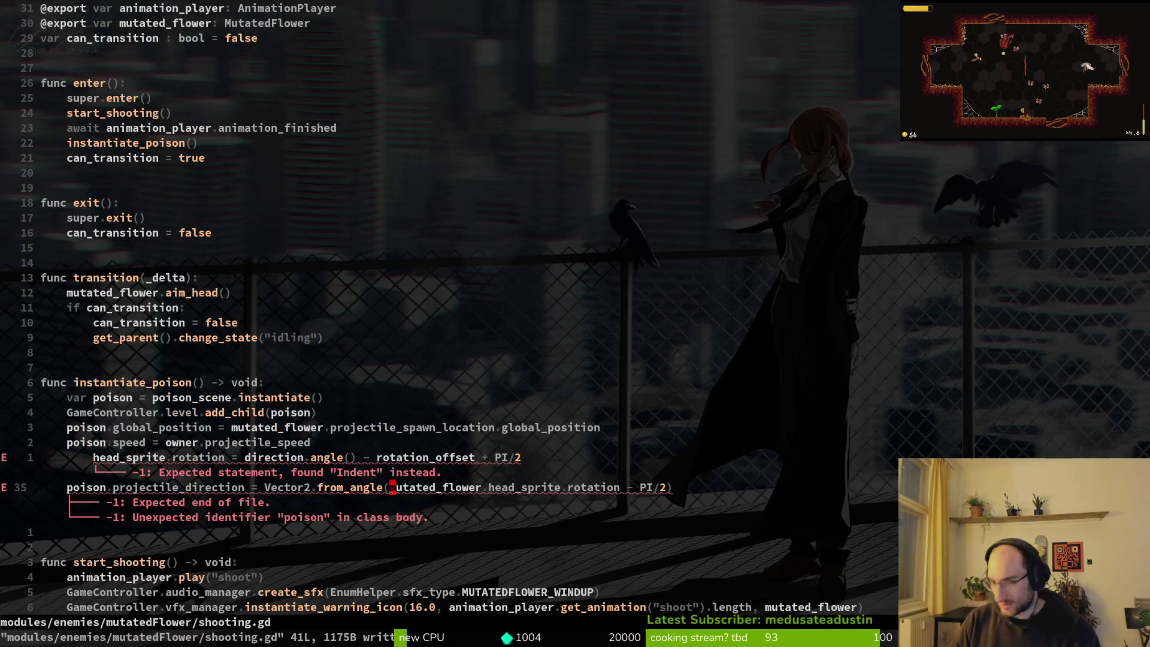
type("u:w")
key("Return")
key("alt+Tab")
key("F8")
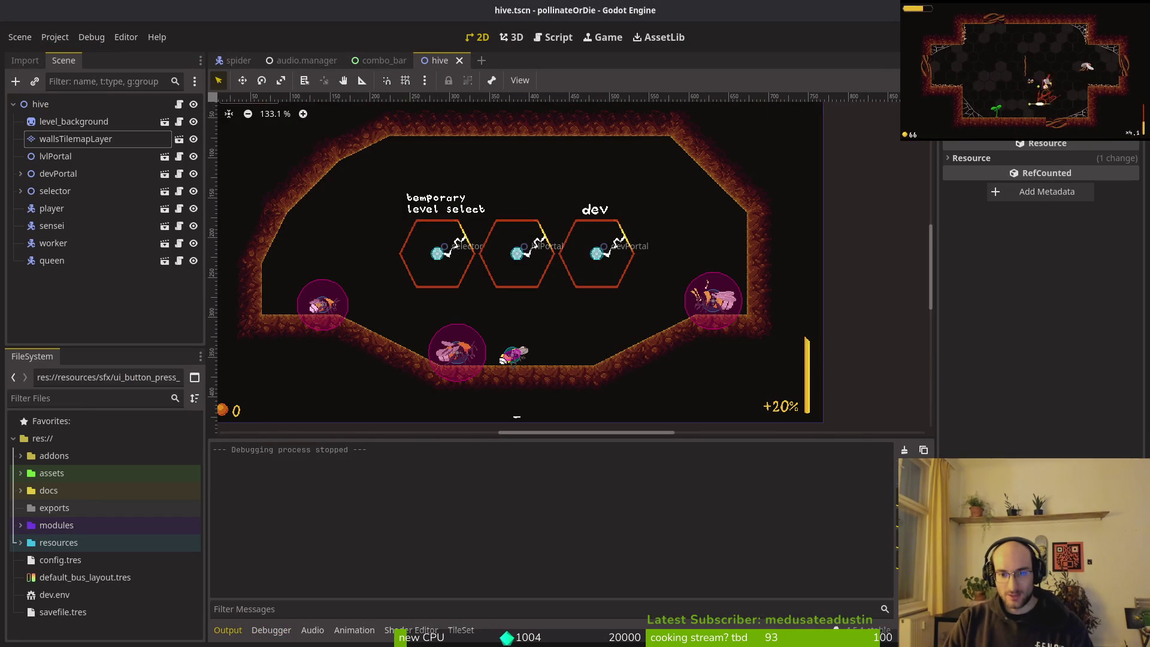
key("F5")
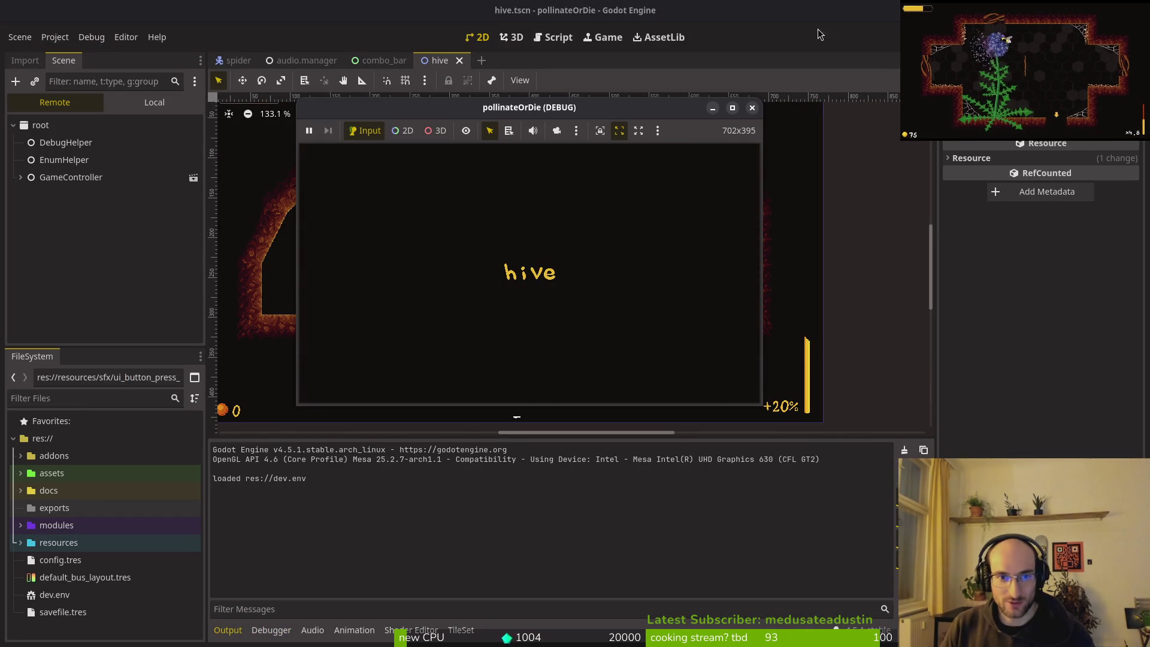
double_click(436, 114)
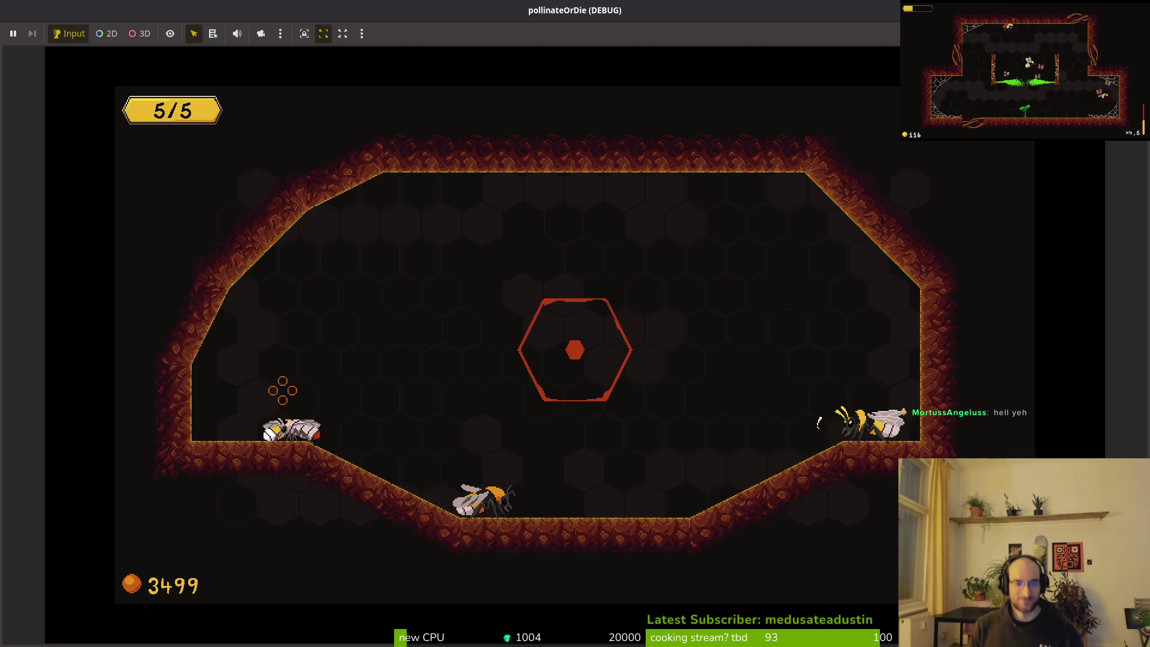
- Browse the skins menu and equip the Orangebutt skin
key("e")
key("space")
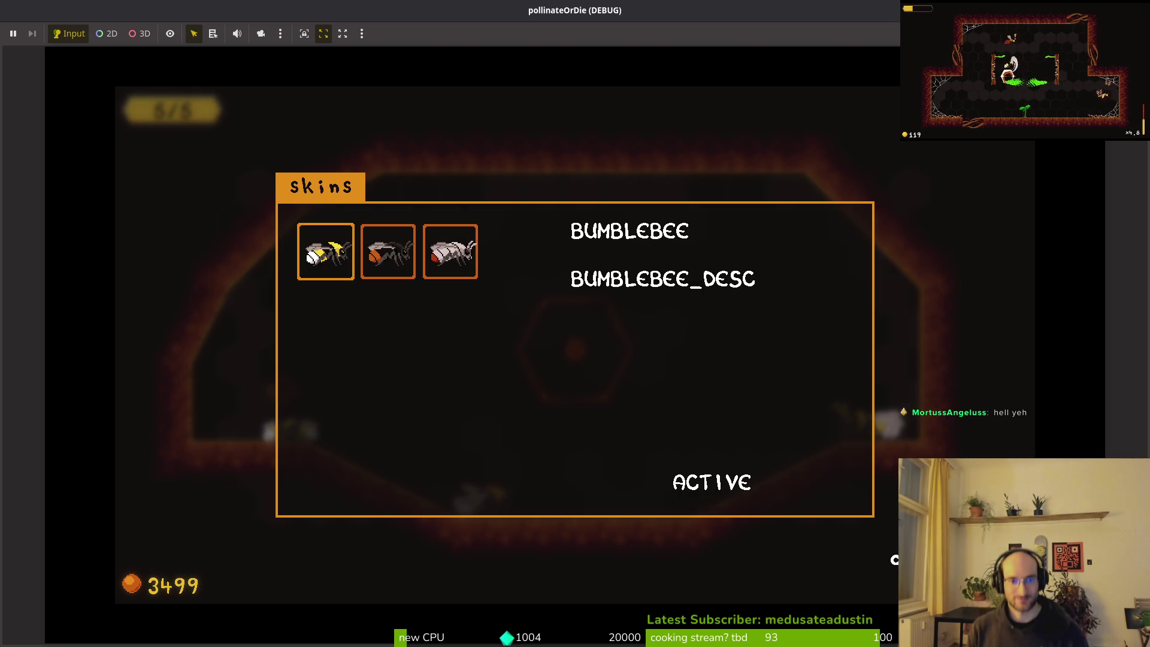
key("Right")
key("Right")
key("Escape")
key("Right")
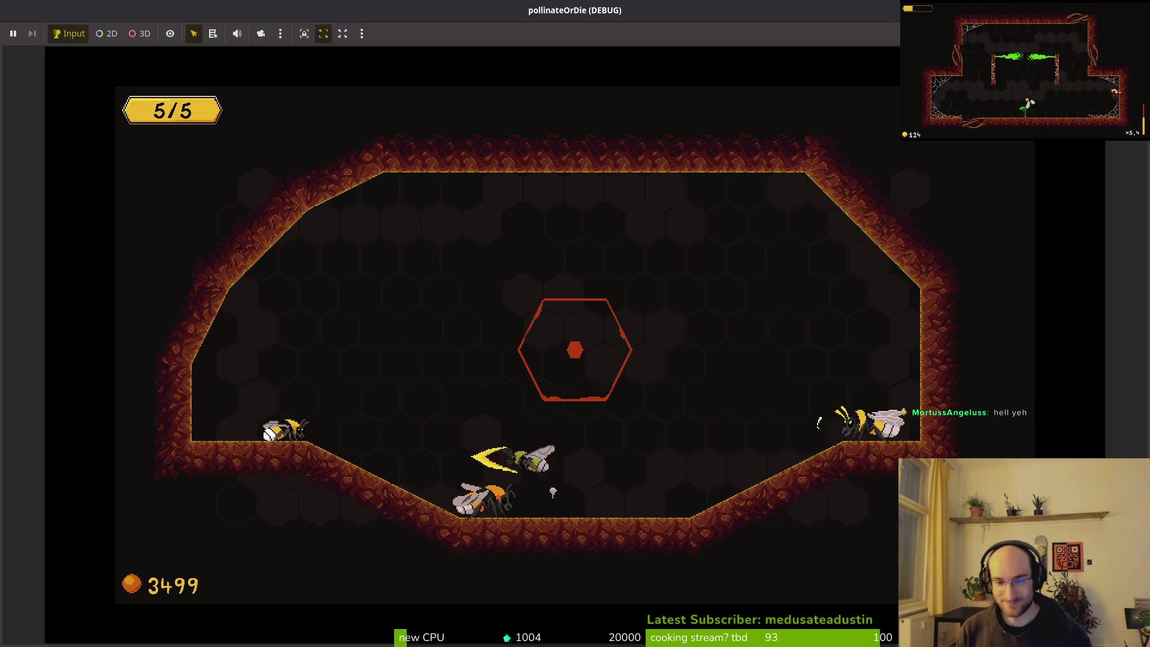
key("Escape")
key("Right")
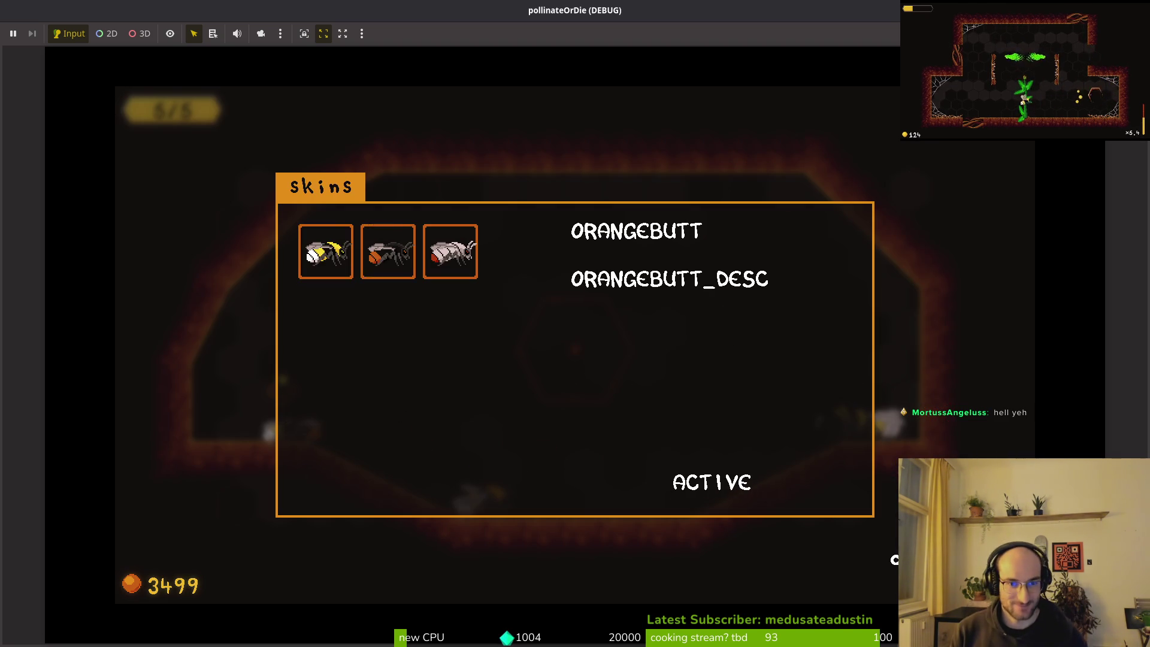
key("Escape")
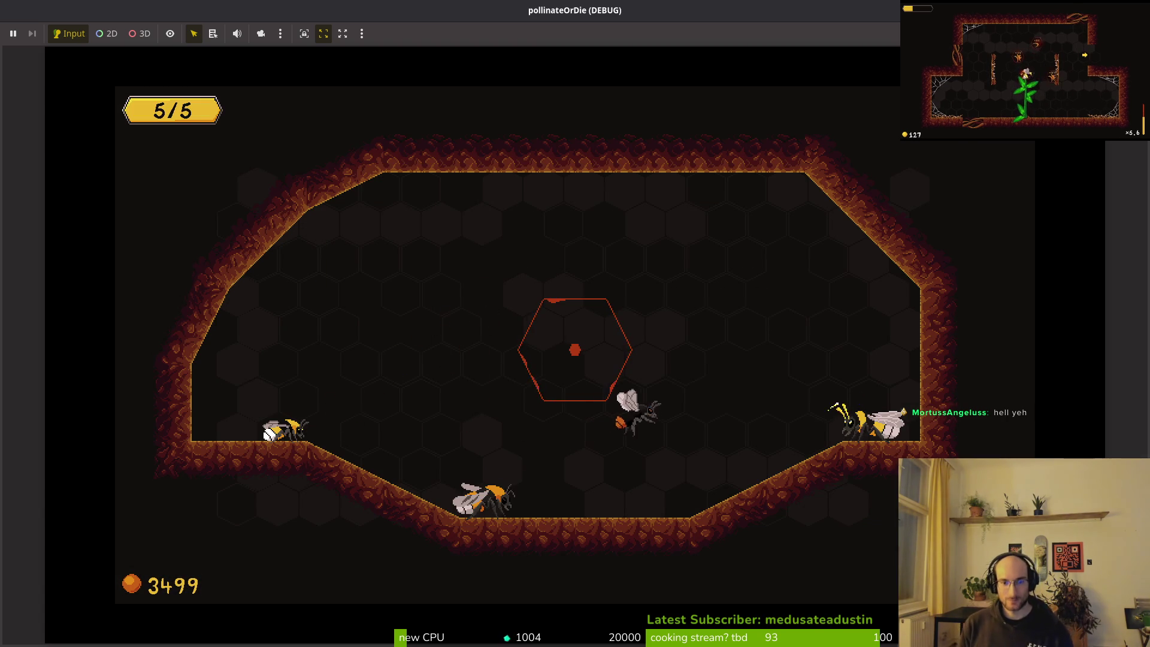
- Quit through the pause menu to the main menu and exit the game
key("Escape")
key("Down")
key("Down")
key("Return")
key("Return")
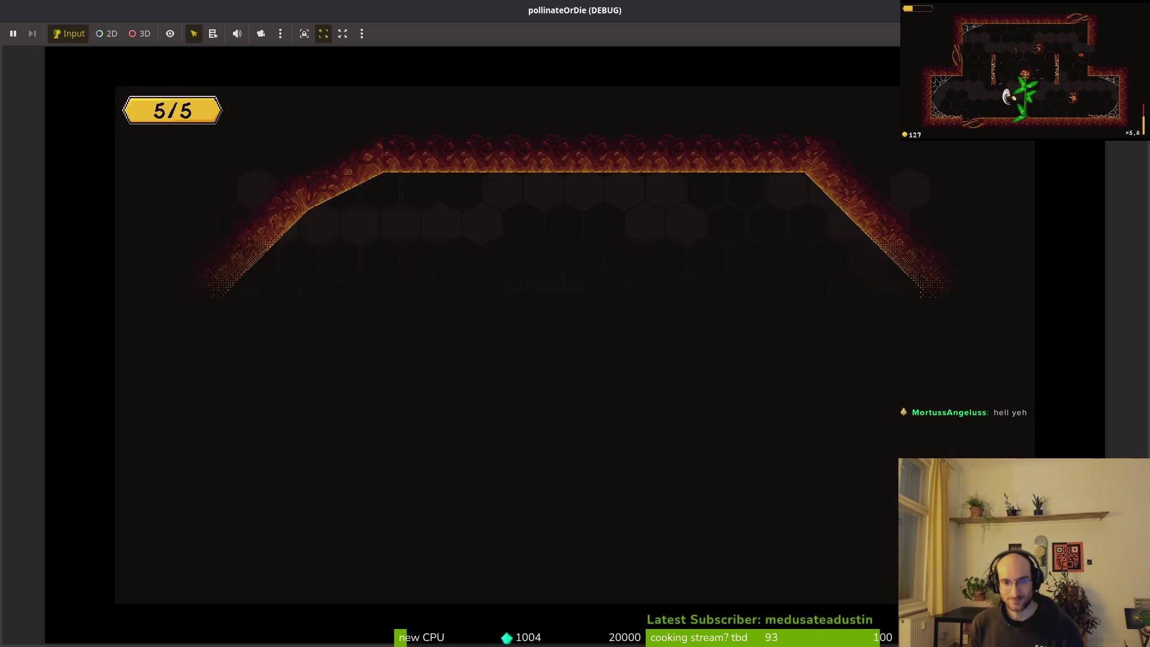
key("Down")
key("Return")
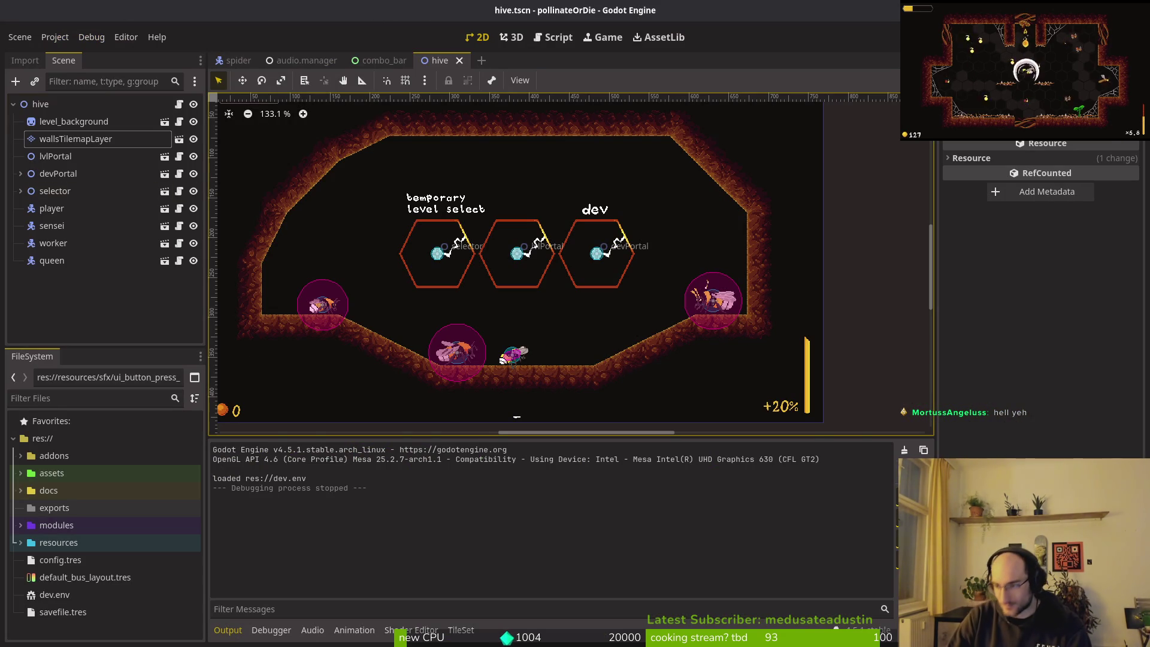
- Close the issue #694 browser tab, then relaunch the game from Godot
key("alt+Tab")
scroll(238, 264, "up", 2)
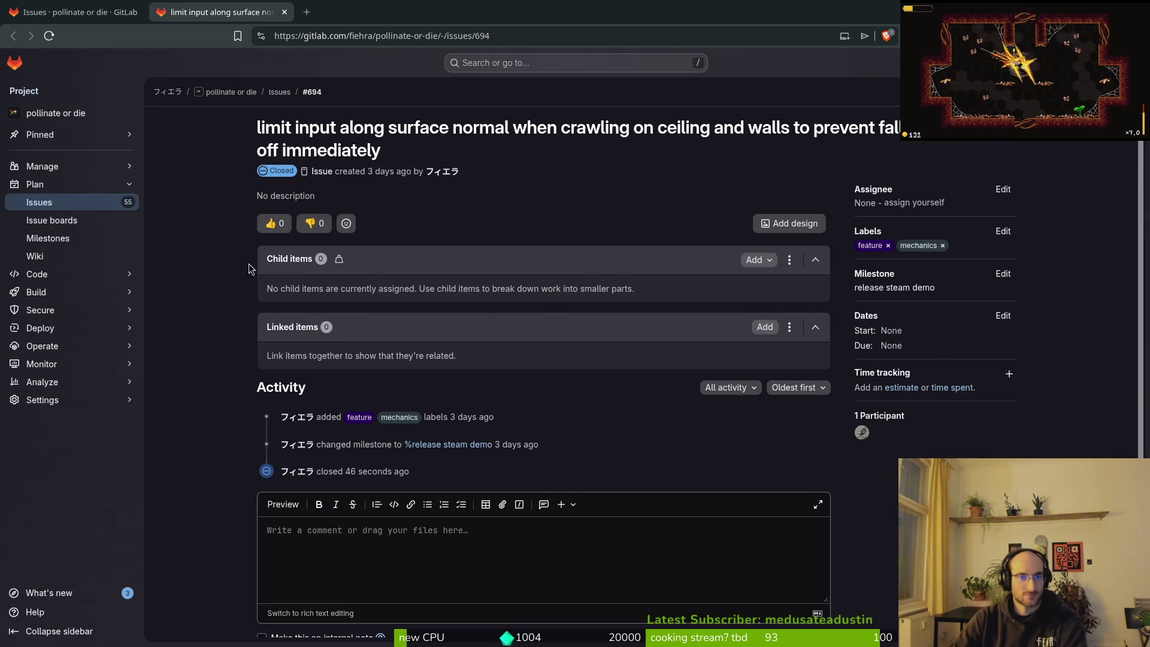
middle_click(180, 5)
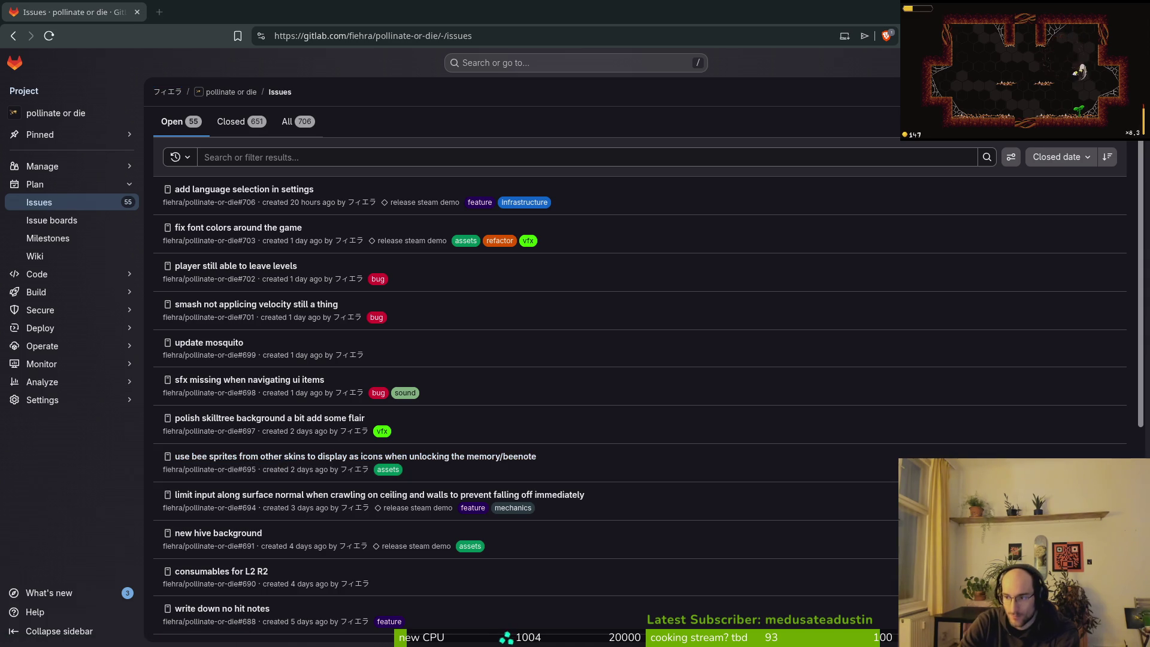
key("alt+Tab")
key("F5")
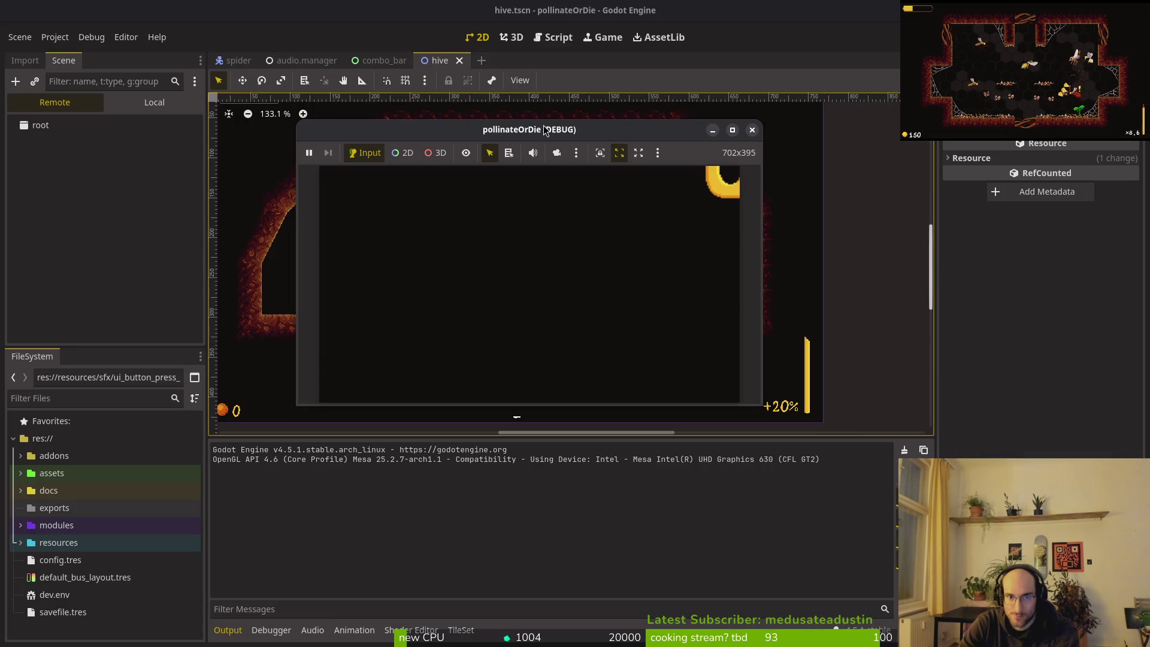
- Maximize the game, continue the saved game into the hive, and open the archive on buffs
double_click(545, 130)
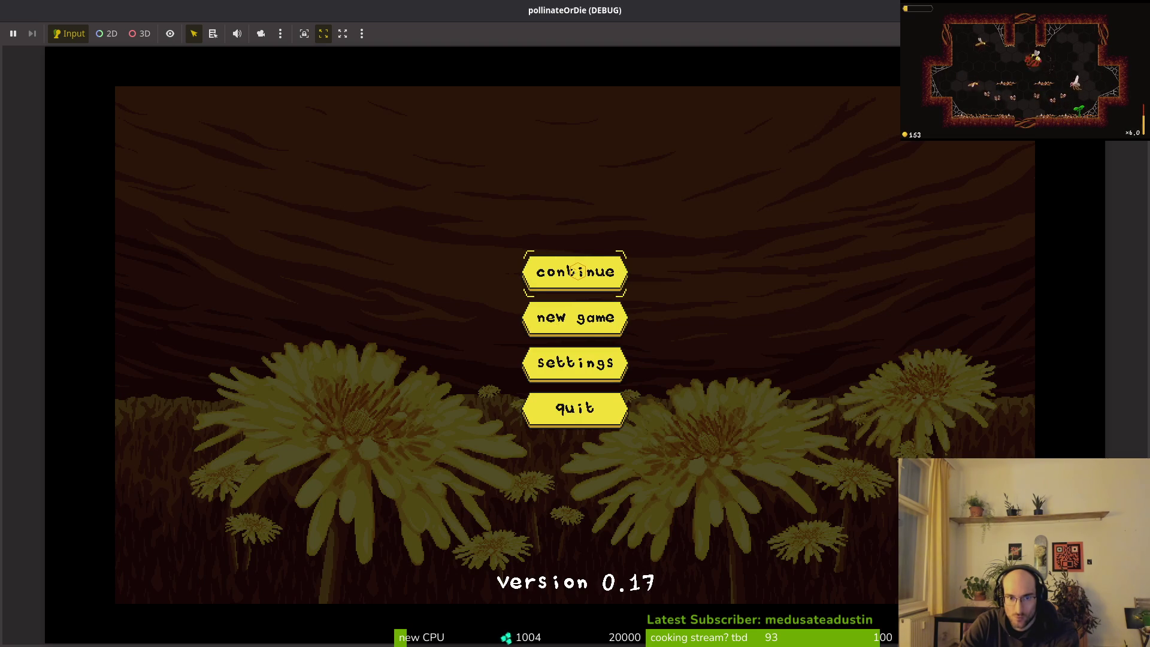
left_click(576, 270)
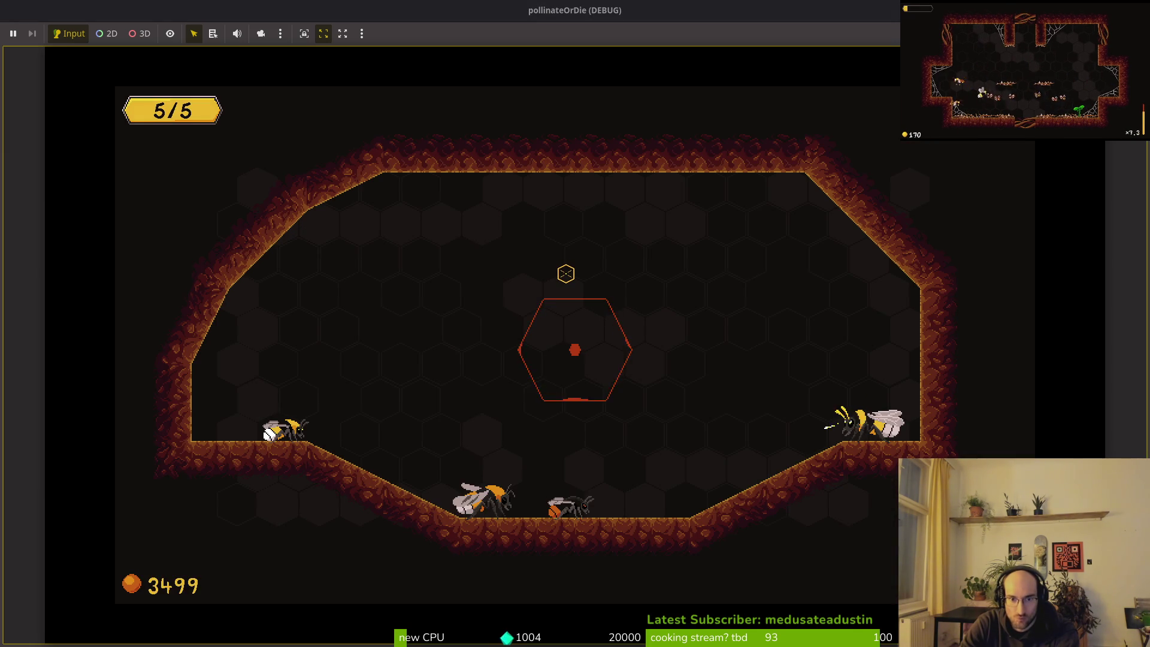
key("Tab")
key("Right")
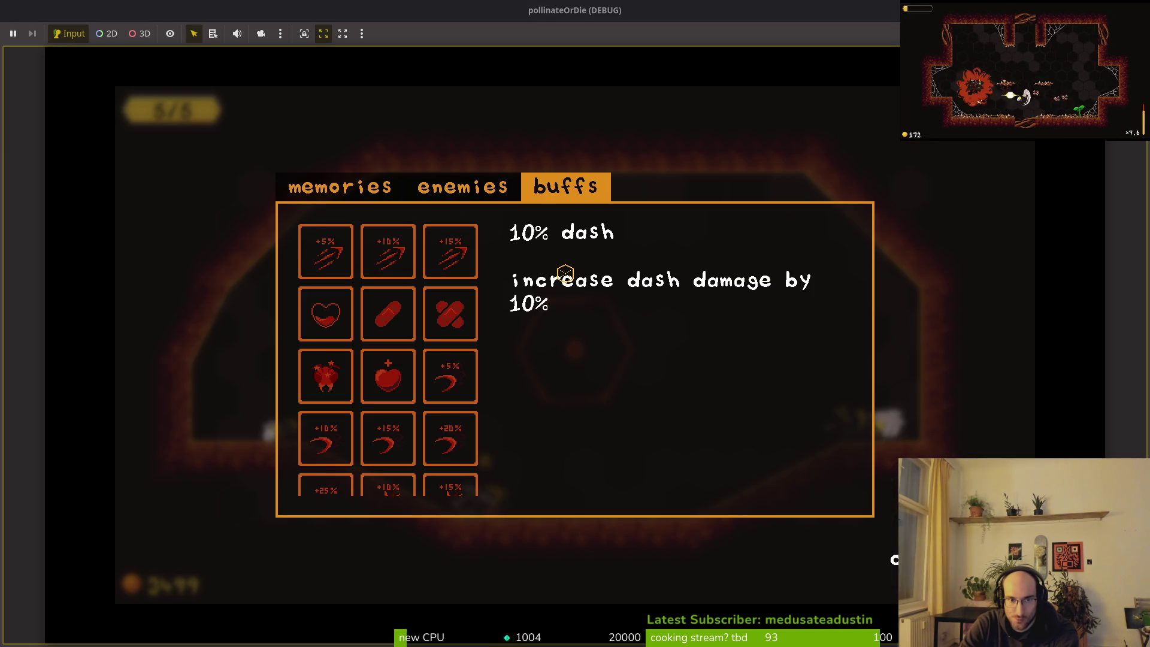
- Step through the buff grid to the 15% slash buff, then stop the run and switch to the editor
key("Down")
key("Left")
key("Down")
key("Up")
key("Down")
key("Up")
key("Up")
key("Down")
key("Down")
key("Down")
key("F8")
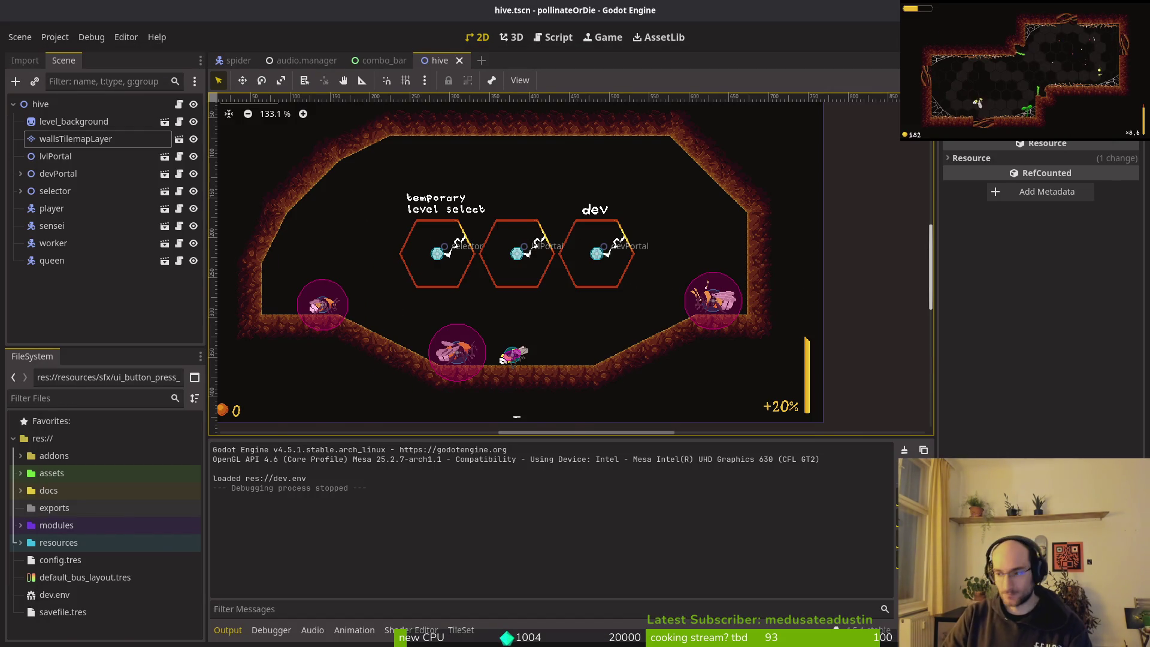
key("alt+Tab")
- In buff_wiki_item.gd, change the pasted create_sfx call from ENEMY_SMASHED to UI_NAVIGATE and save
key("space")
key("f")
key("f")
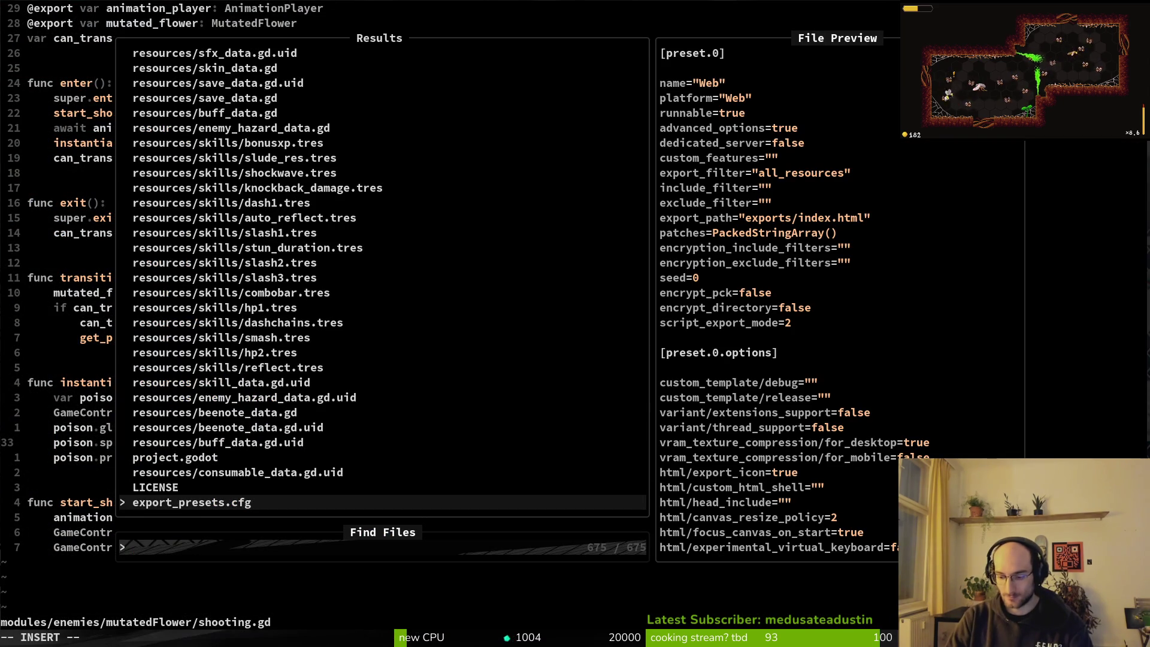
type("buwiki")
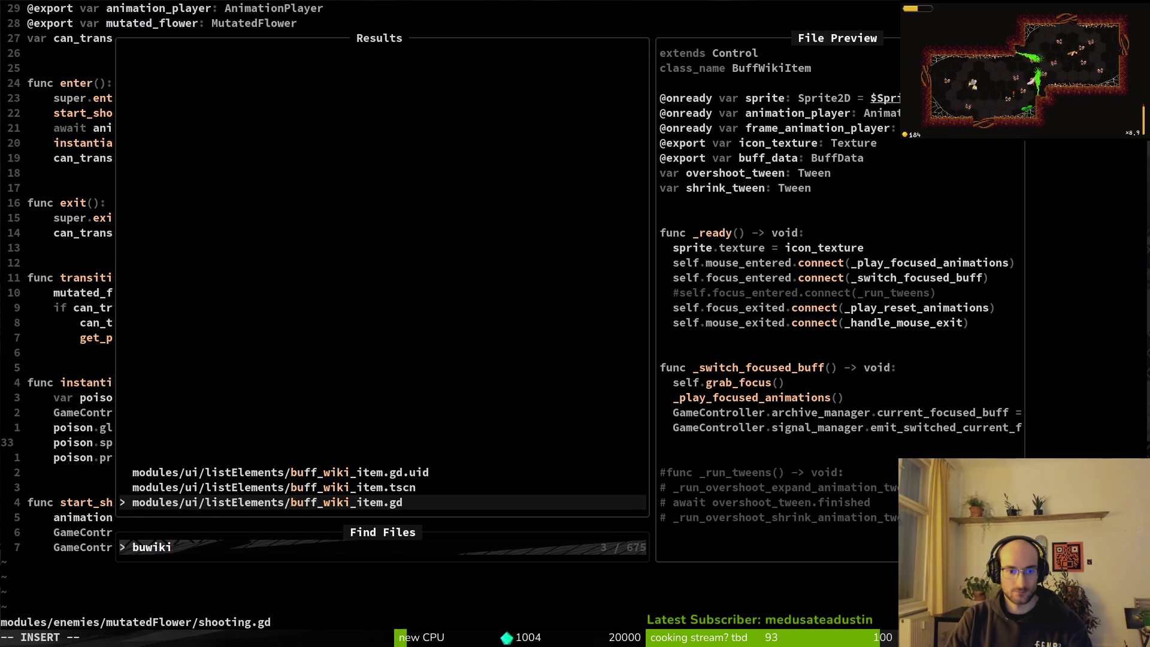
key("Return")
key("j")
key("j")
key("j")
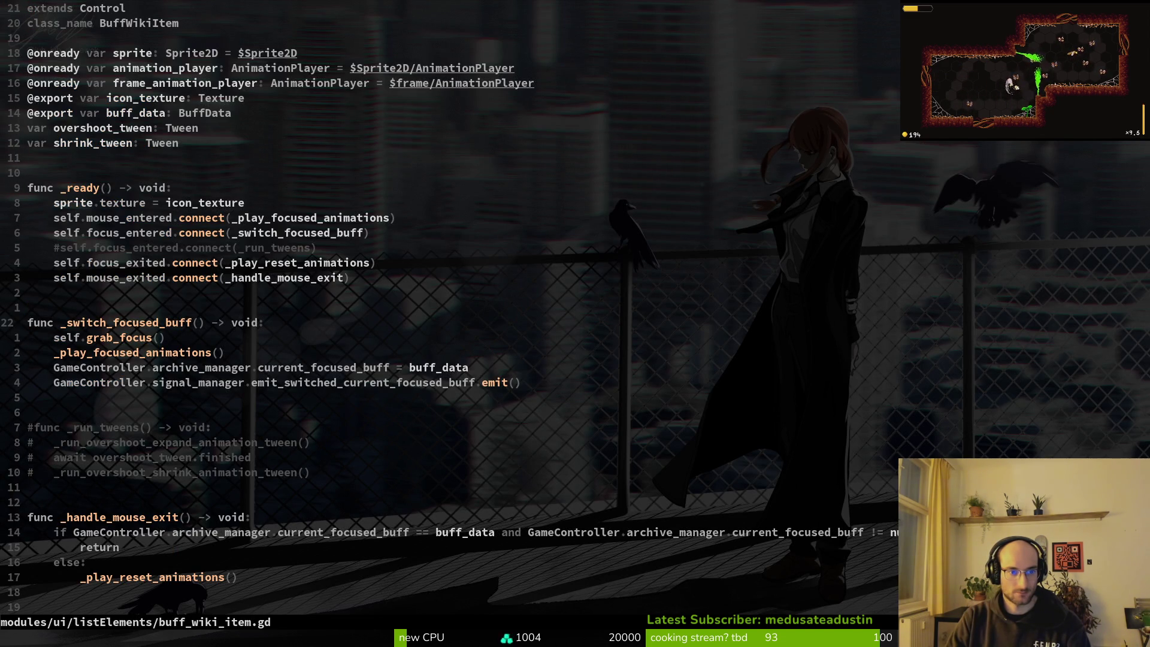
key("alt+Tab")
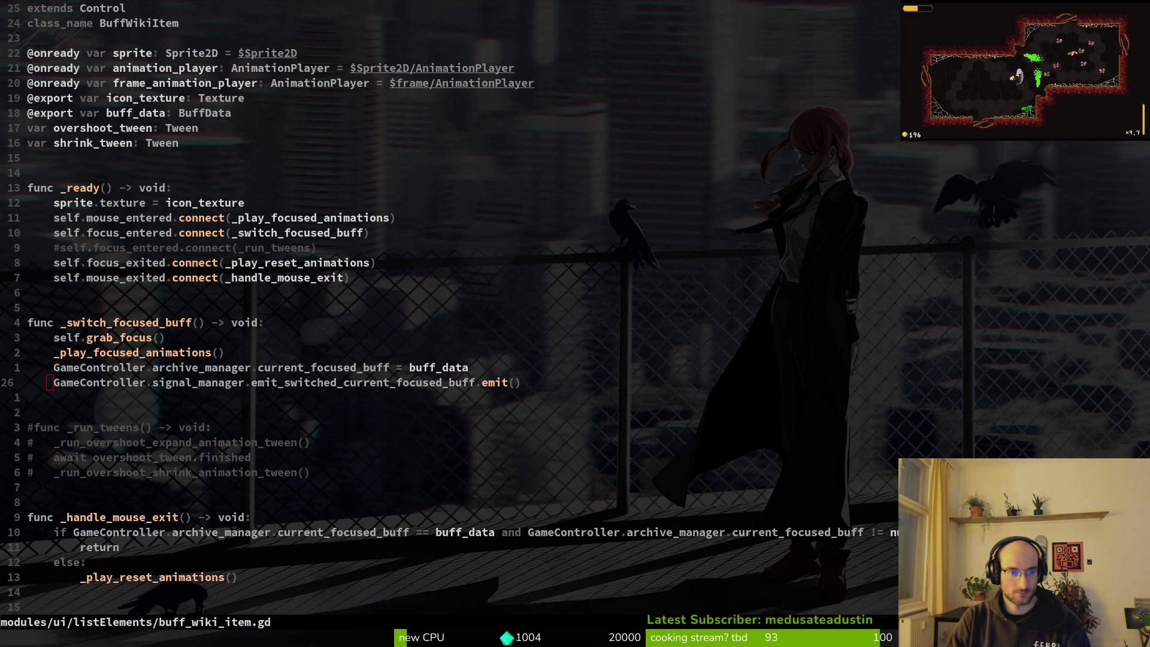
key("alt+Tab")
key("p")
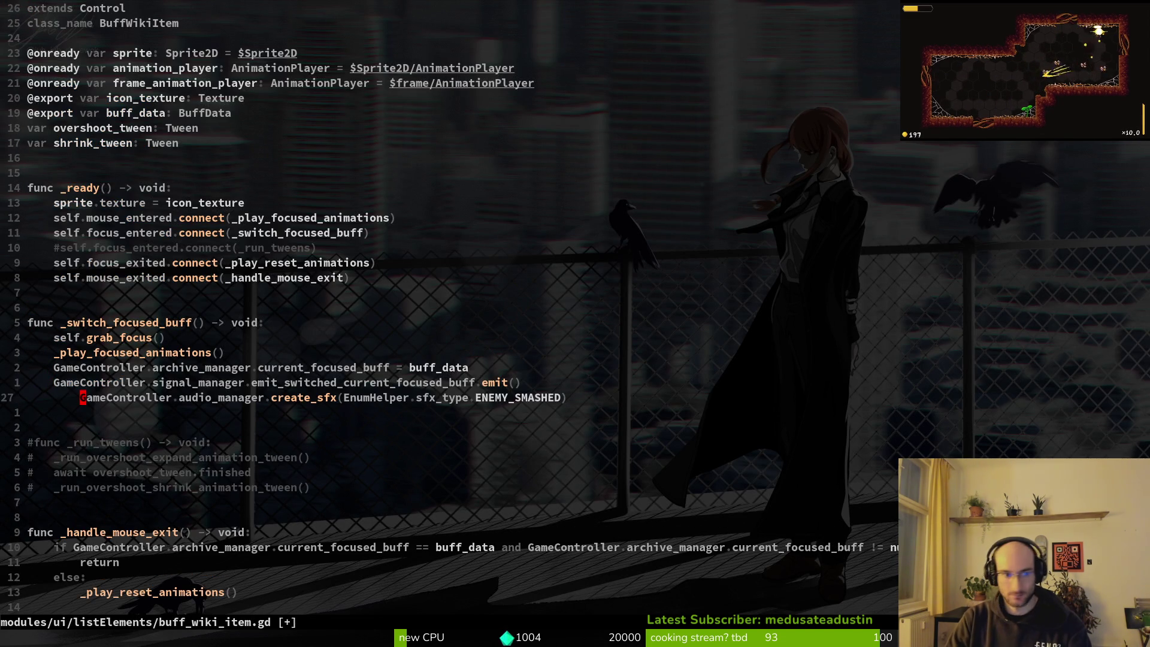
key("less")
key("less")
key("i")
key("BackSpace")
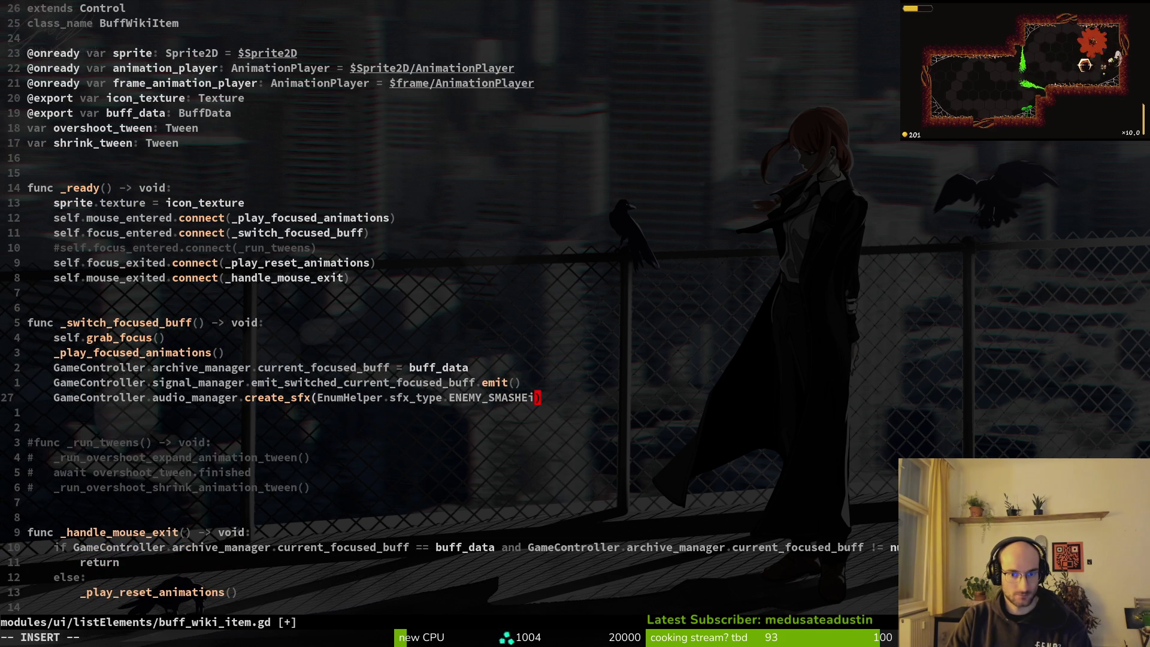
key("ctrl+w")
type("UI")
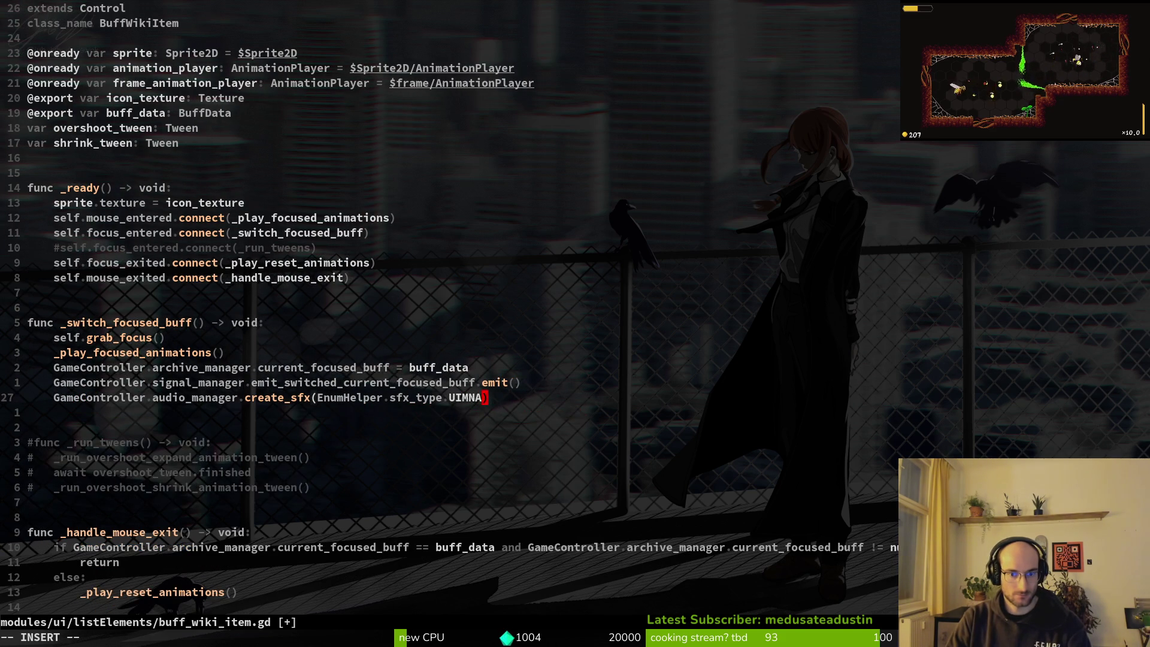
type("_NAVIGATE")
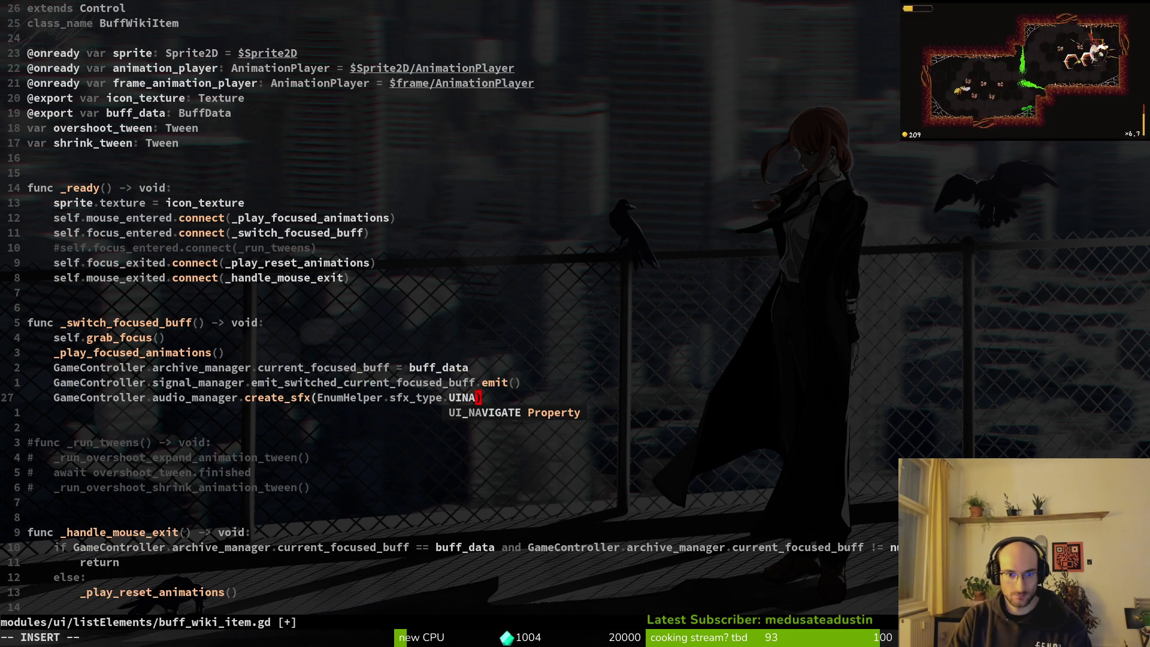
key("Escape")
type(":w")
key("Return")
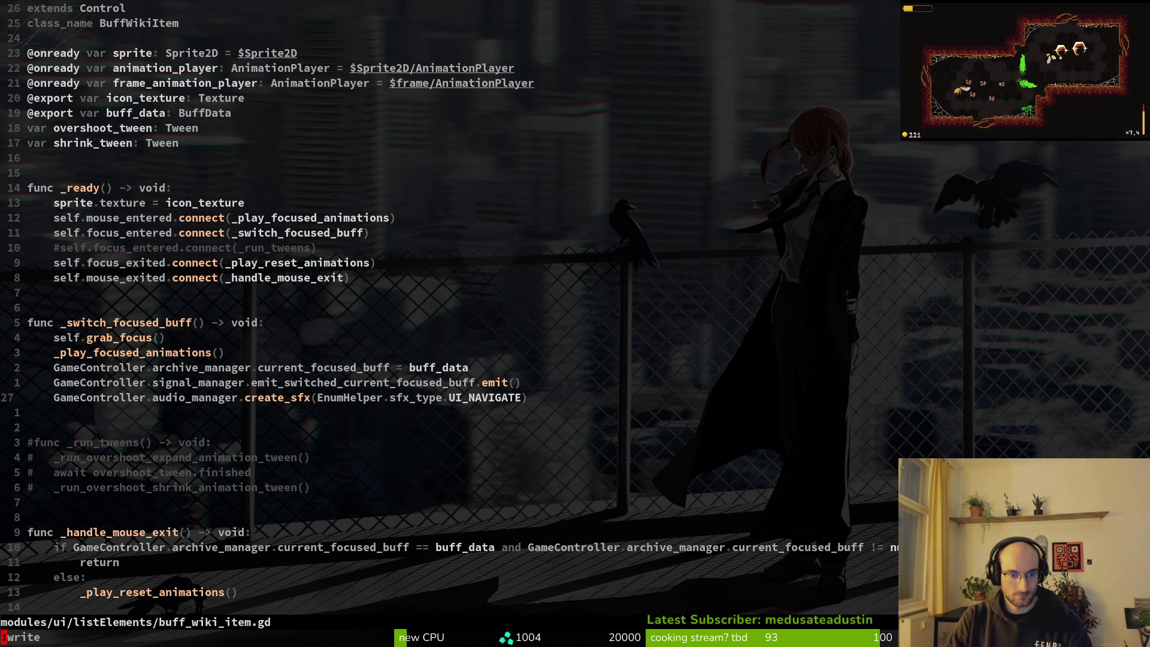
- Paste the UI_NAVIGATE sound call at the end of the note list item's focus function
key("space")
key("f")
key("f")
type("enelis")
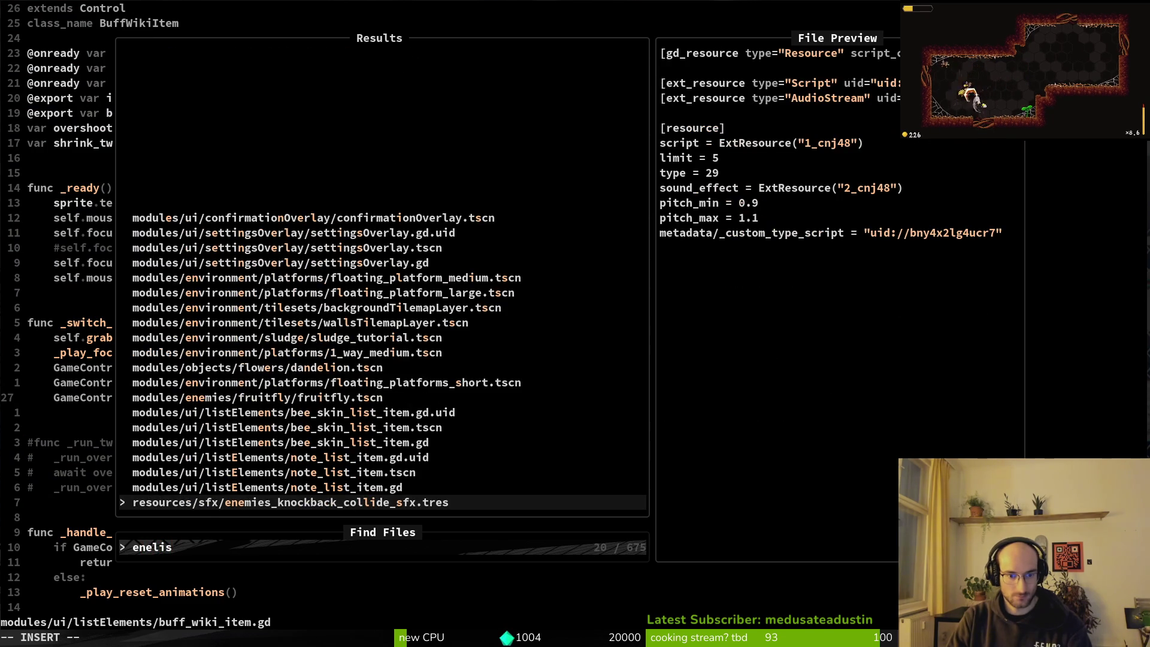
type("te")
key("Return")
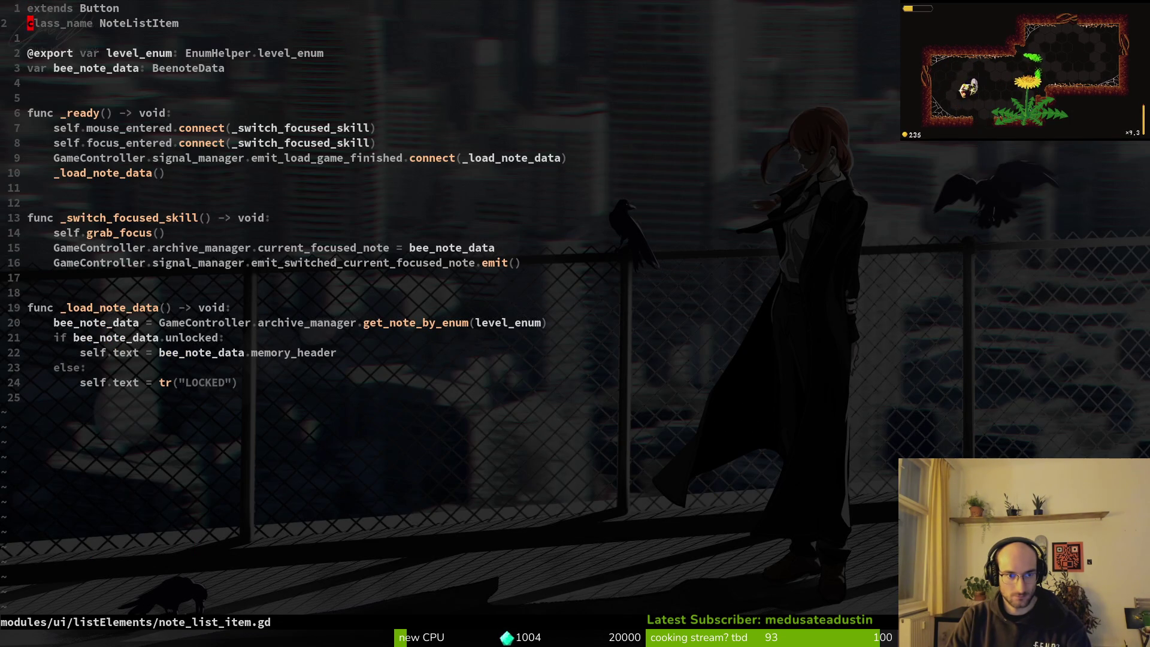
left_click(30, 277)
key("p")
type(":write")
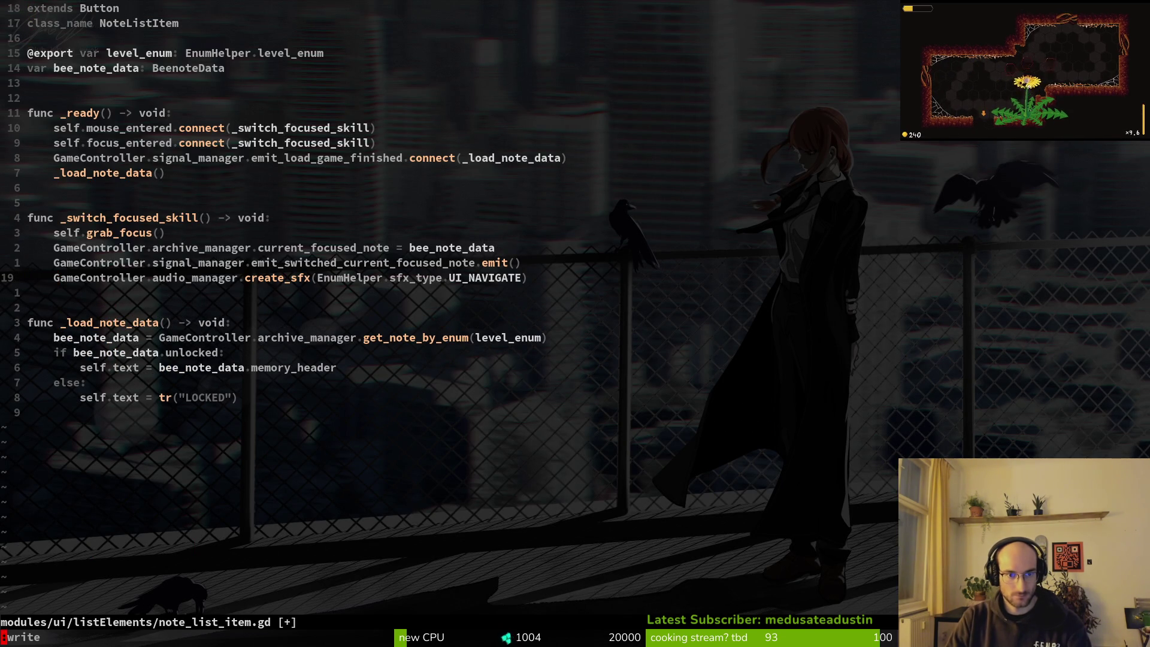
key("Return")
- Add the UI_NAVIGATE sound call to enemy_wiki_item.gd's focus-switch function
key("space")
key("f")
key("f")
type("enwiki")
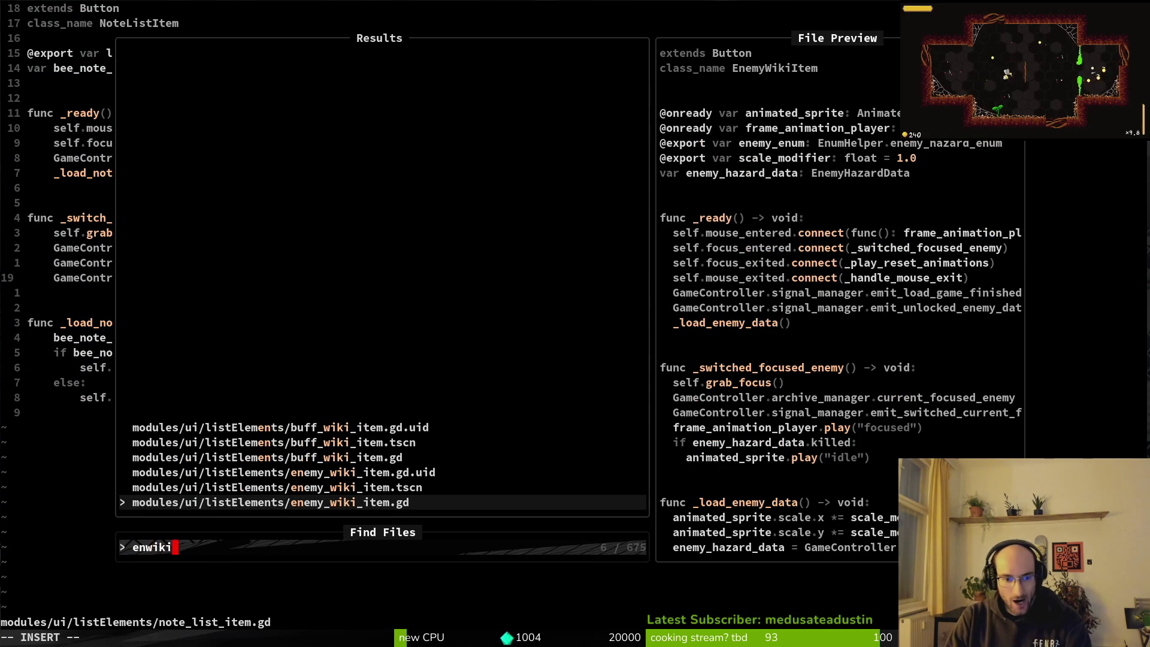
key("Return")
key("j")
key("j")
key("j")
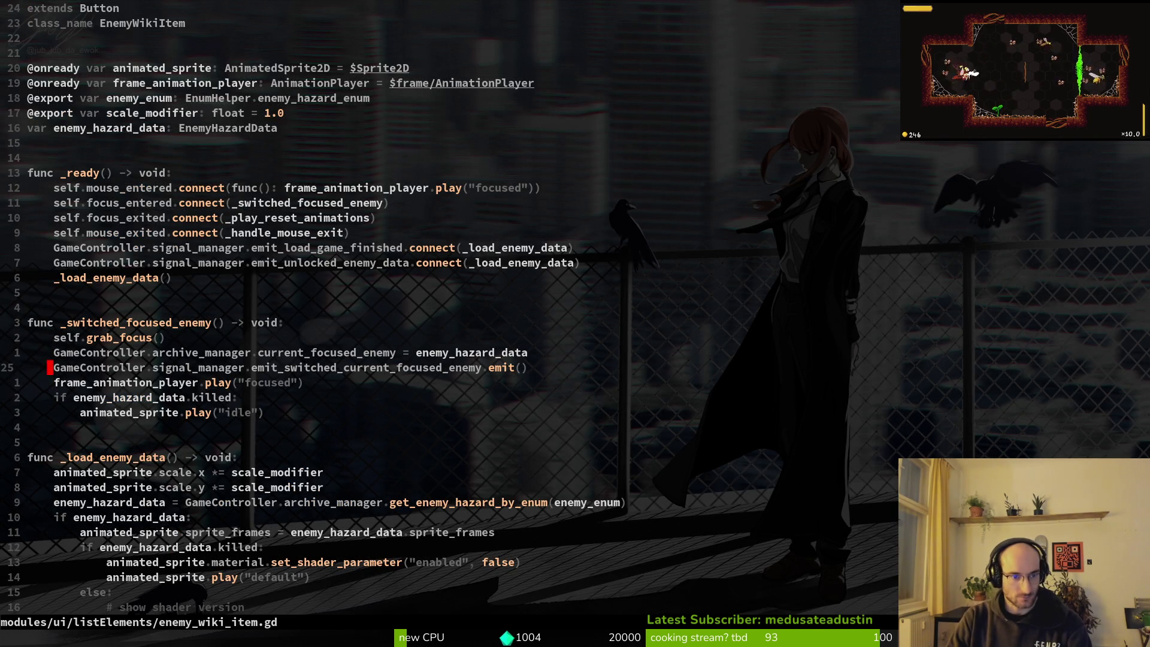
key("p")
key("Return")
- Add the UI_NAVIGATE sound call to bee_skin_list_item.gd's focus function and save it
key("space")
key("f")
key("f")
type("ski")
type("nlitem")
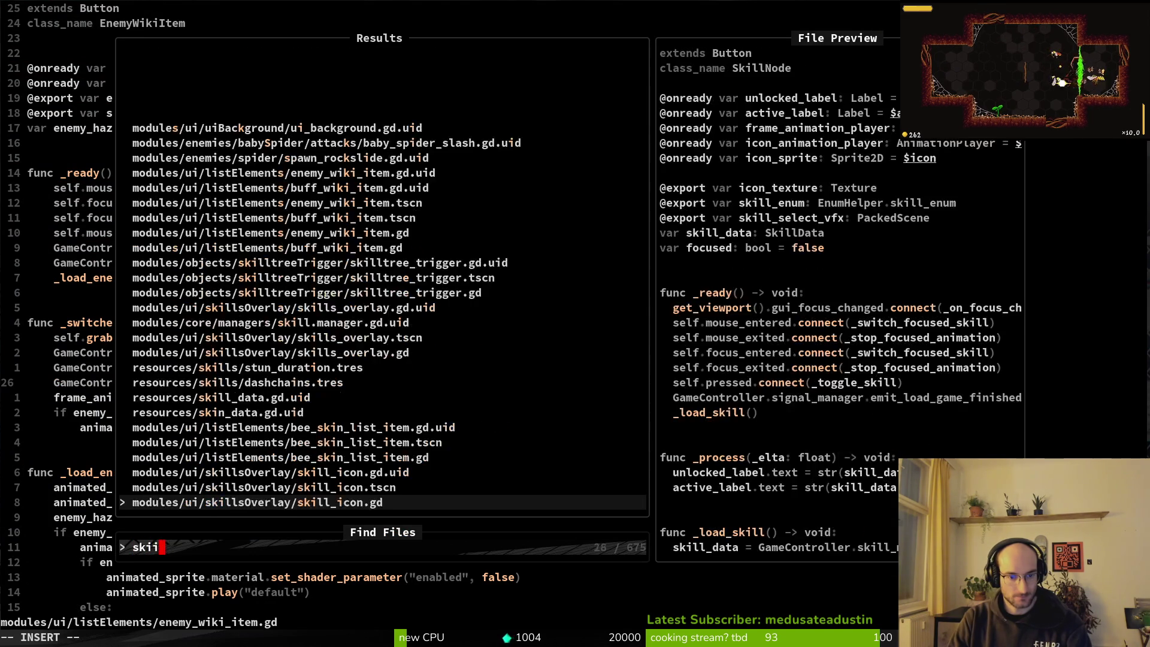
key("Return")
key("2")
key("5")
key("j")
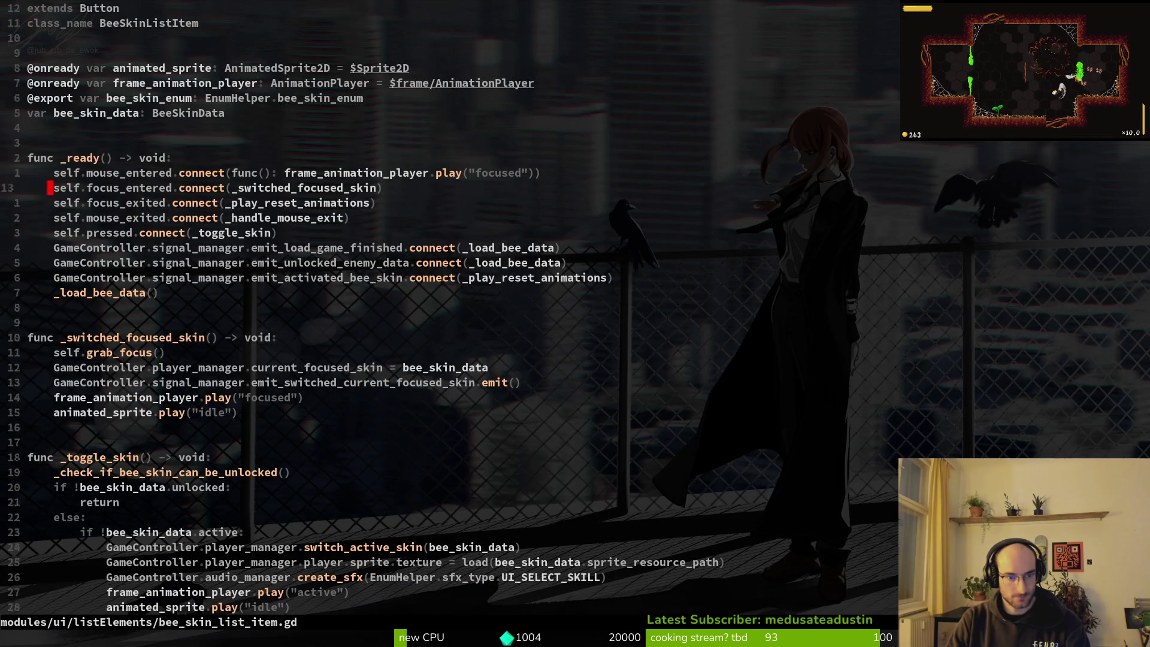
key("P")
key("V")
key("Escape")
type(":w")
key("Return")
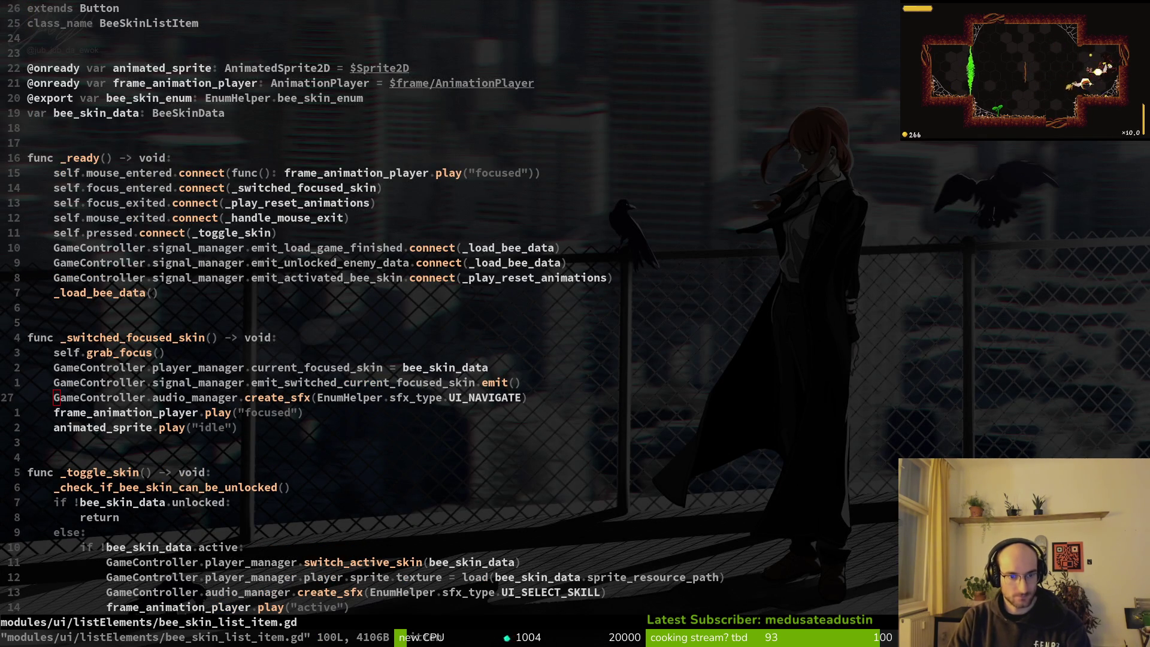
key("super+2")
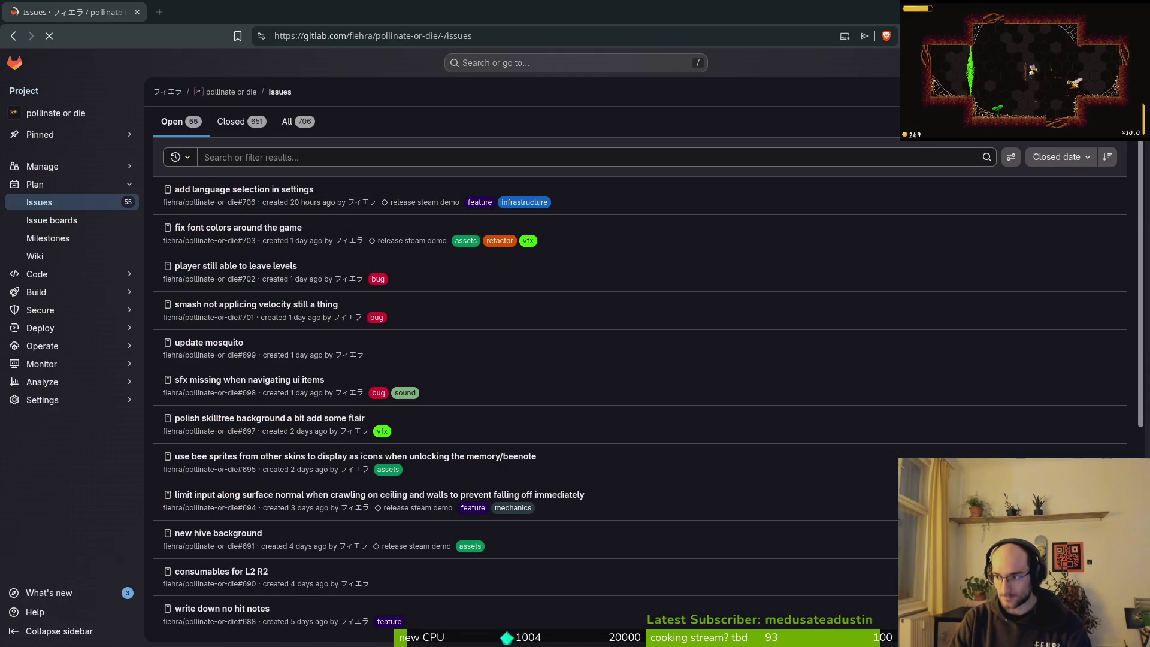
- Go back to the Godot editor and run the project with F5
key("super+1")
key("F5")
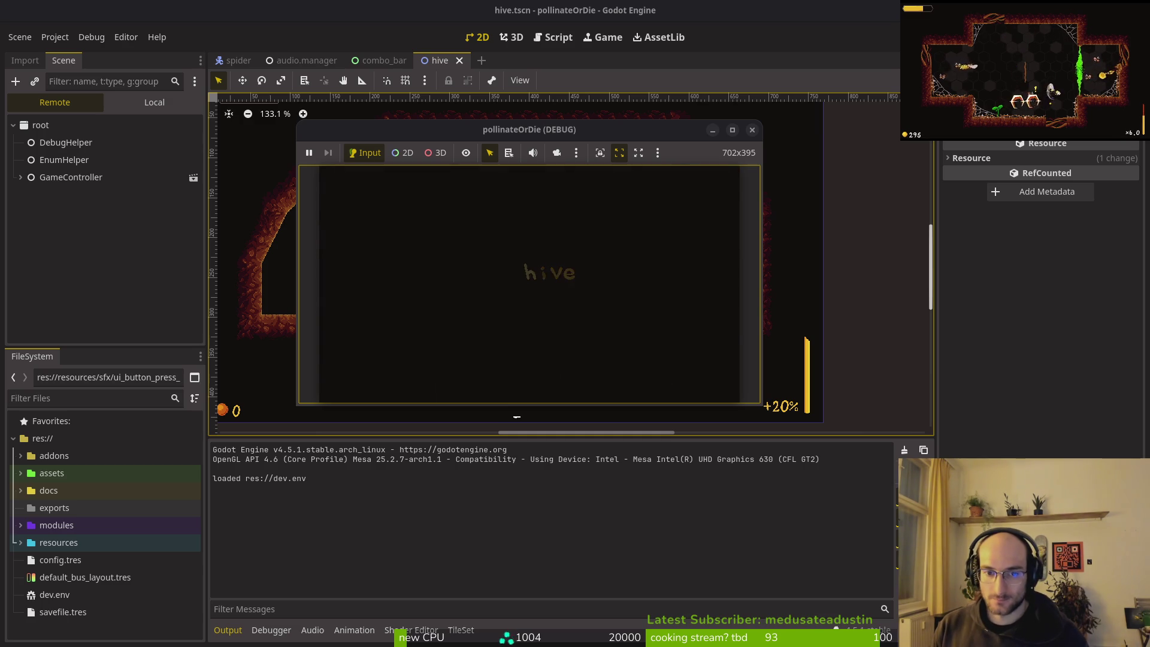
- Repeatedly open and close the codex and upgrade menus to hear the navigation sound
key("Tab")
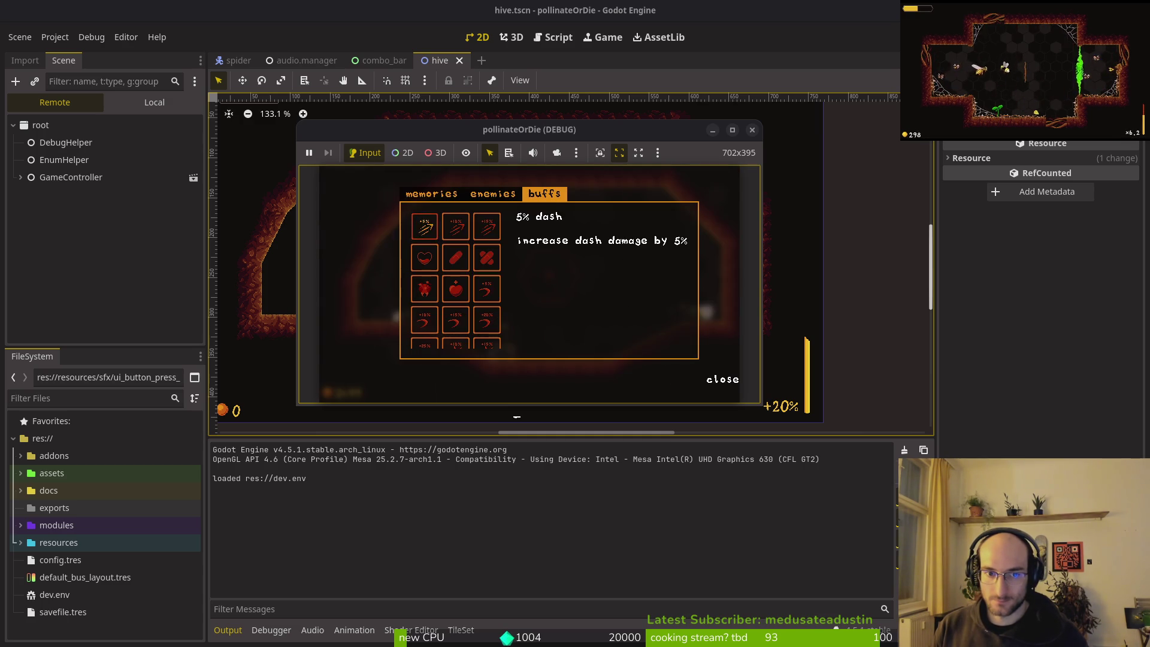
left_click(455, 226)
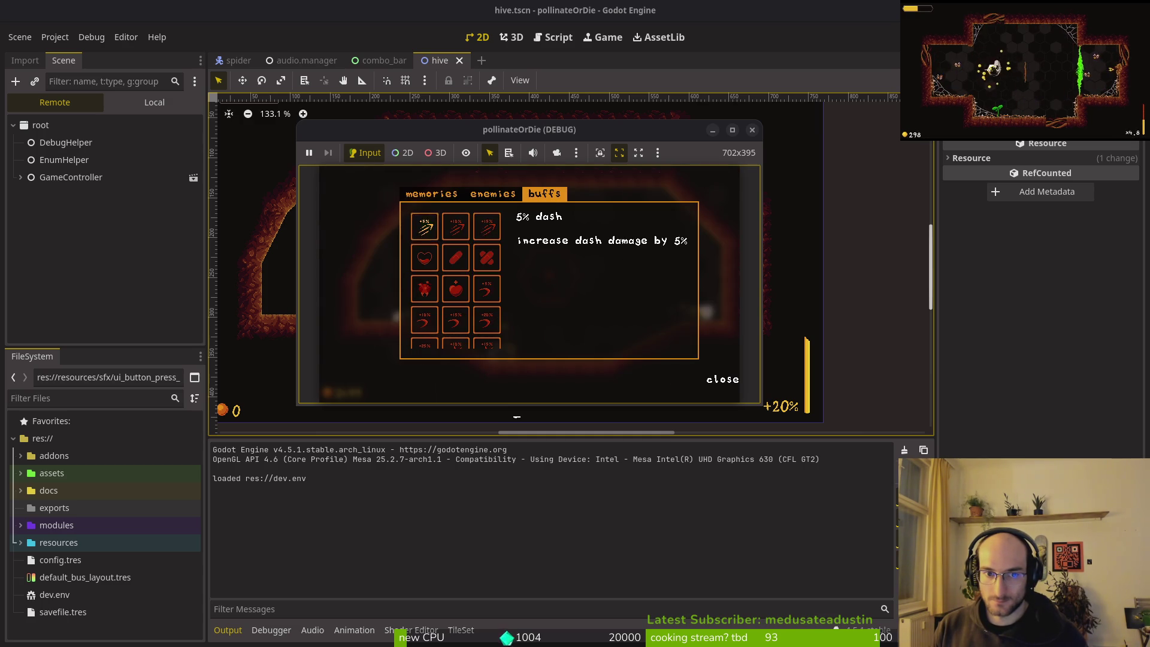
key("Tab")
key("Tab")
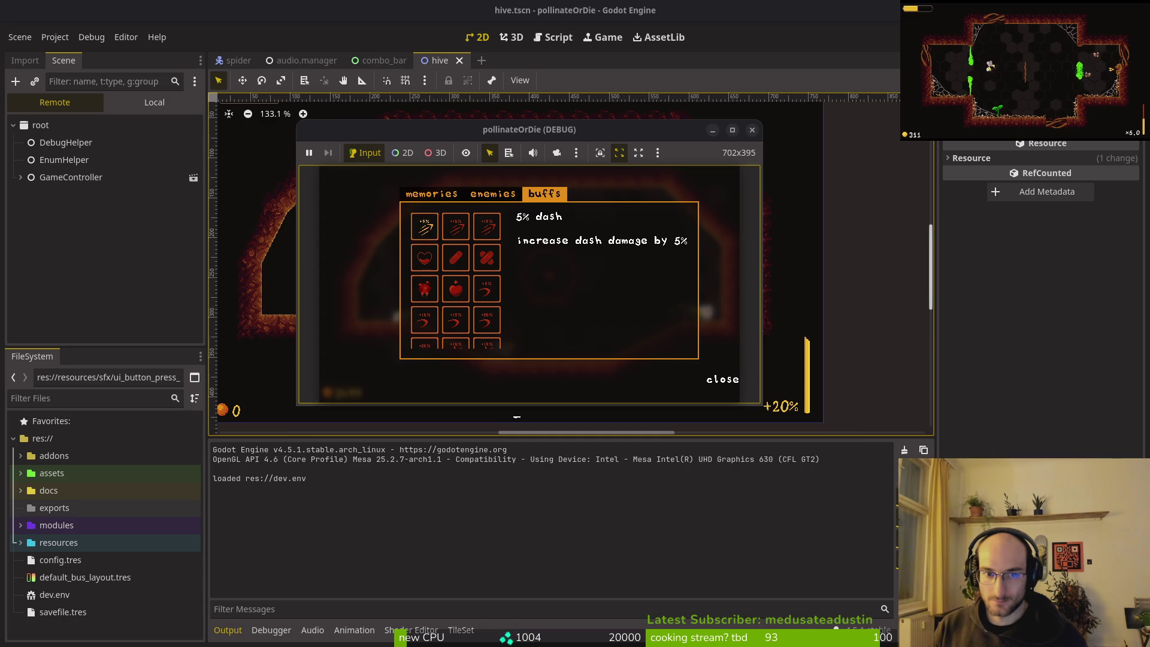
key("Tab")
key("Tab")
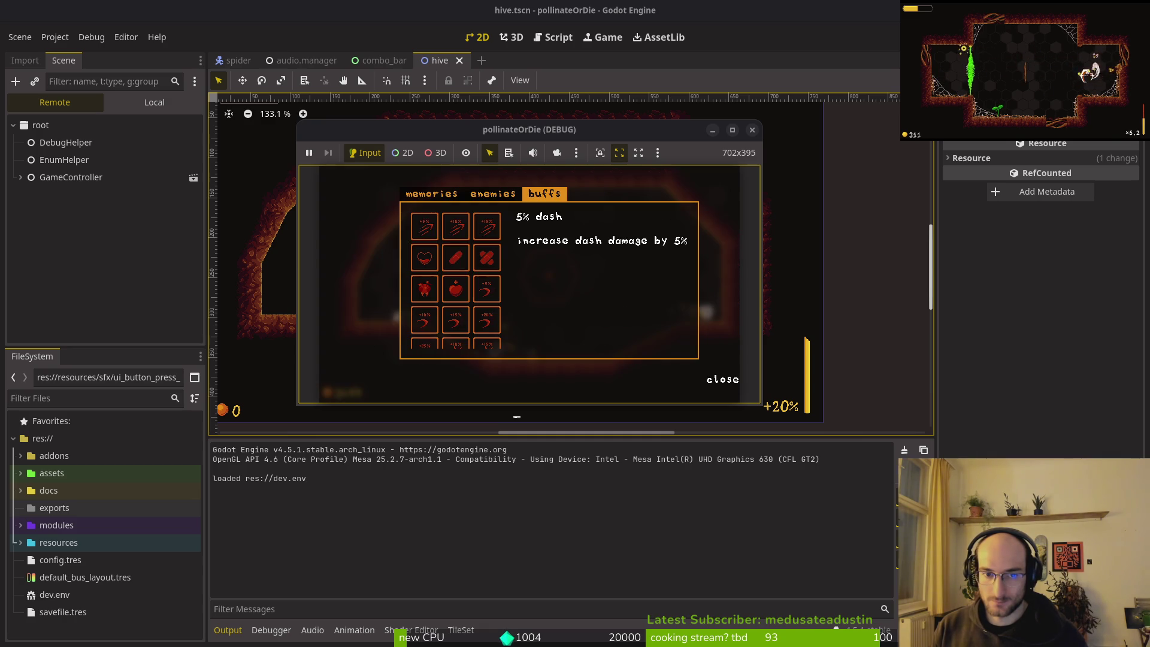
key("Tab")
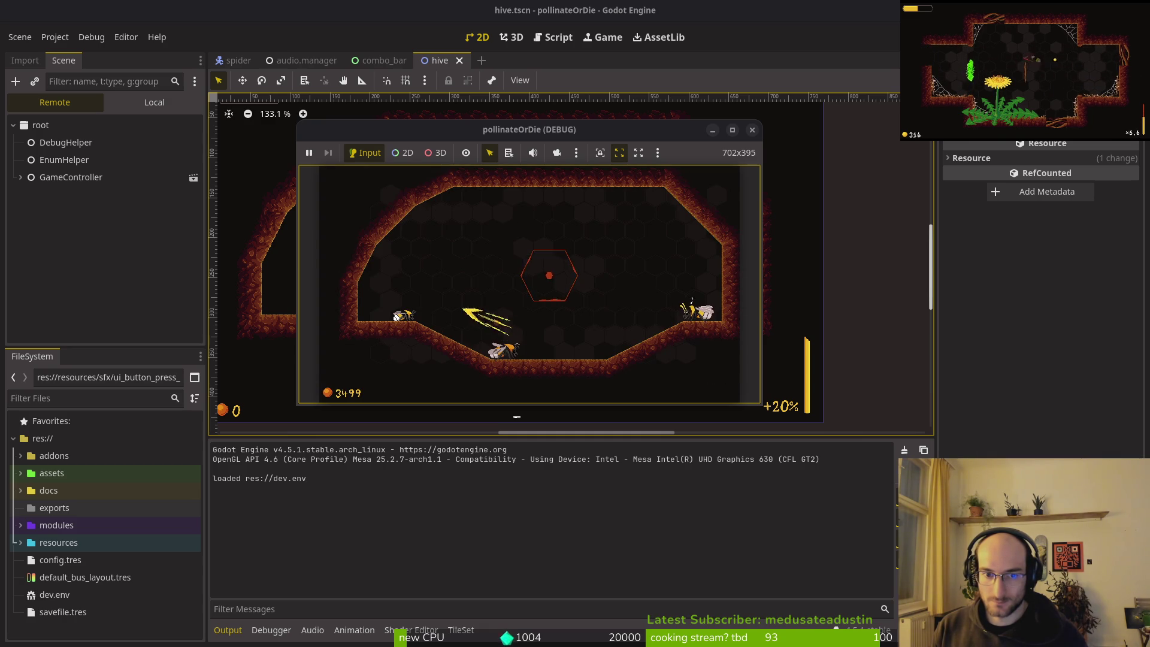
key("Tab")
key("Tab")
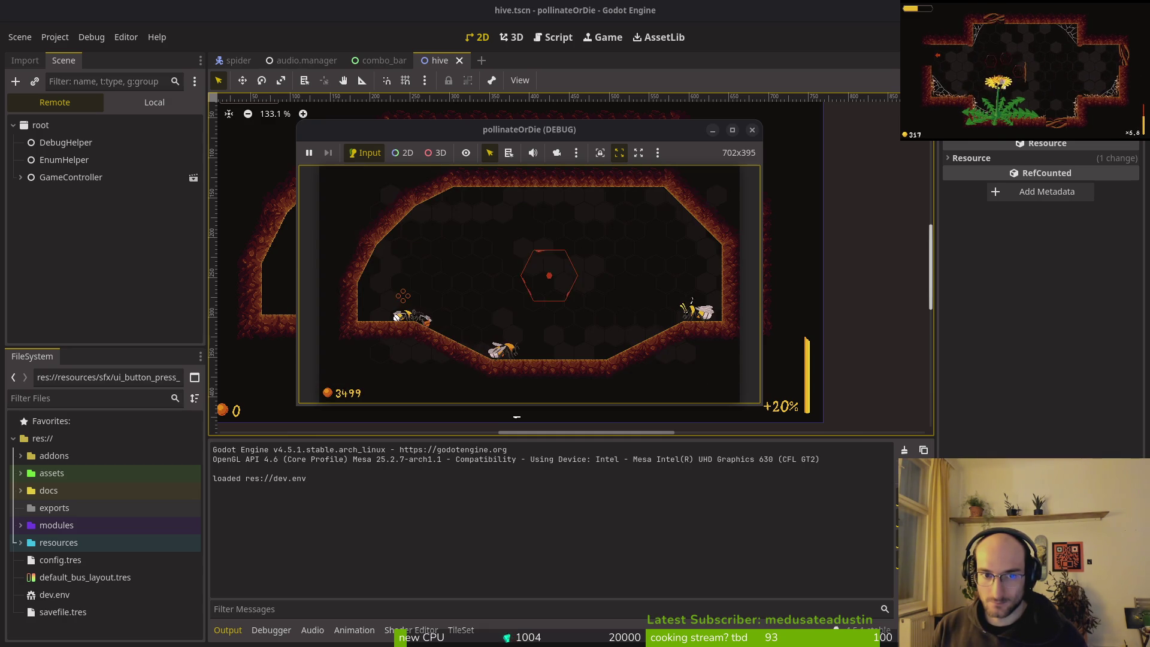
key("Tab")
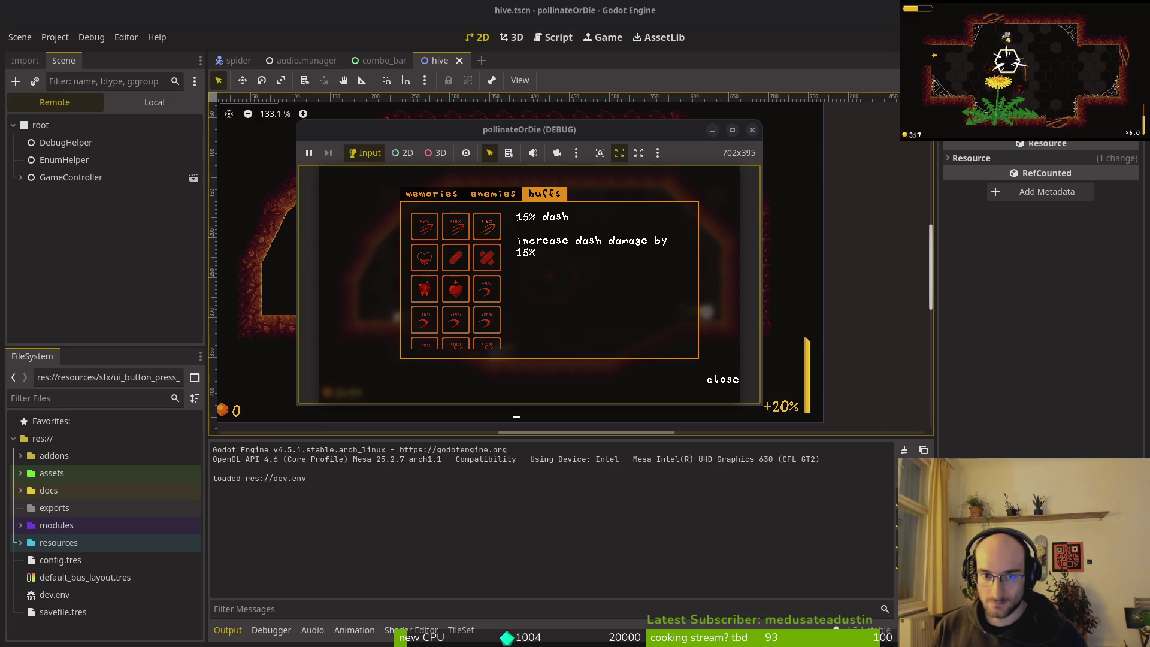
key("Tab")
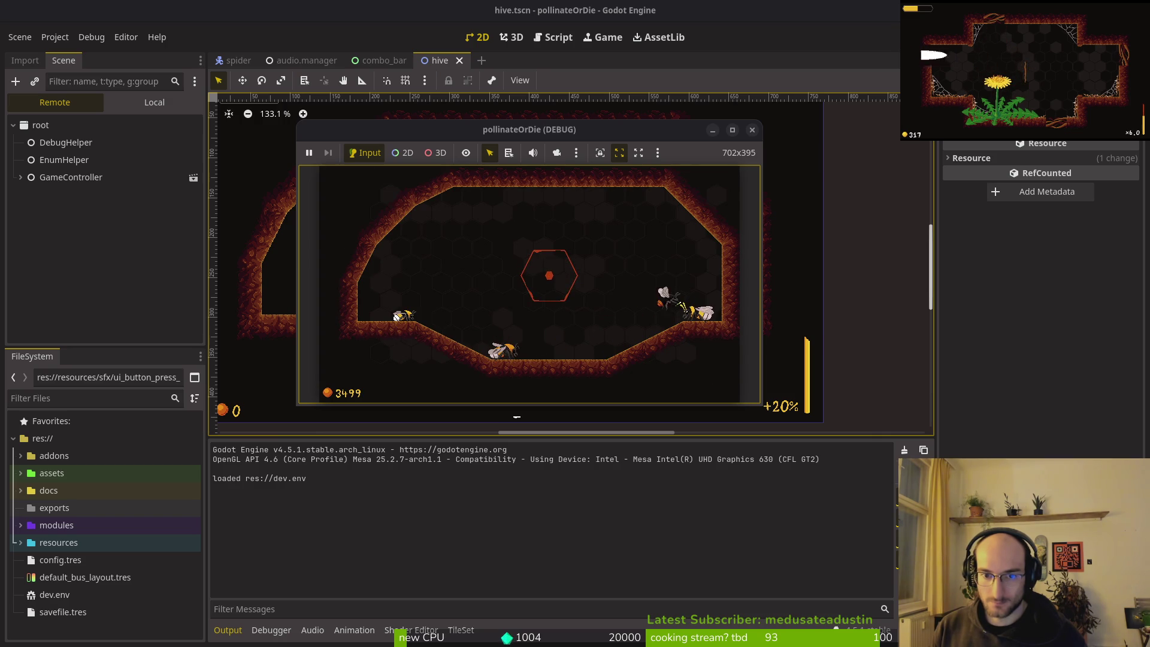
key("Tab")
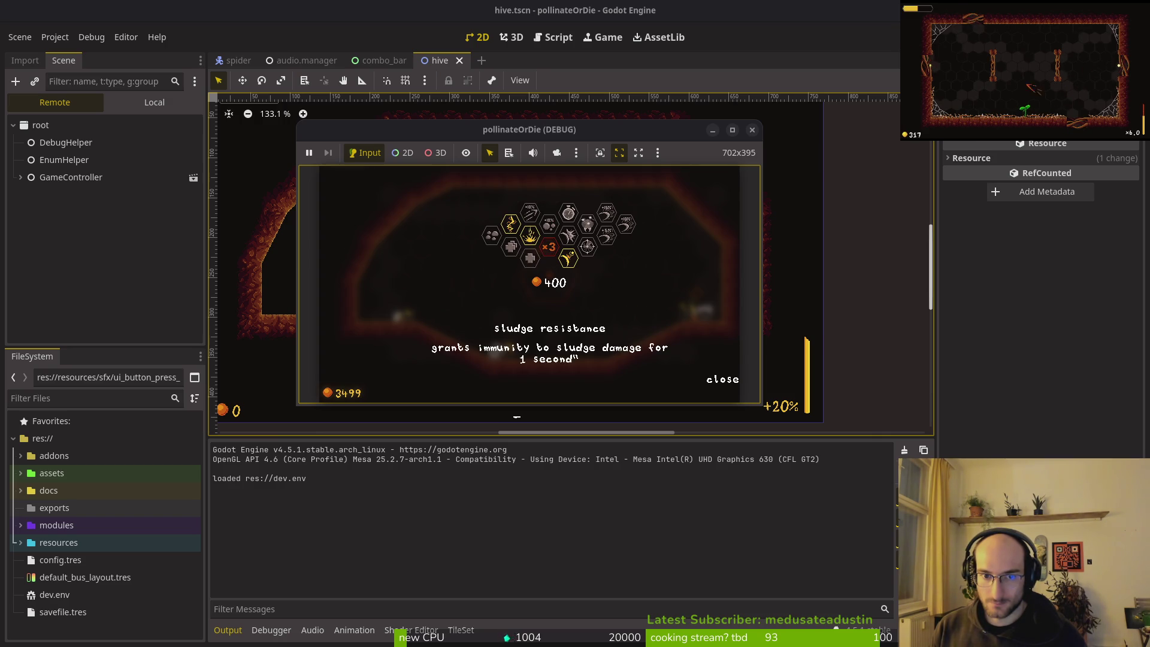
key("Tab")
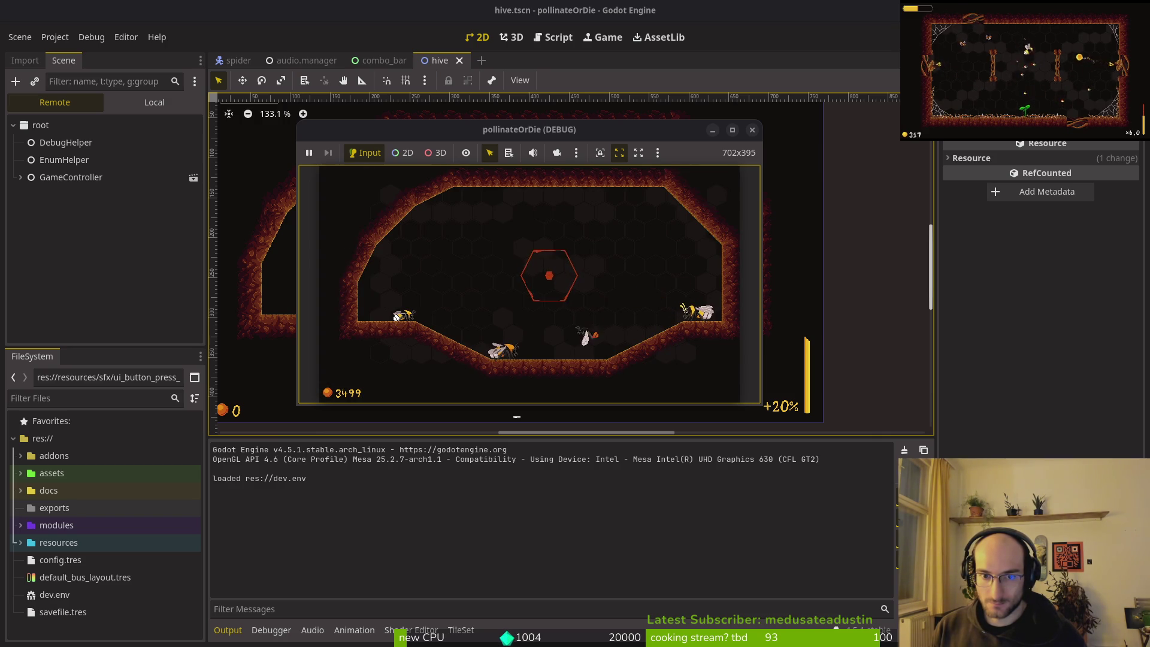
key("Tab")
- Step back and forth between the heal buffs in the buffs codex
key("Down")
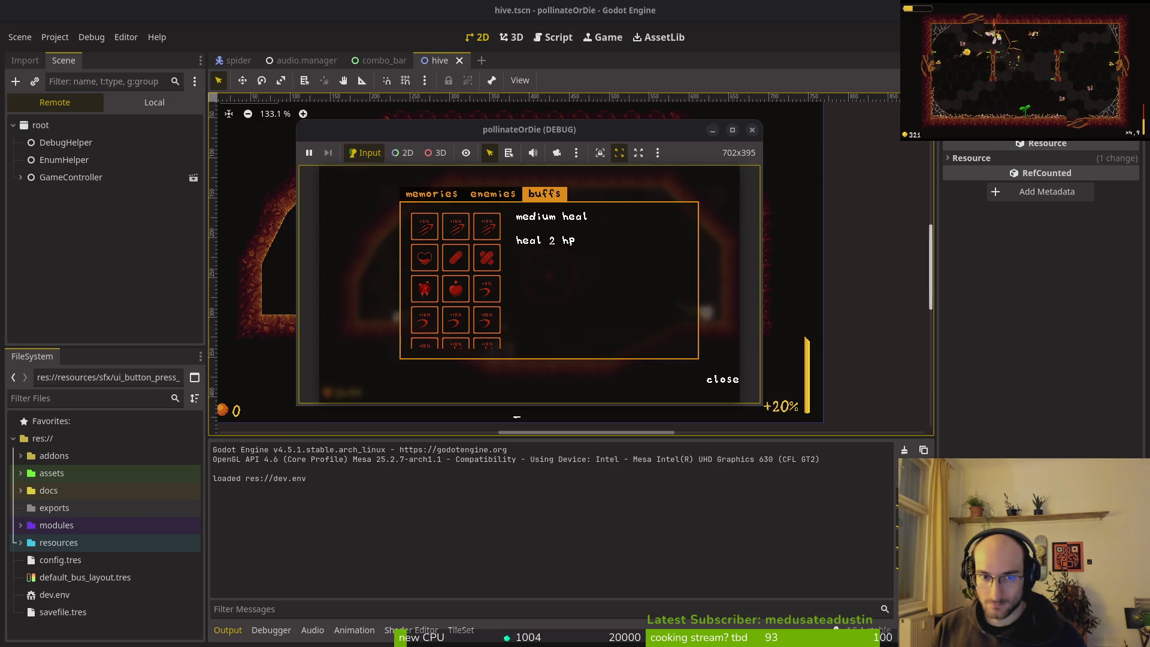
key("Right")
key("Left")
key("Right")
key("Left")
key("Right")
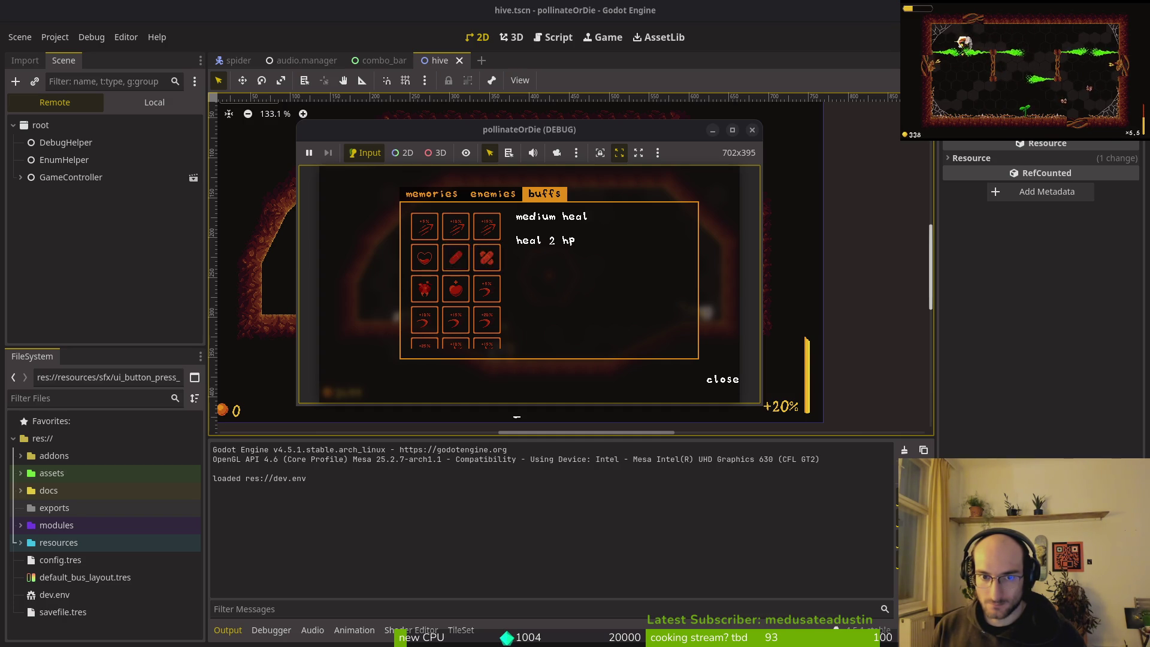
key("Tab")
- Browse the upgrade menu, view the +1 max hp buff, then stop the game with F8
key("e")
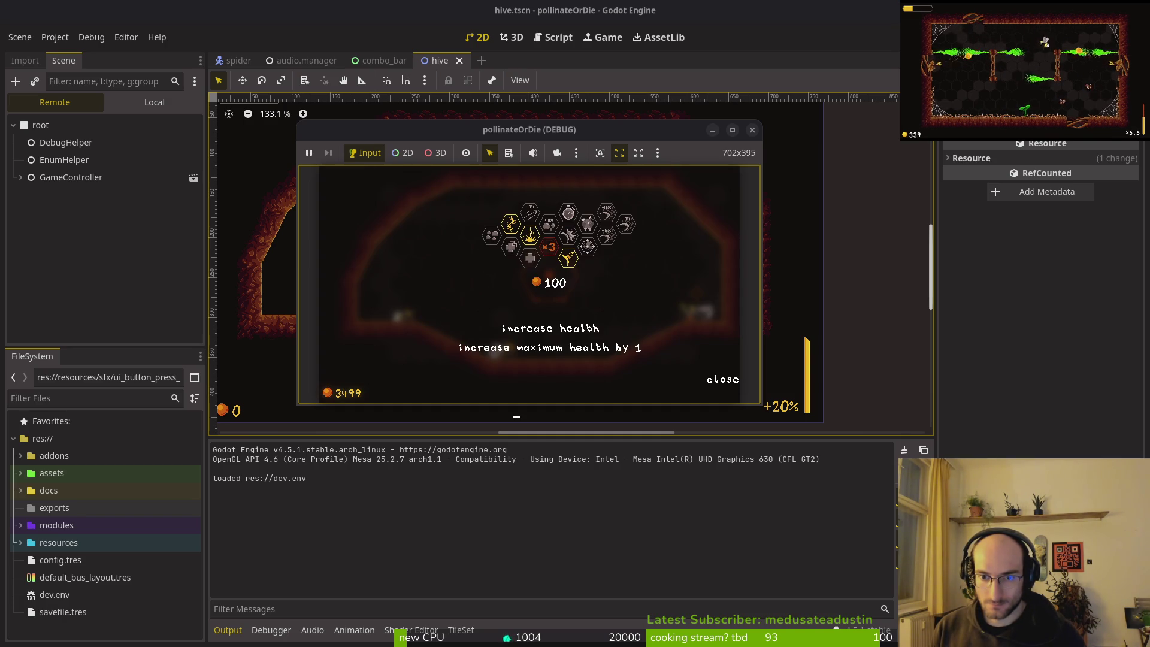
key("Right")
key("Right")
key("Right")
key("Right")
key("Right")
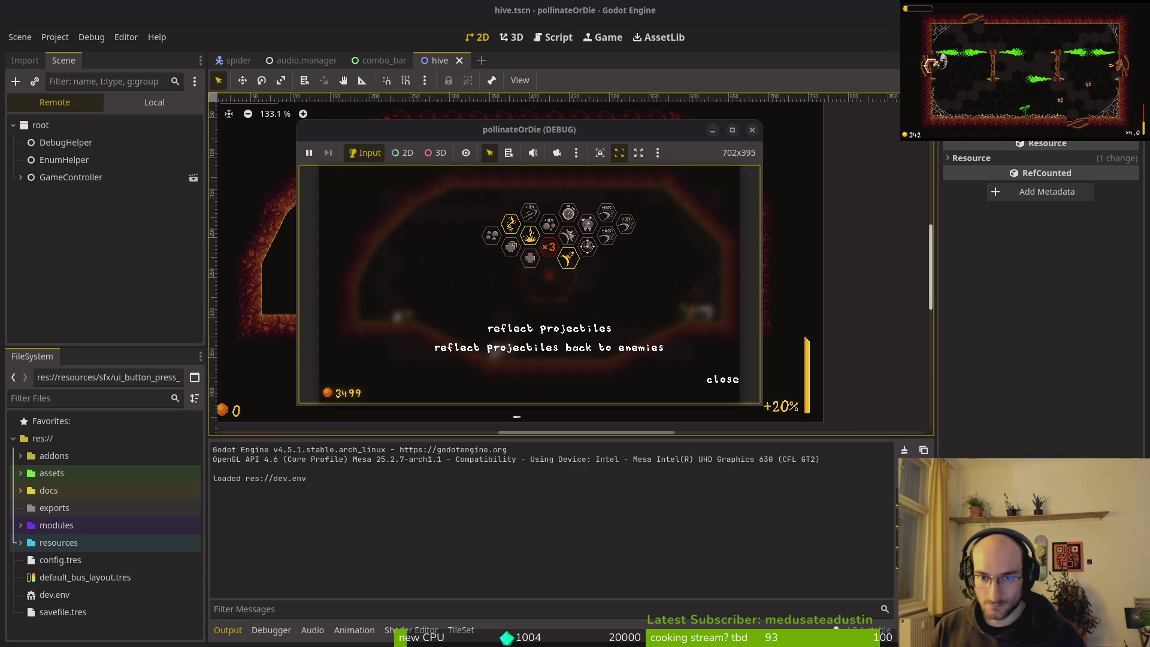
key("e")
key("Tab")
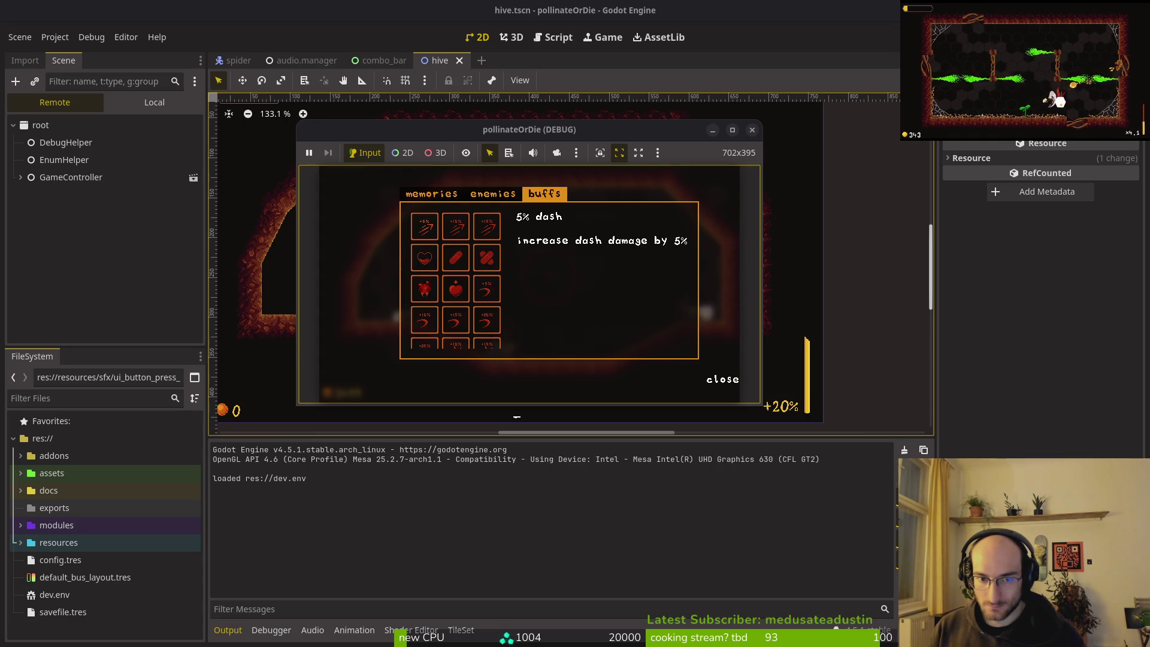
key("Down")
key("Down")
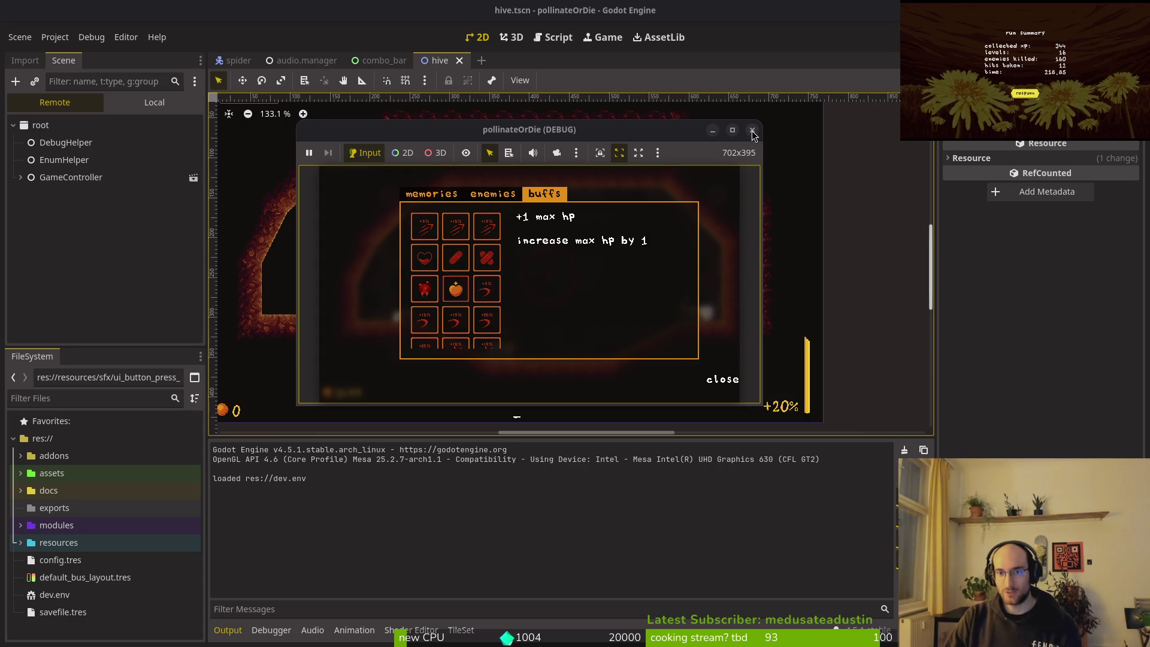
key("F8")
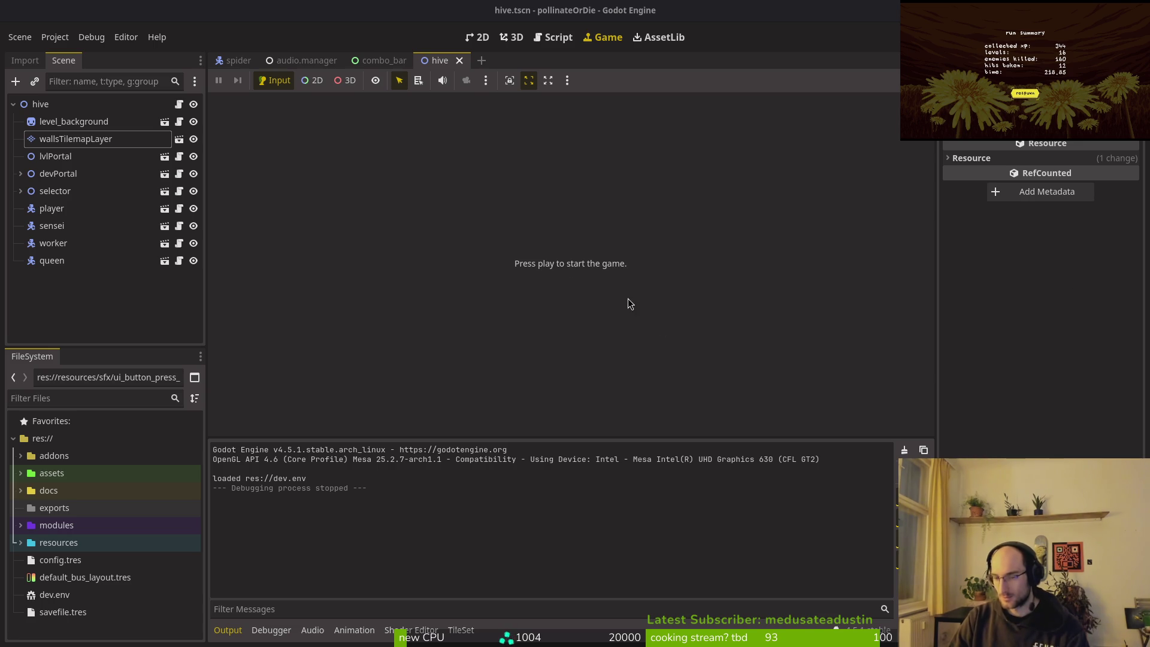
- Open the skill_icon.tscn scene via quick resource search
left_click(44, 303)
key("shift+alt+o")
type("skiicon.tscn")
key("Return")
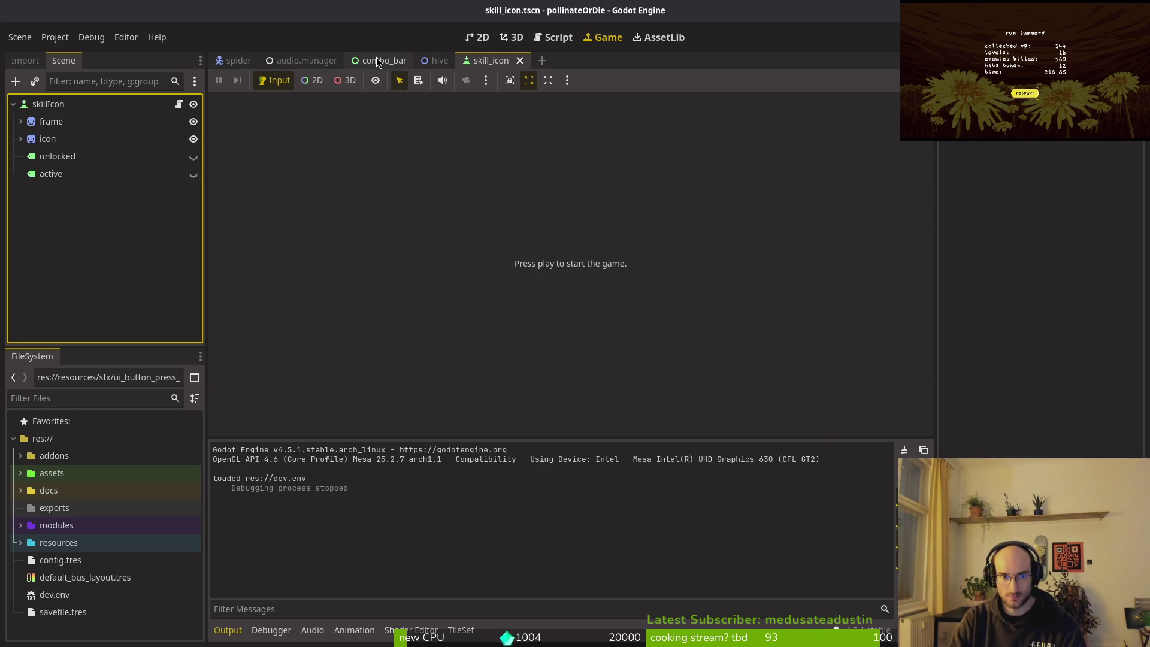
- Expand the resources and sfx folders and select ui_navigate_sfx.tres in the FileSystem dock
left_click(20, 543)
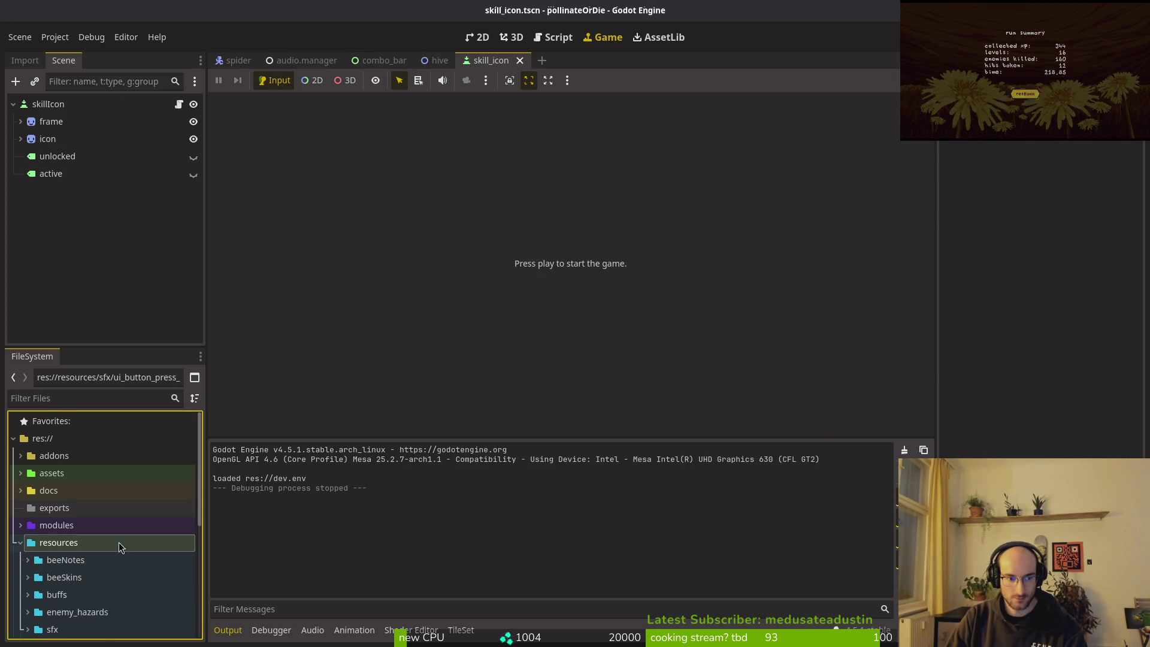
scroll(30, 479, "down", 3)
left_click(28, 461)
scroll(102, 479, "down", 10)
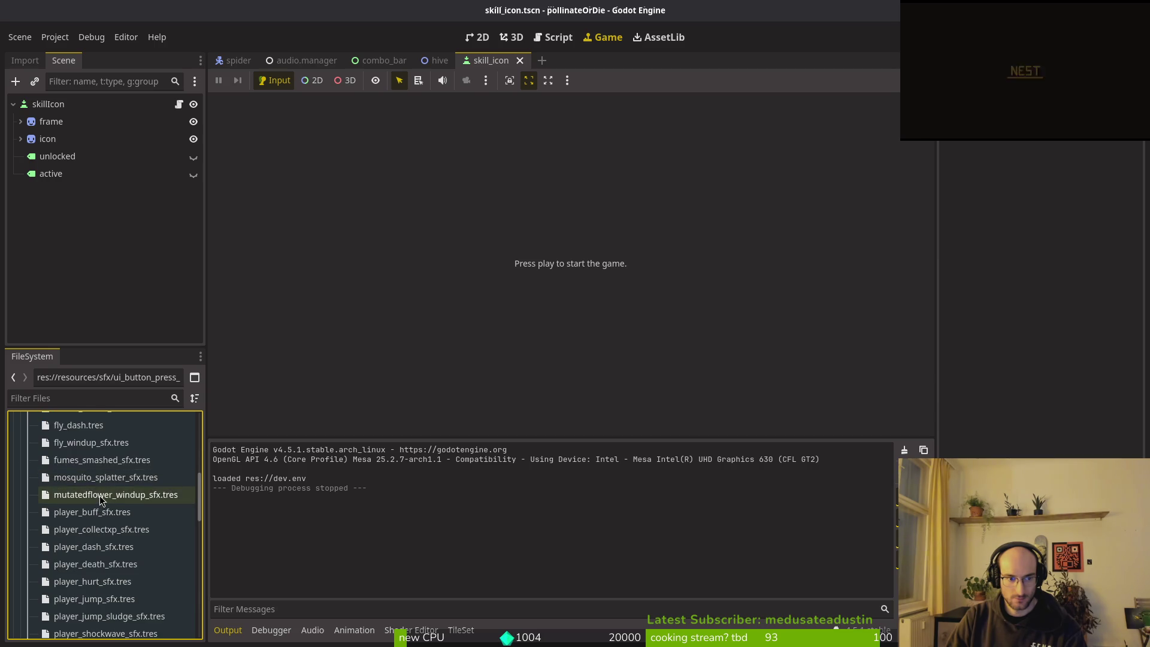
scroll(105, 466, "down", 3)
left_click(90, 479)
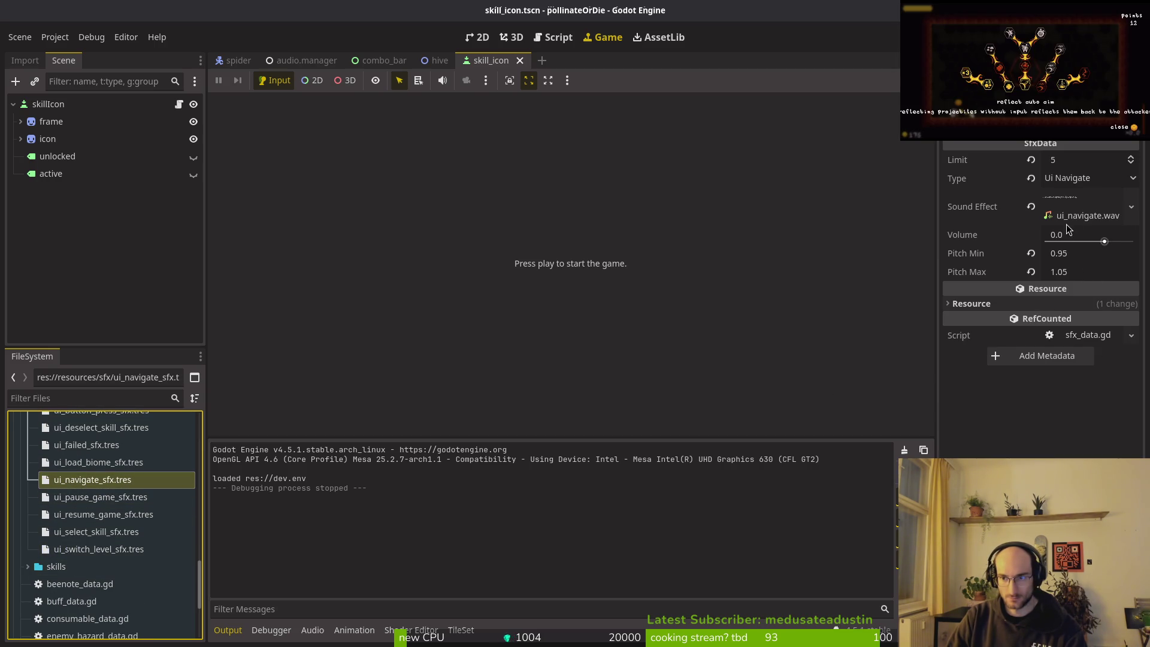
key("alt+Tab")
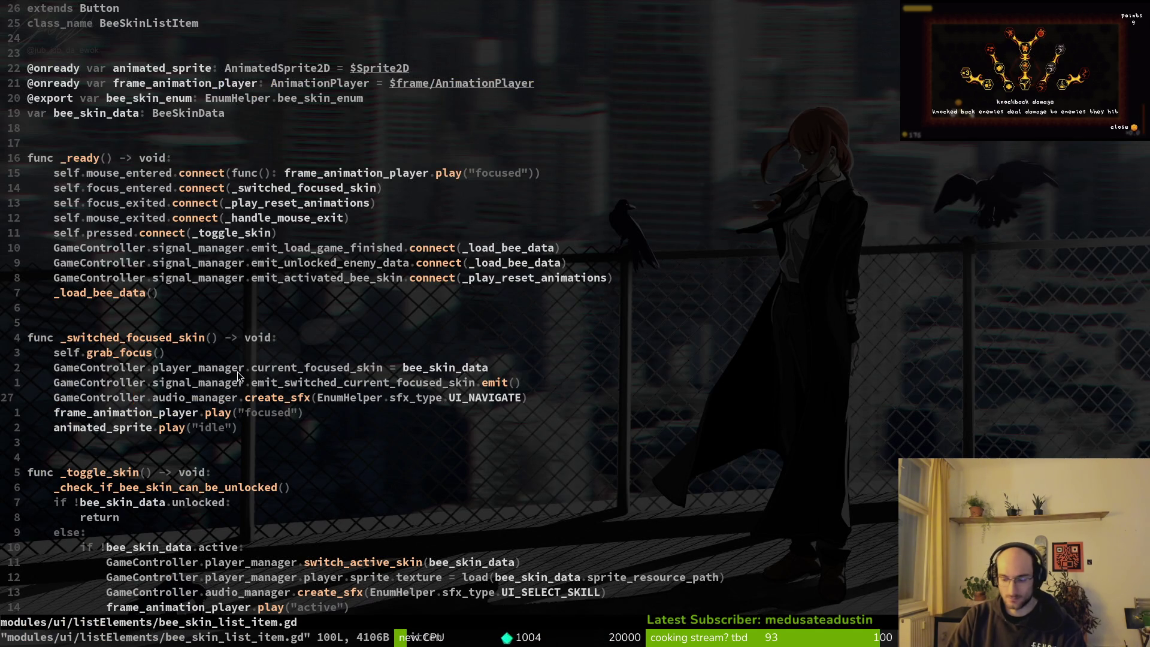
key("space")
type("pf")
type("eneiwki")
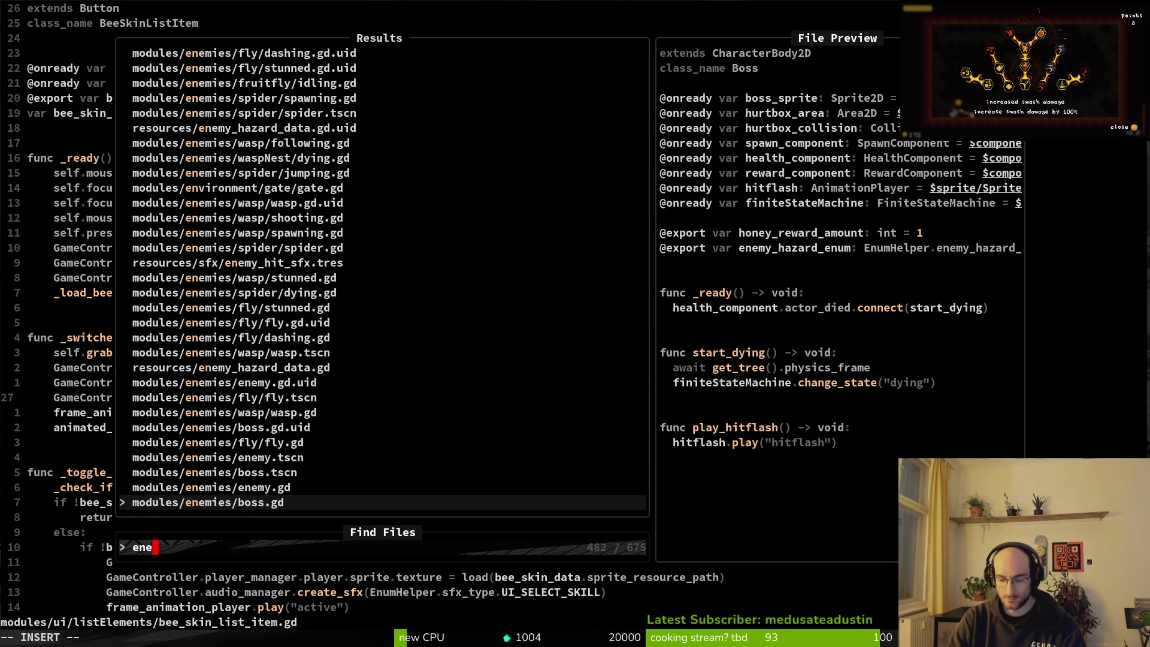
key("BackSpace")
key("BackSpace")
key("BackSpace")
type("myw")
key("Return")
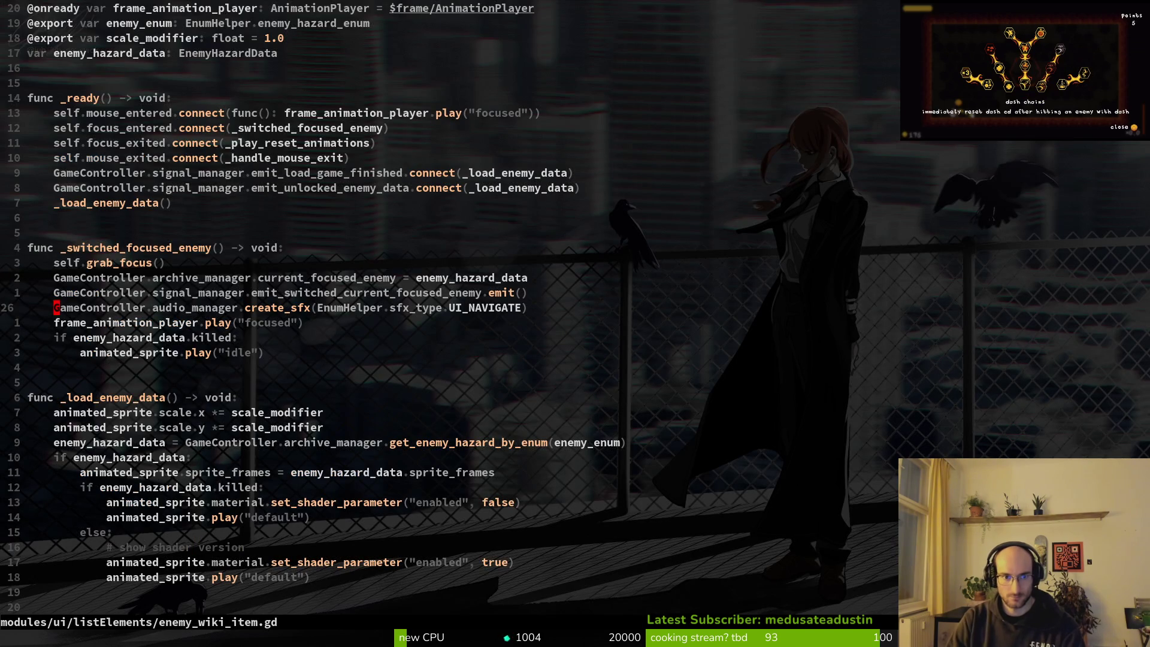
scroll(211, 490, "down", 9)
scroll(189, 386, "up", 6)
scroll(189, 388, "up", 5)
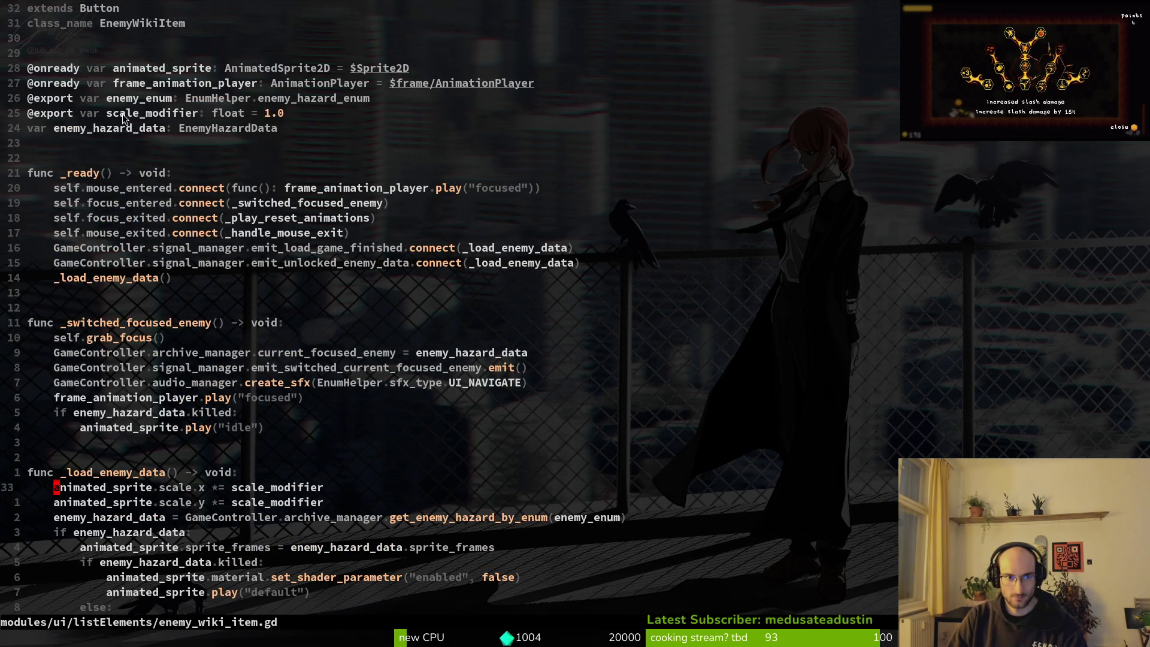
scroll(395, 275, "down", 3)
key("space")
key("f")
key("f")
key("Escape")
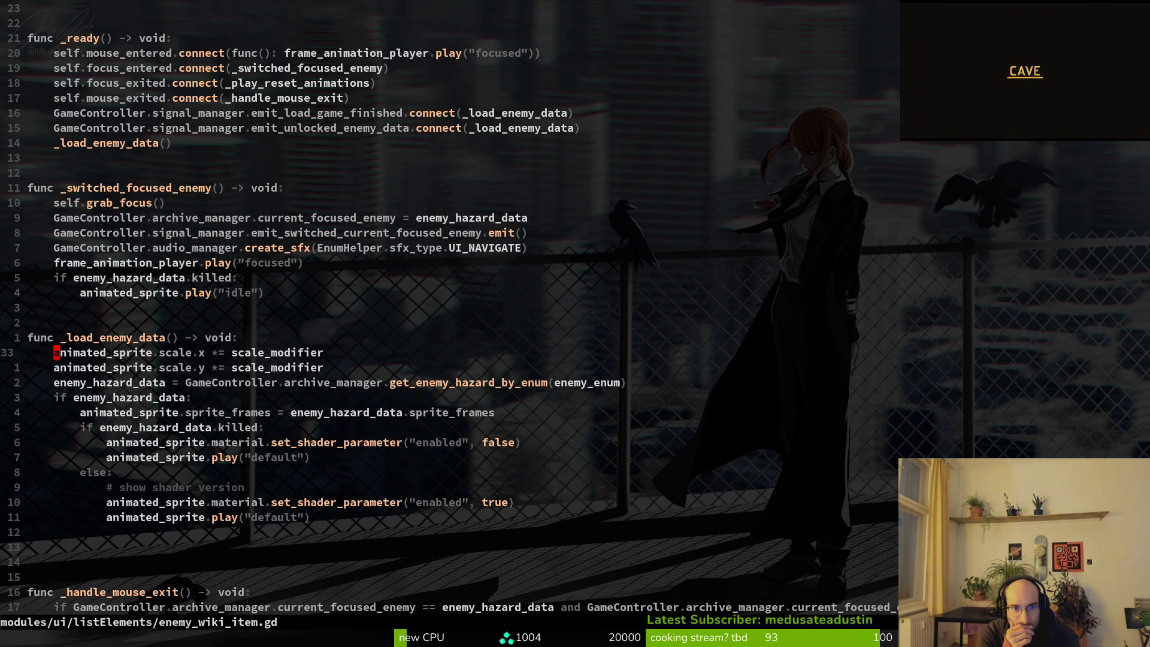
key("alt+Tab")
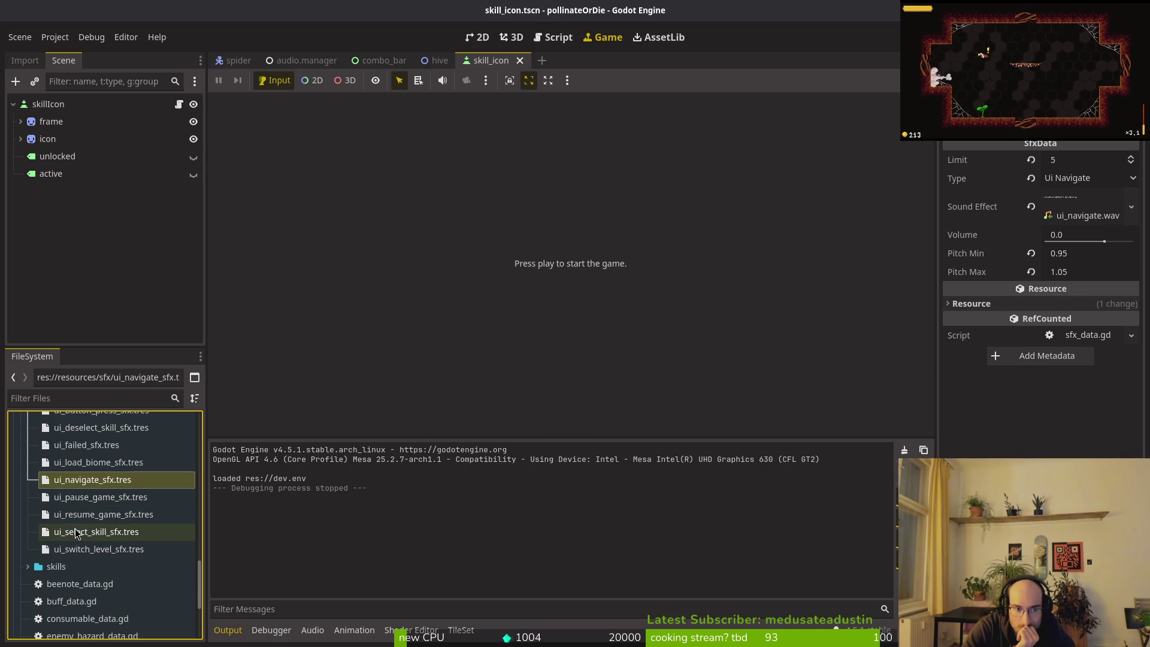
- Inspect ui_button_press_sfx and preview the ui_failed and ui_load_biome sounds
scroll(94, 487, "up", 3)
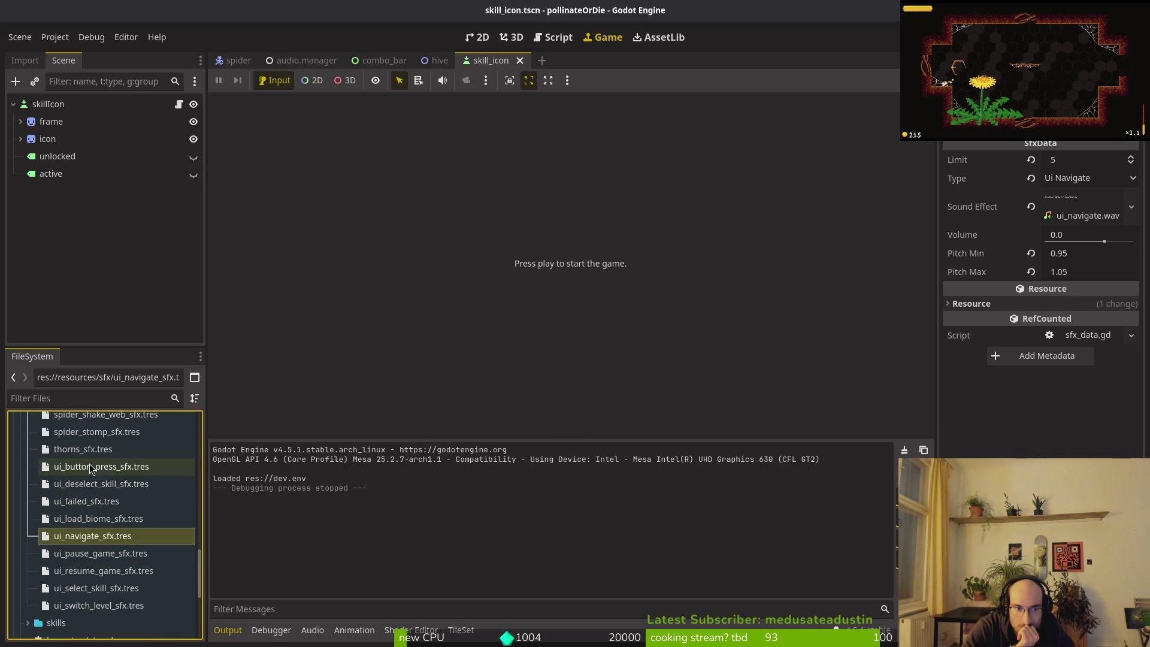
left_click(91, 467)
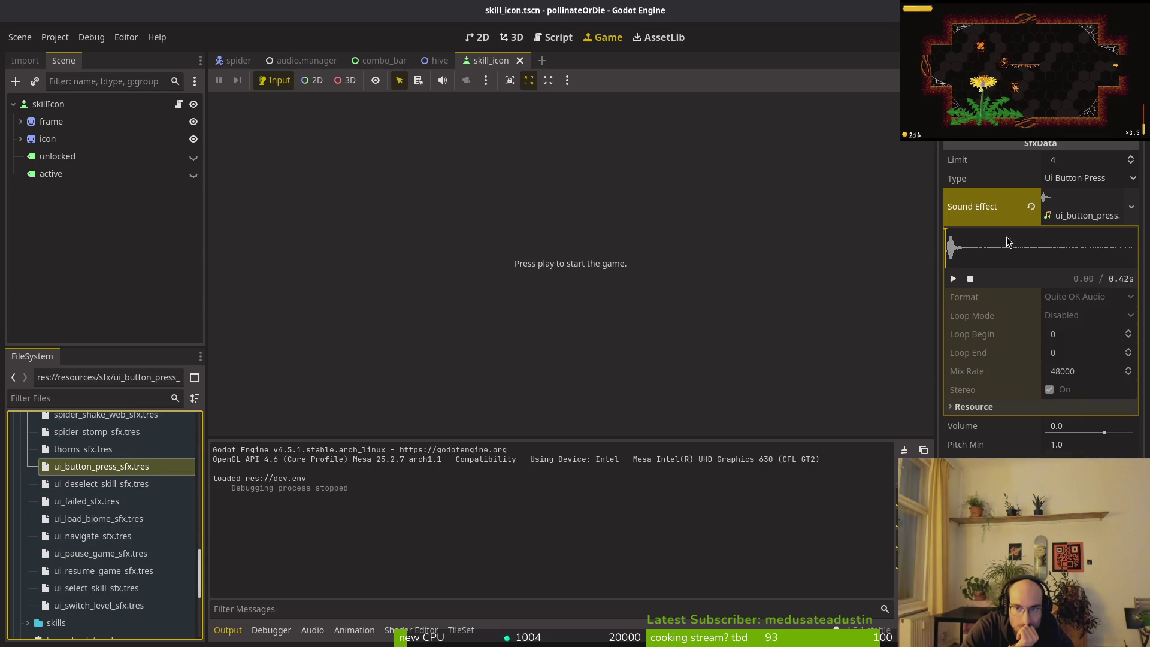
key("Down")
key("Down")
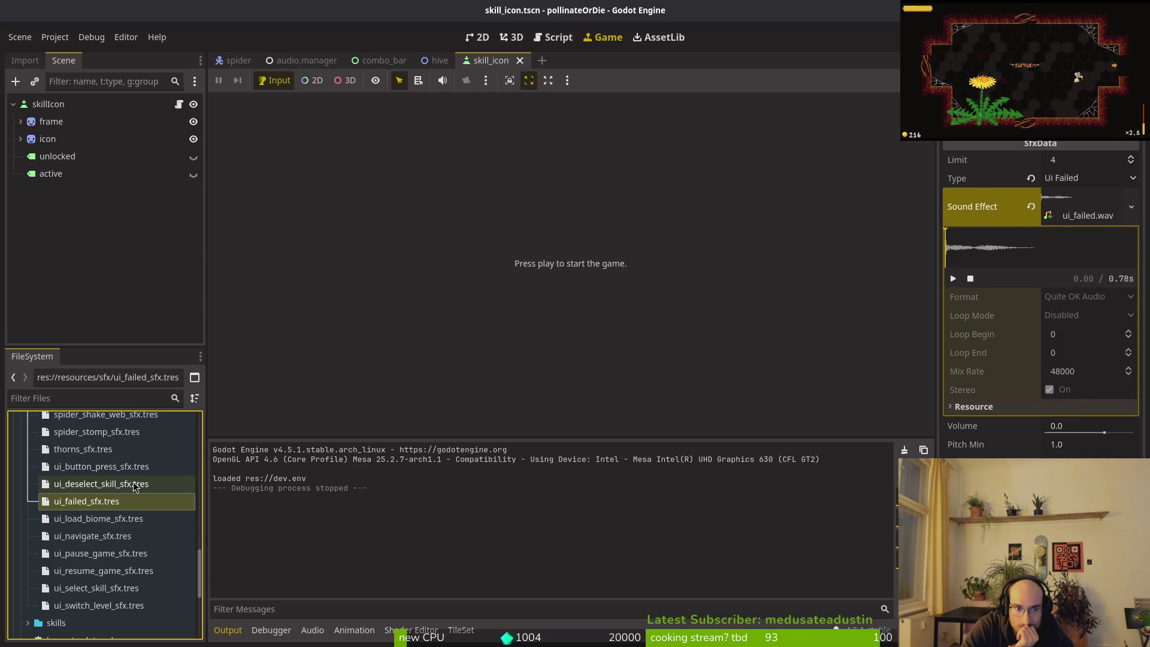
left_click(954, 279)
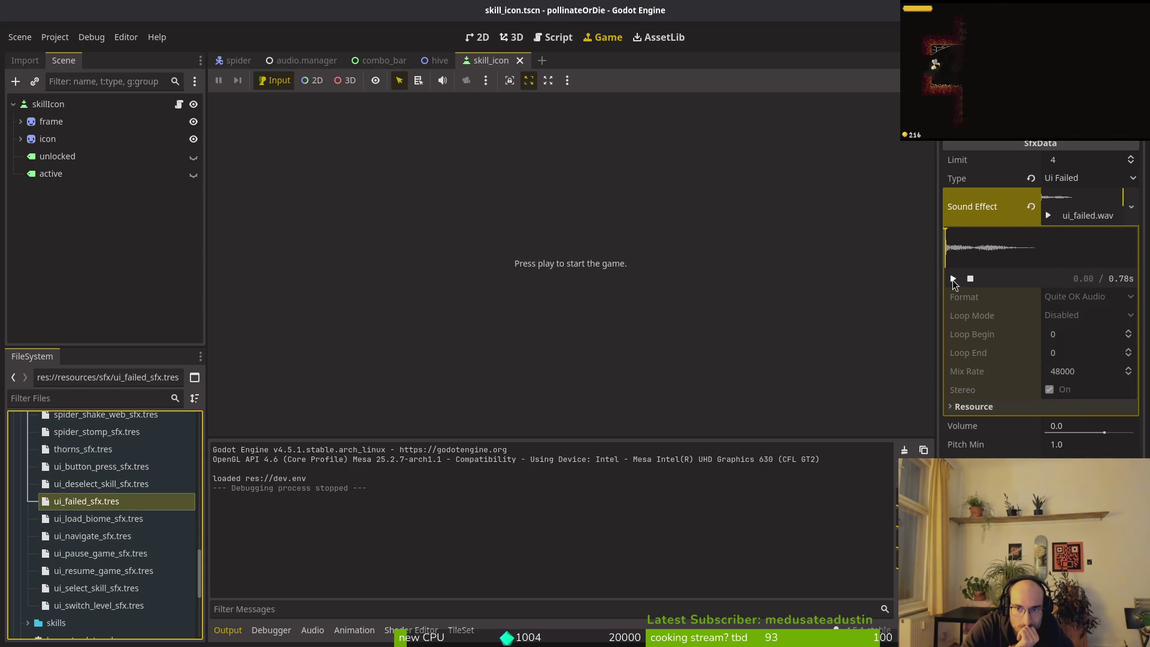
key("Down")
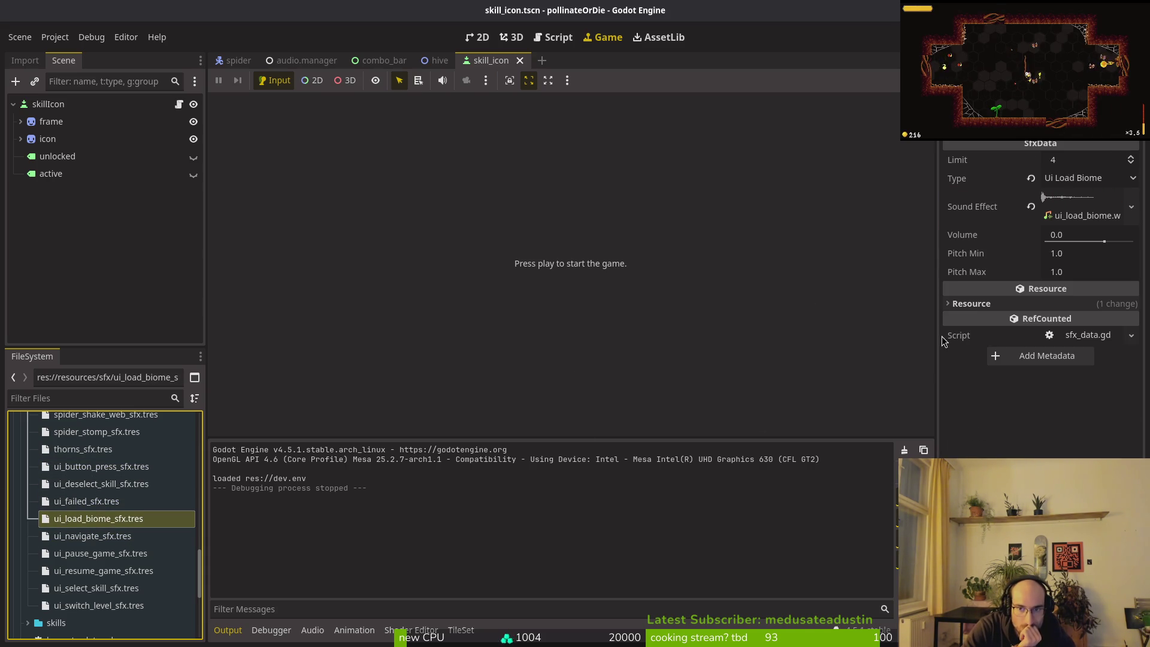
left_click(1078, 207)
left_click(954, 280)
left_click(1076, 205)
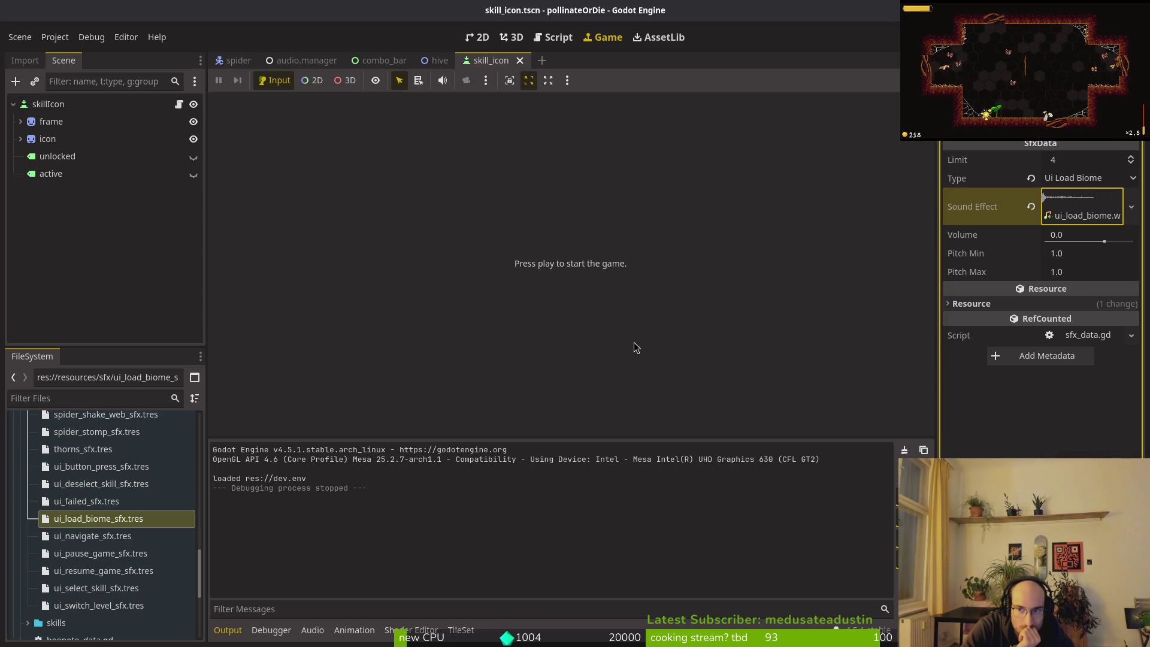
- Reselect ui_navigate_sfx.tres, expand its details, and run the project with F5
key("Down")
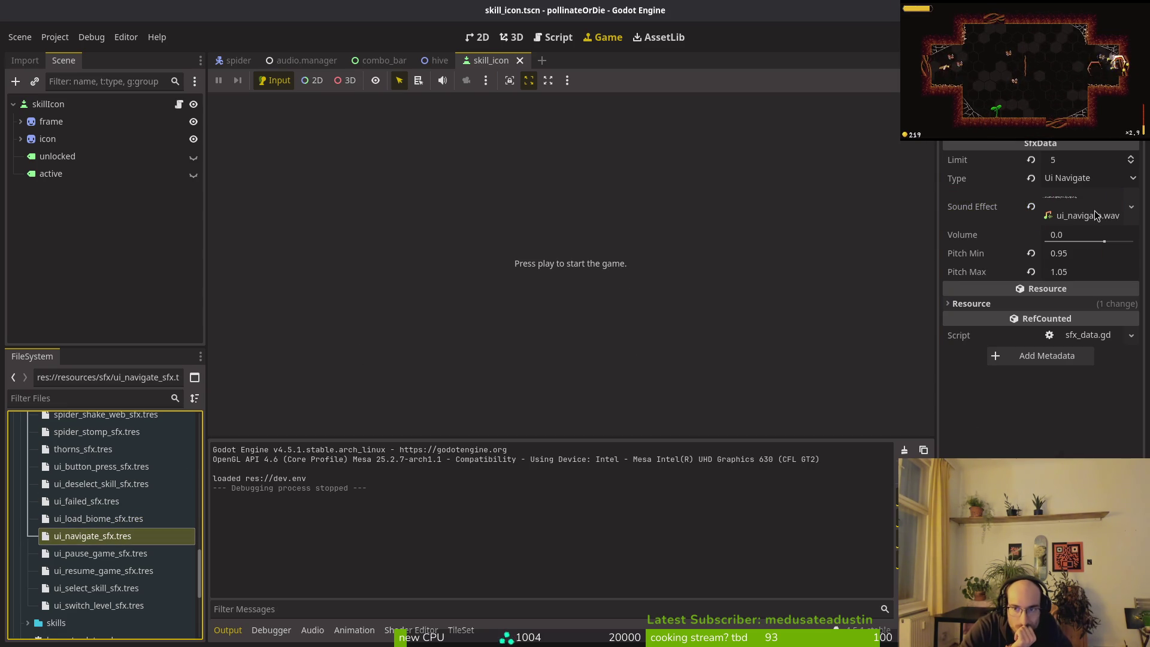
left_click(1078, 207)
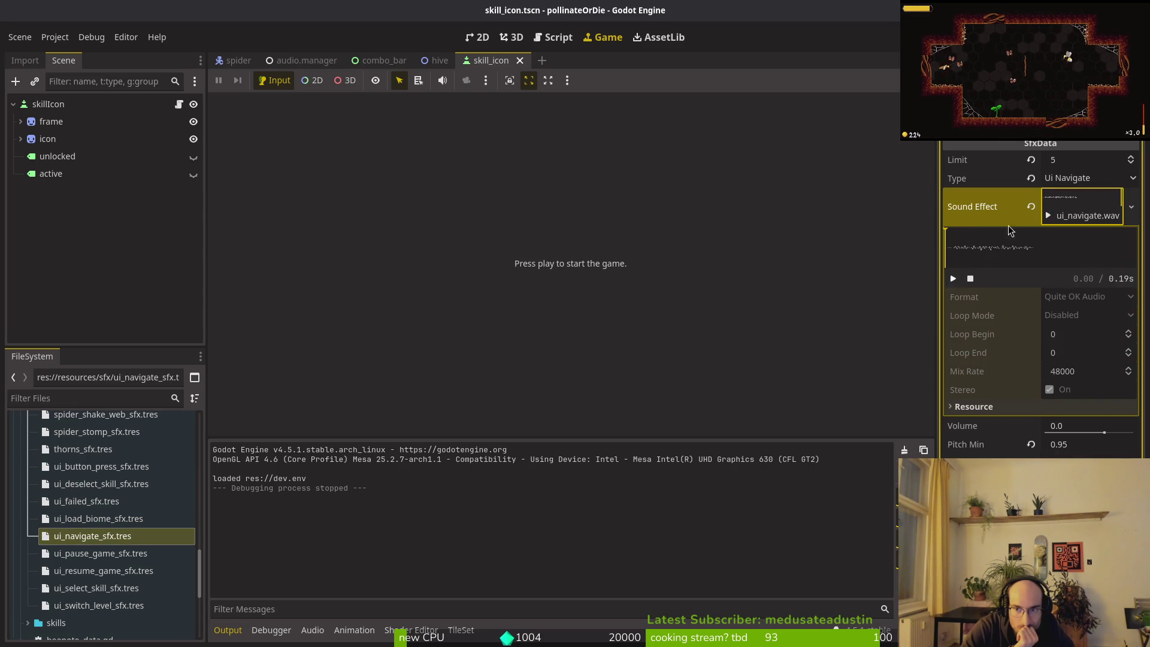
key("F5")
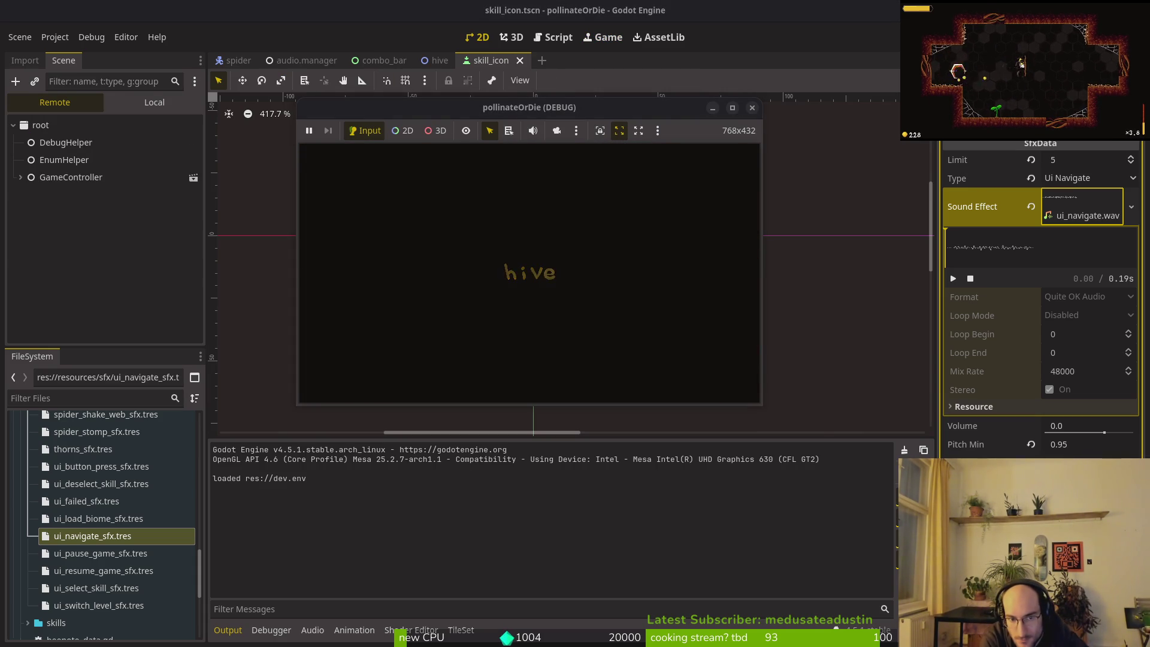
- Open and leave the pause settings, then view the 15% dash buff in the codex
key("Escape")
key("Return")
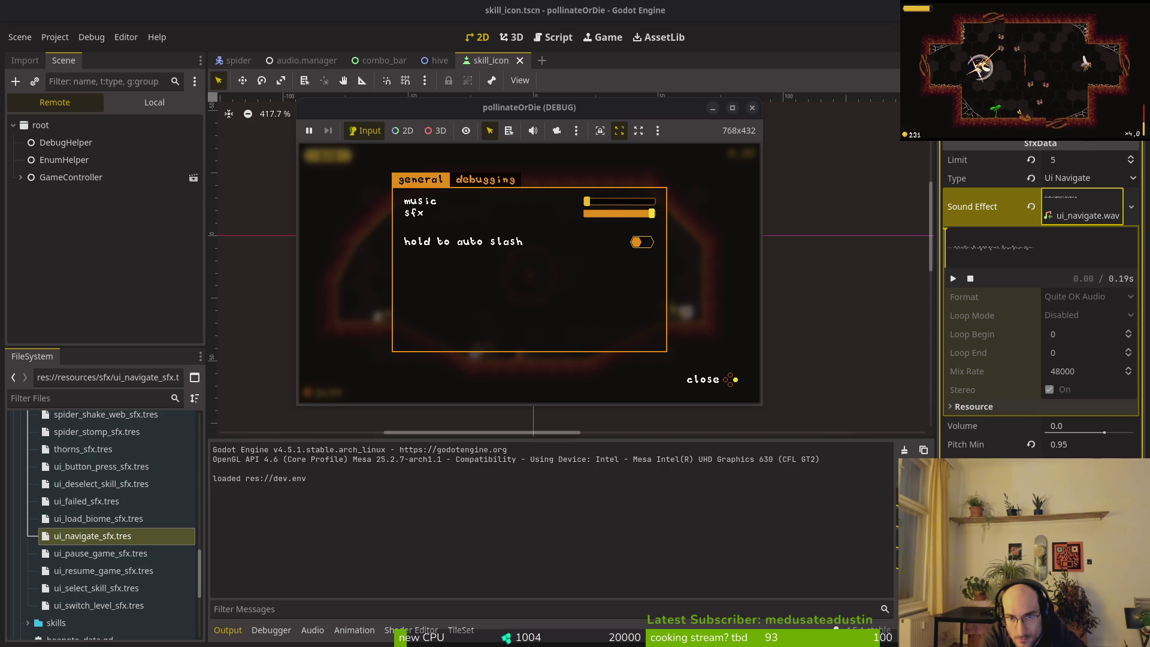
key("Return")
key("Escape")
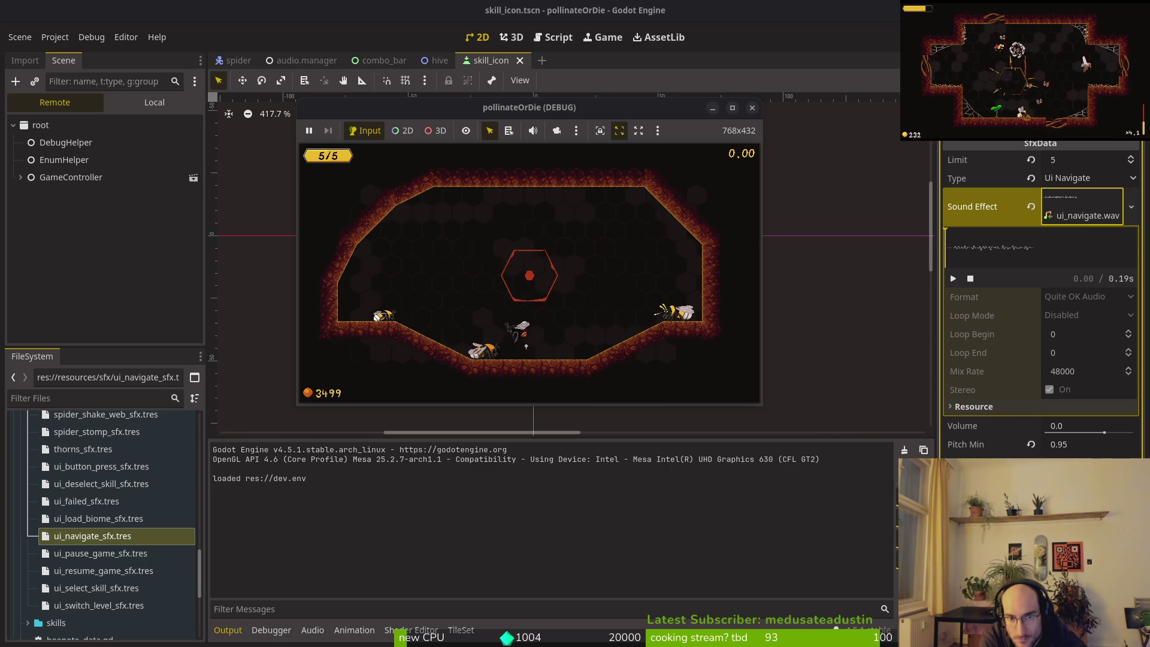
key("Tab")
key("Right")
key("Right")
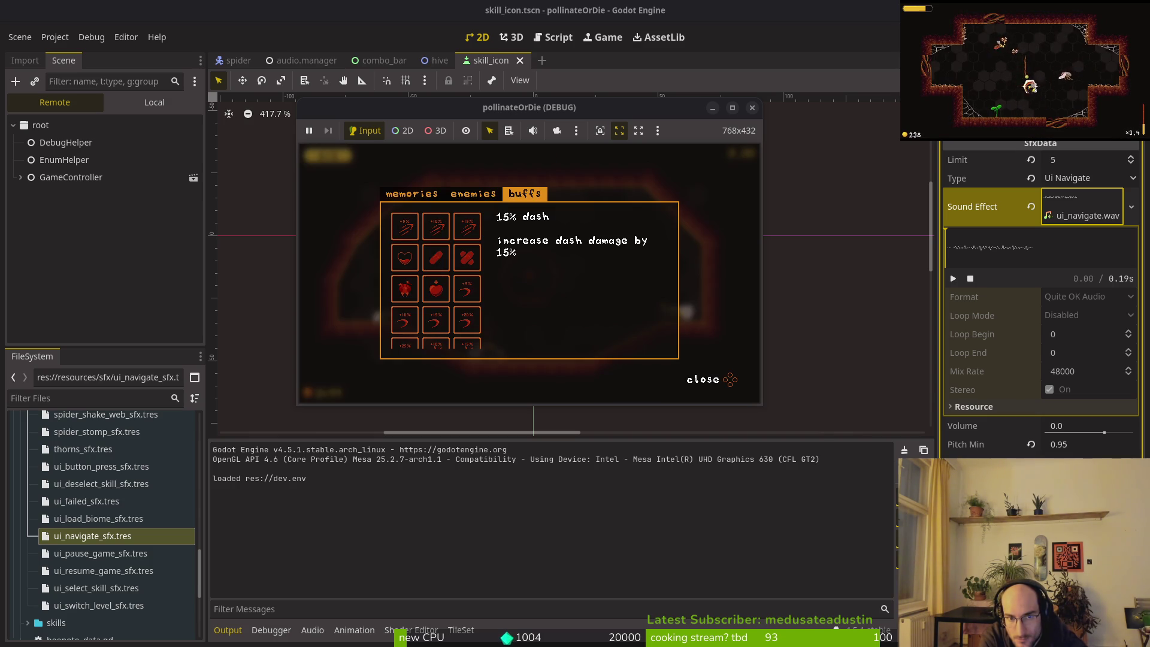
key("Escape")
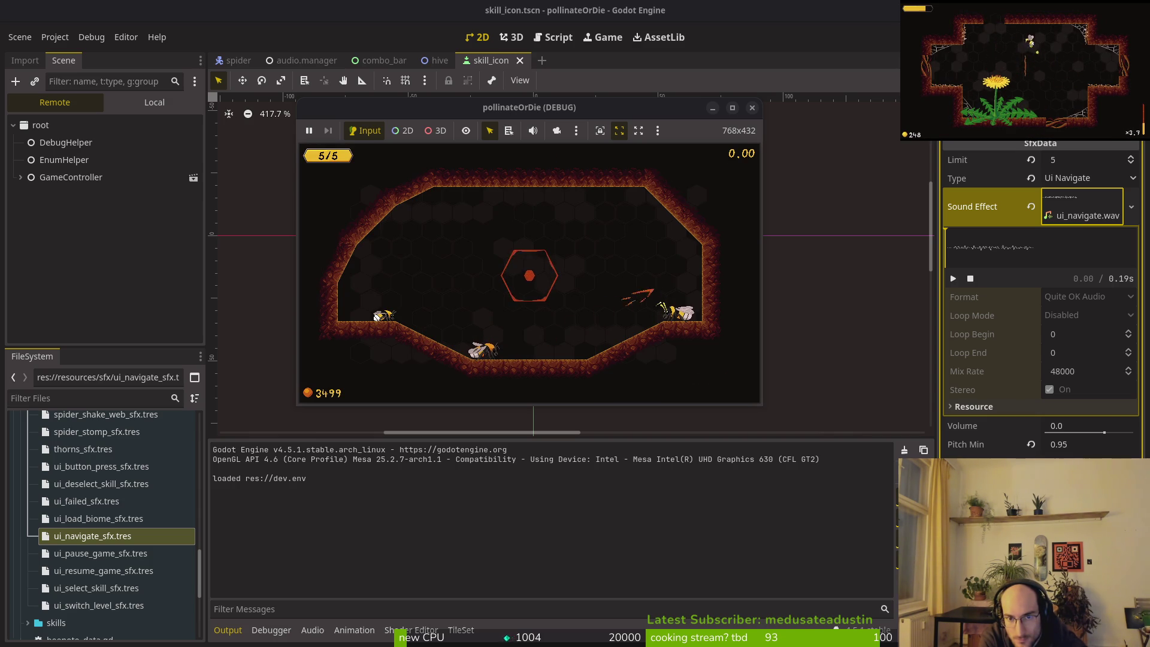
- Move through the skill tree's smash damage, dash damage and sludge resistance skills
key("Tab")
key("Right")
key("Up")
key("Right")
key("Down")
key("Left")
key("Down")
key("Up")
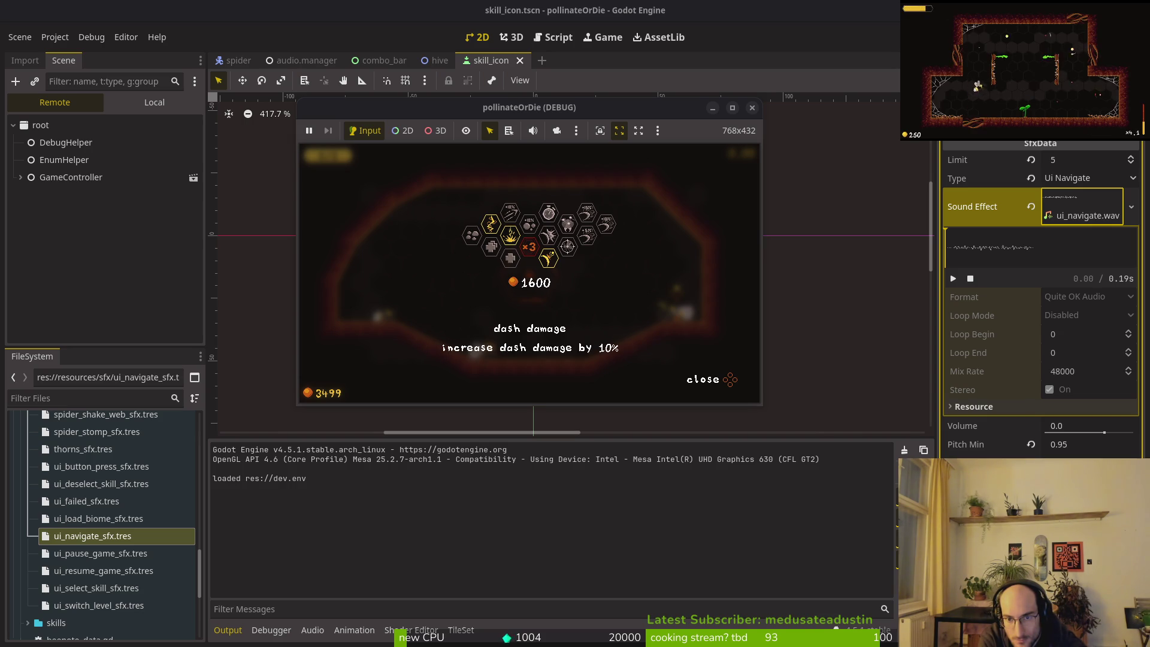
key("Escape")
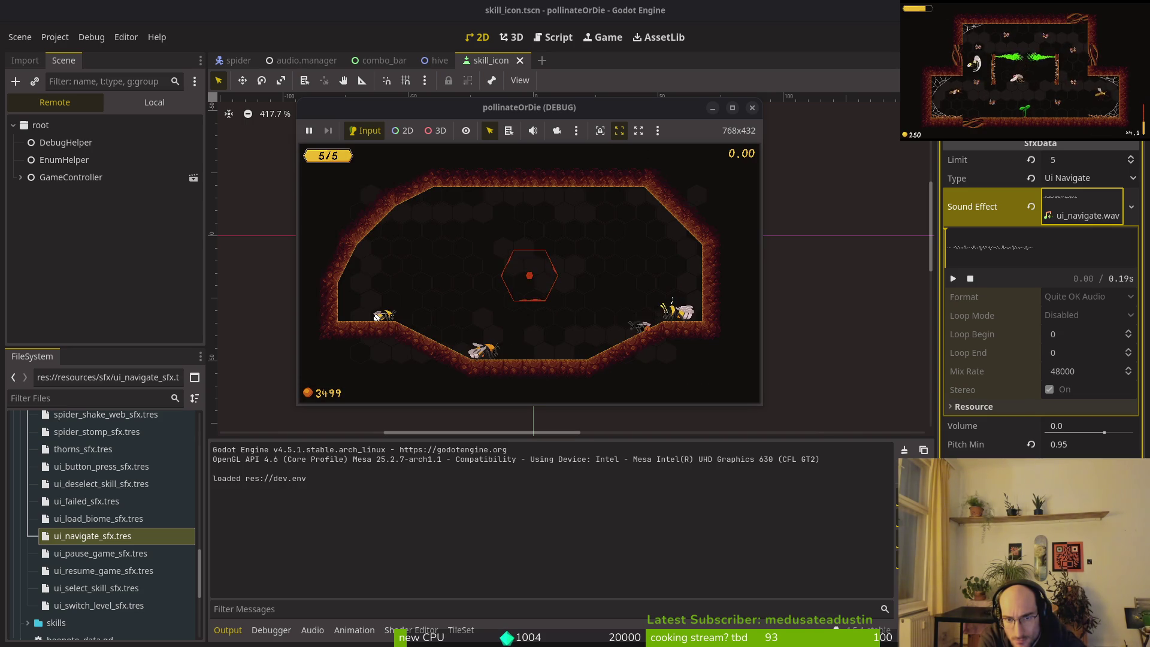
- Browse the codex buffs and switch from GHOSTBEE to BUMBLEBEE in the skins menu
key("Tab")
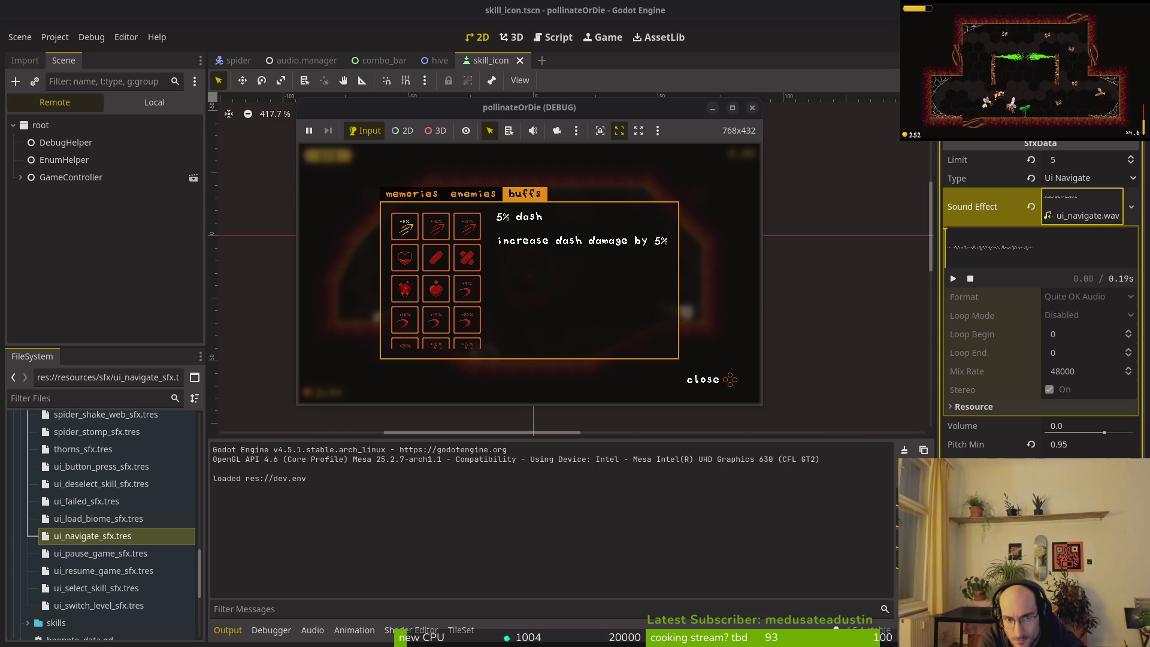
key("Down")
key("Left")
key("Escape")
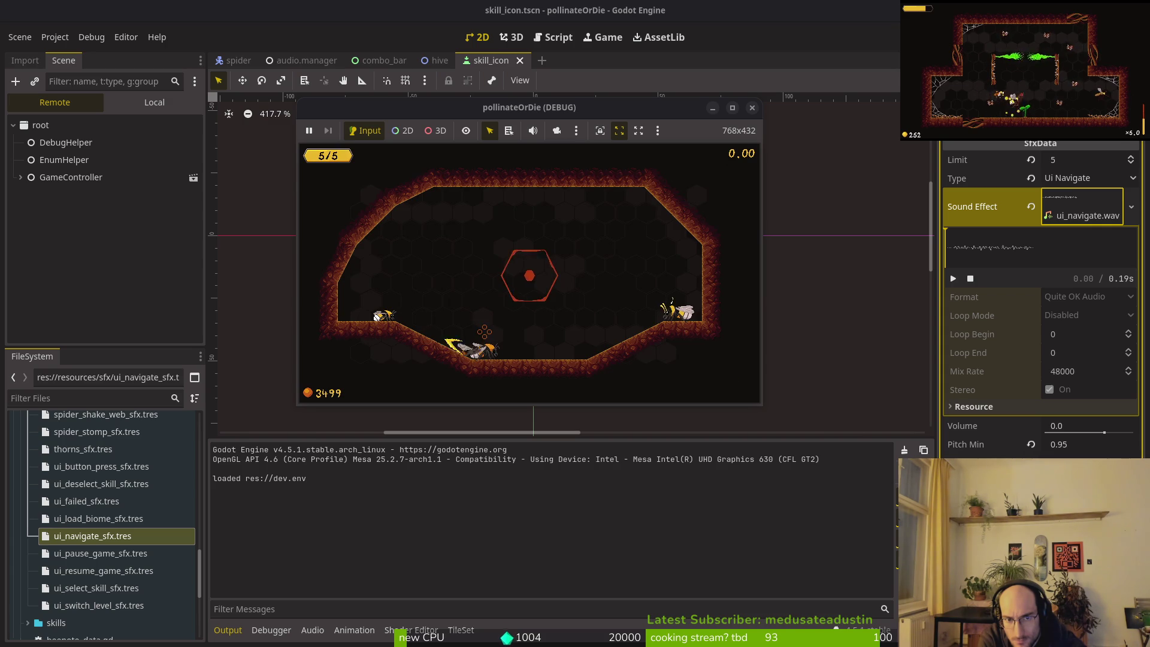
key("e")
key("Left")
key("Left")
key("Escape")
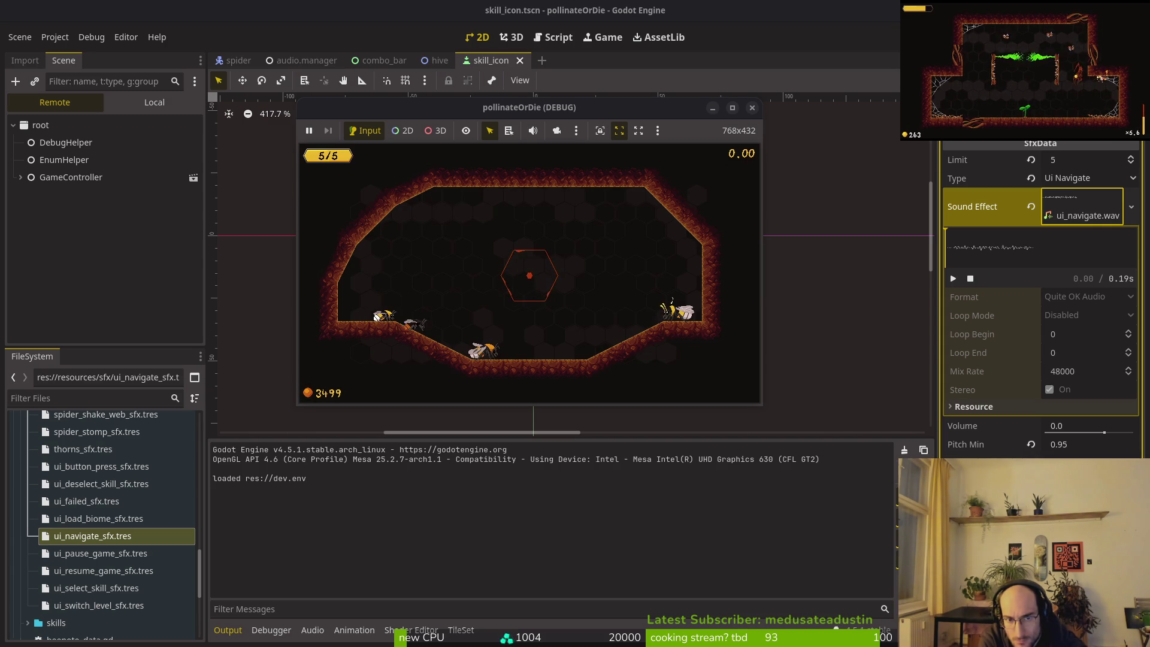
key("Tab")
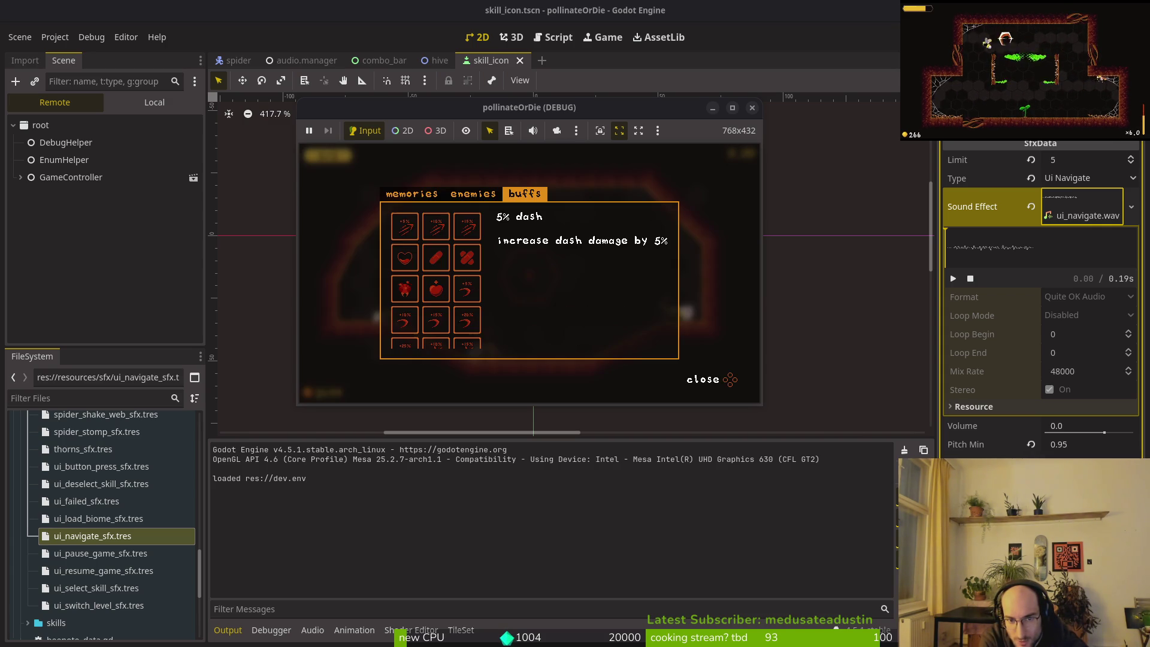
key("Right")
key("Right")
key("Escape")
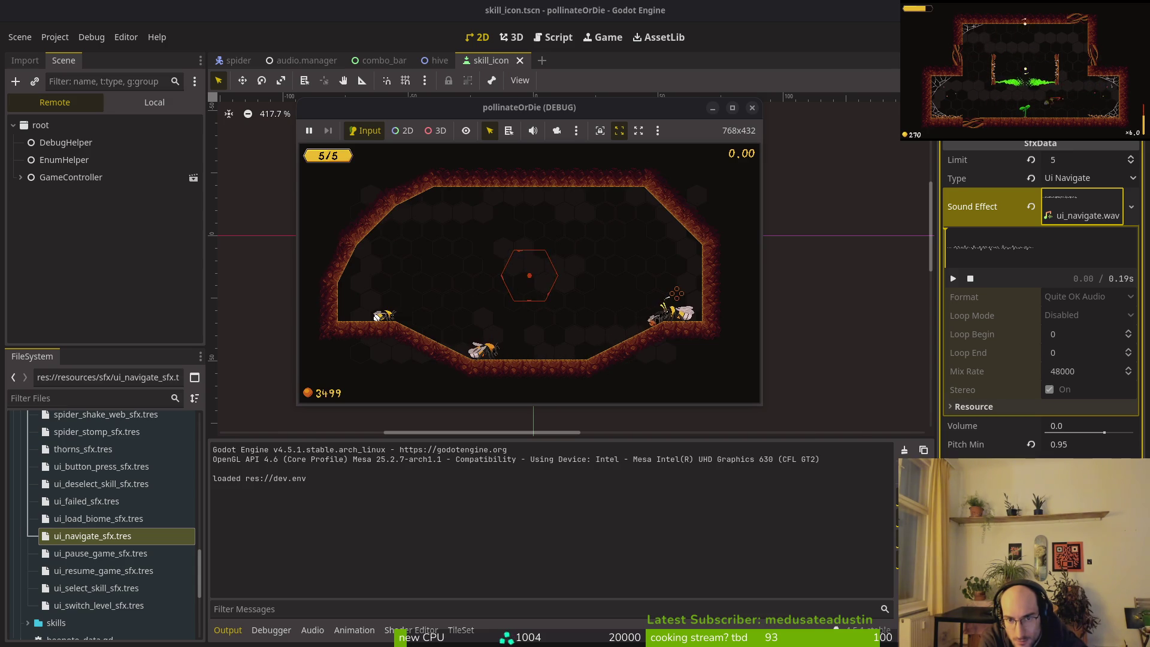
- Buy the smash damage skill in the skill tree
key("e")
key("Right")
key("Right")
key("Right")
key("Right")
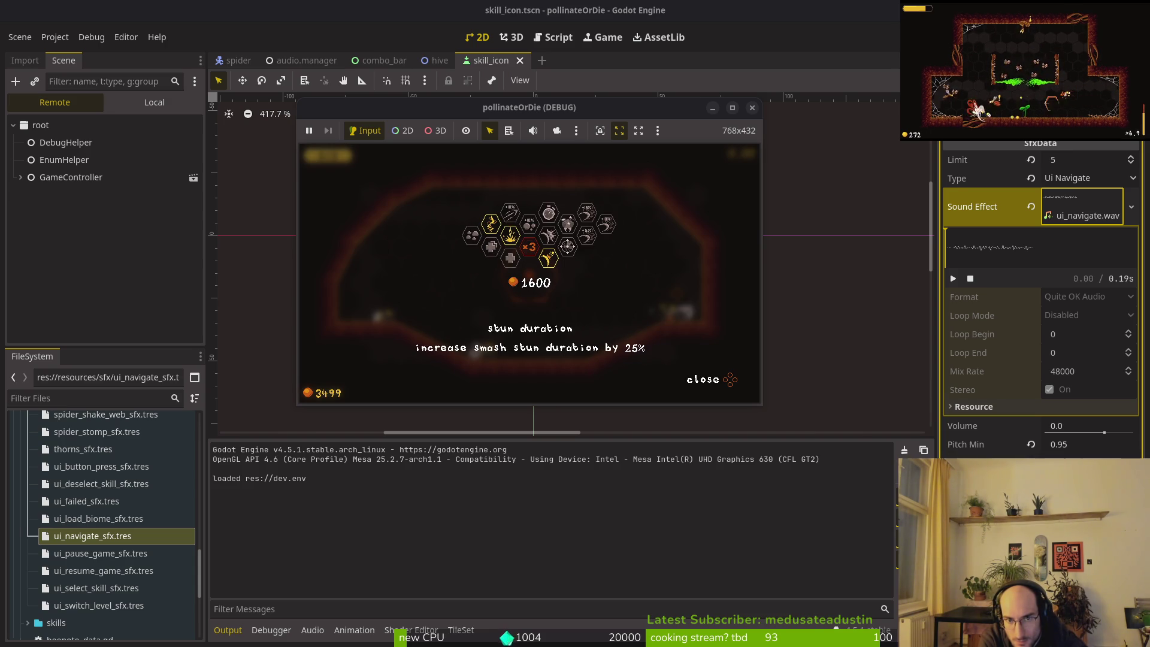
key("Left")
key("Down")
key("Up")
key("Return")
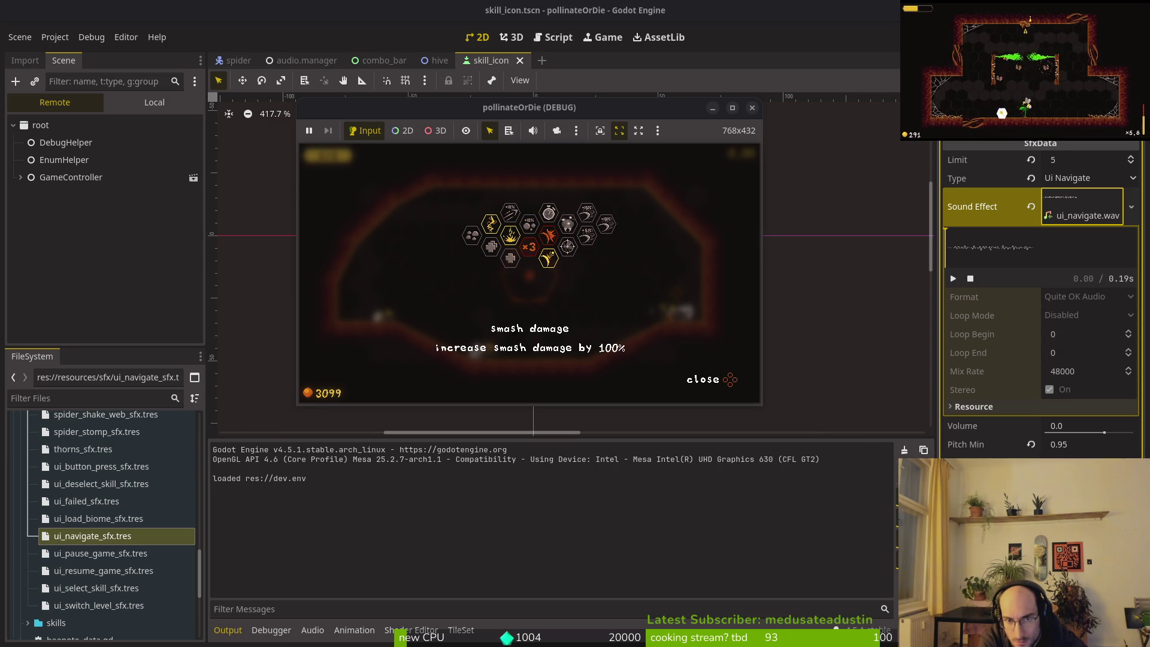
key("Escape")
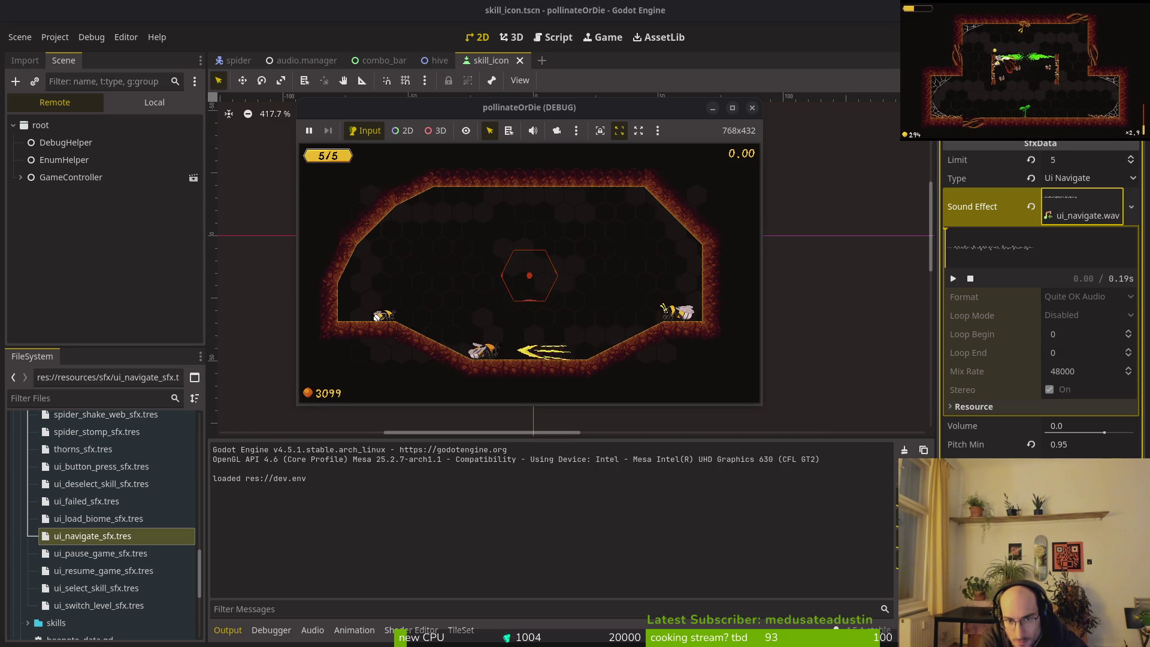
- Cycle the codex from the 10% dash buff through memories and enemies, then open skins
key("Tab")
key("Right")
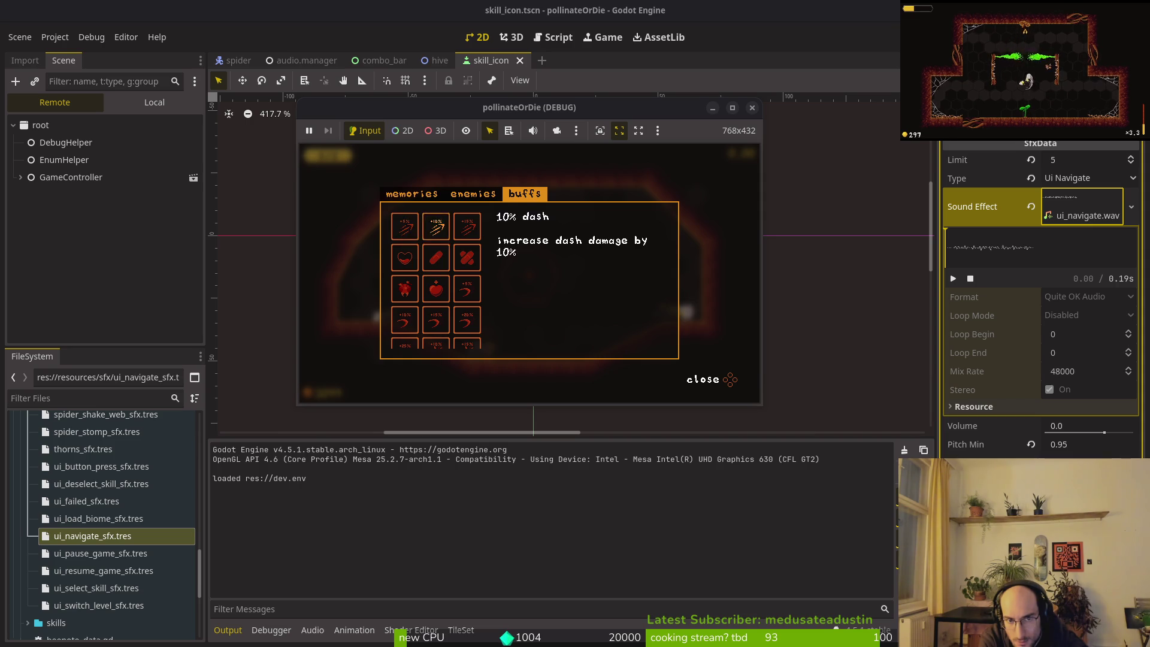
key("e")
key("e")
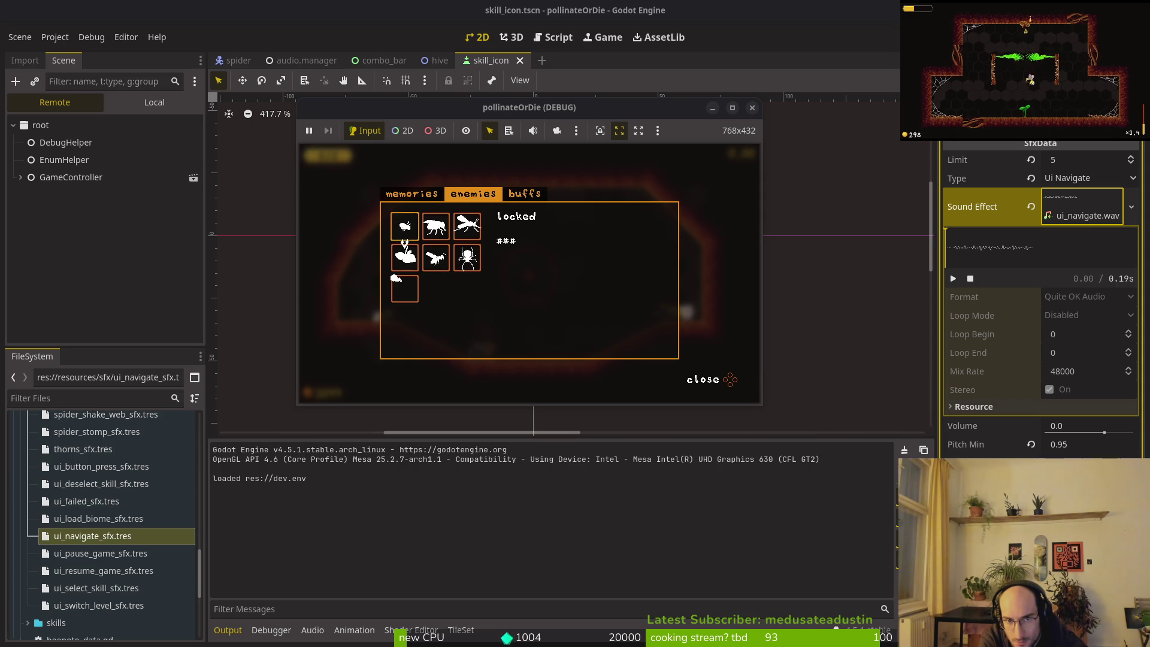
key("e")
key("e")
key("e")
key("e")
key("e")
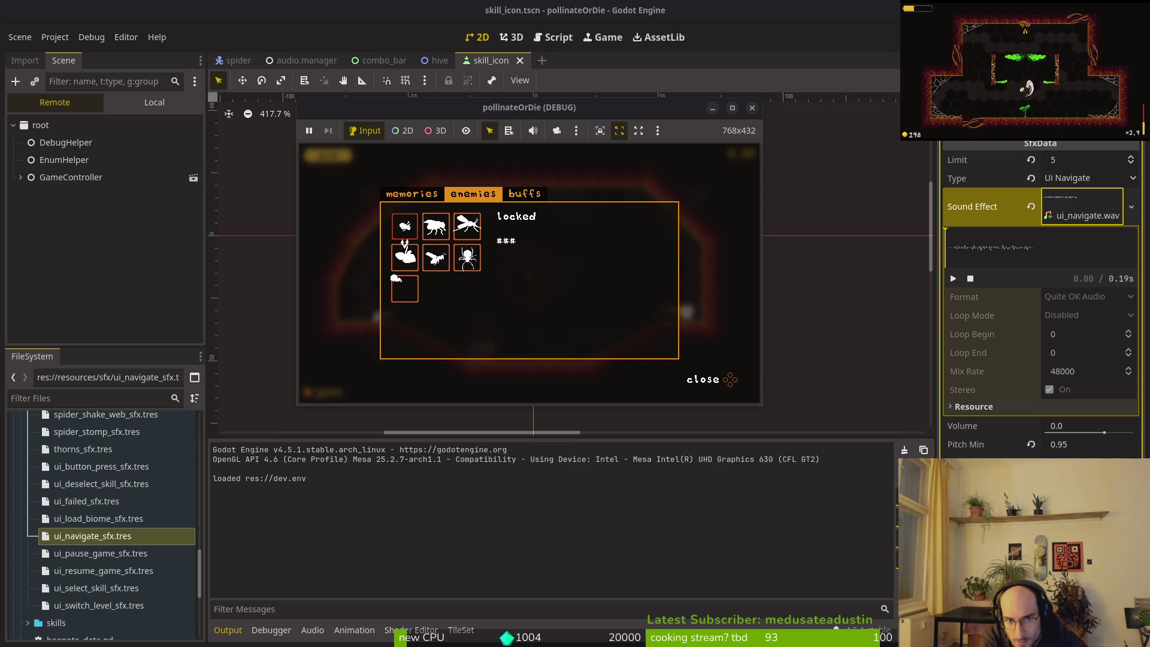
key("e")
key("e")
key("Escape")
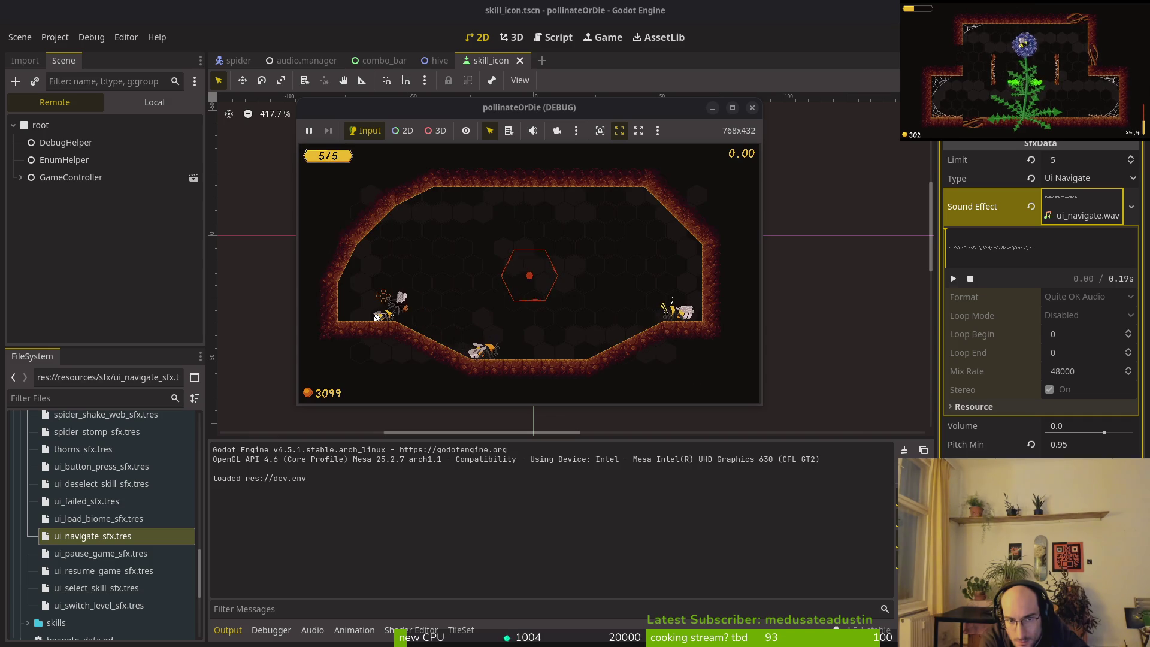
key("s")
key("Right")
key("Right")
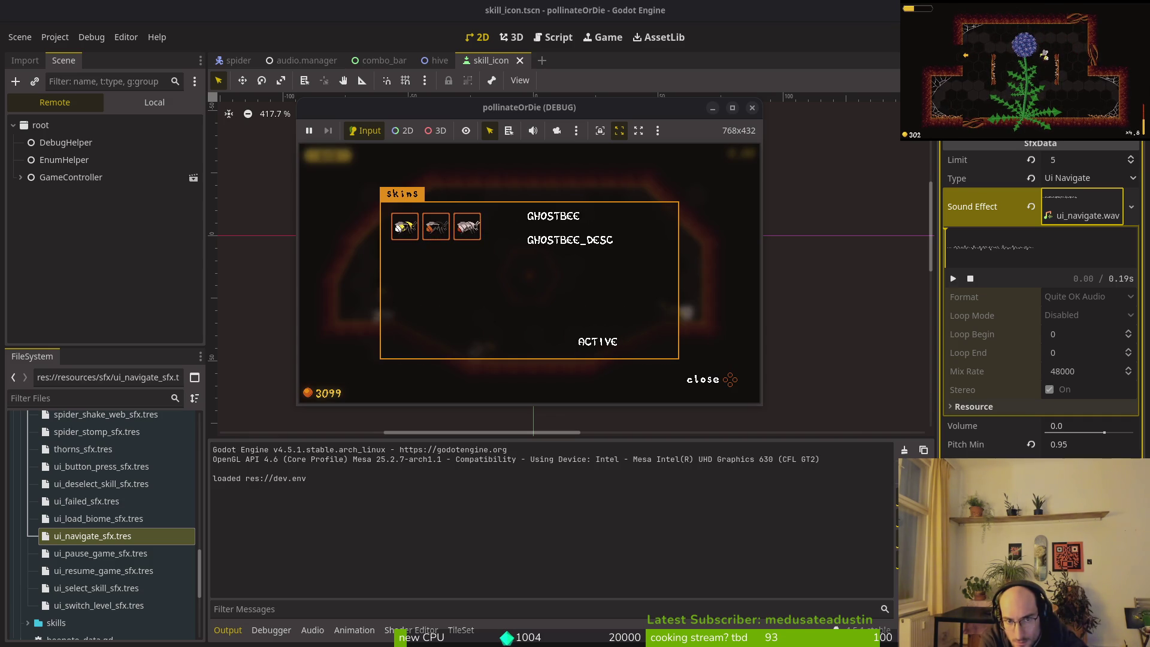
- Cycle the skins to ORANGEBUTT, BUMBLEBEE and back to ORANGEBUTT, then close the skins panel
key("Left")
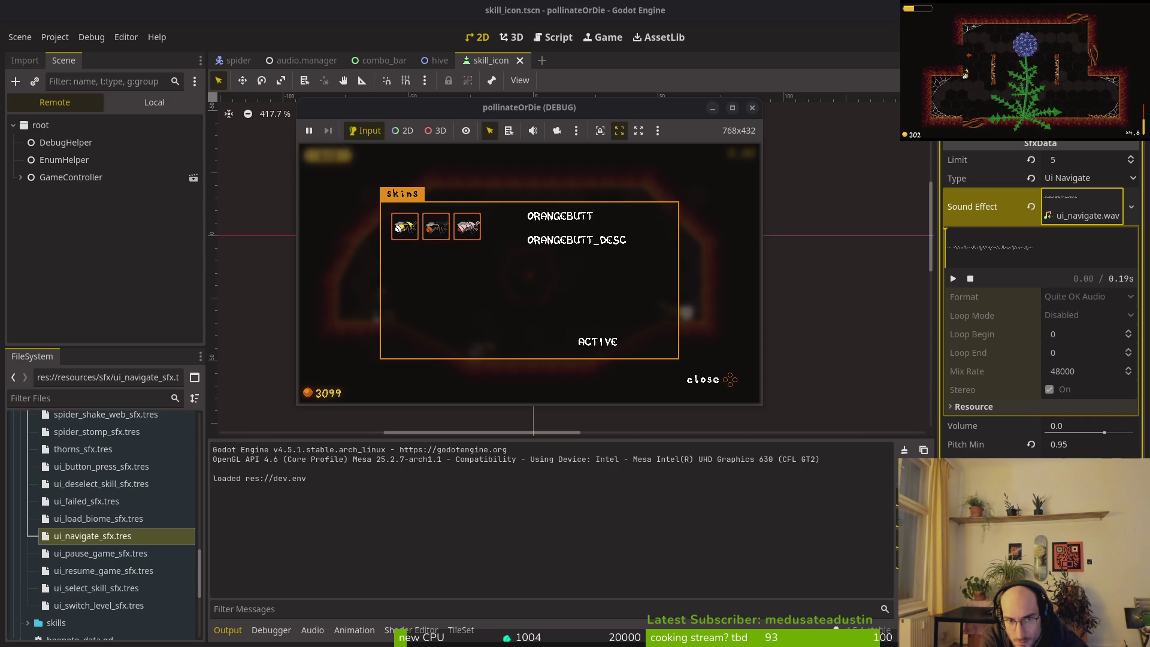
key("Left")
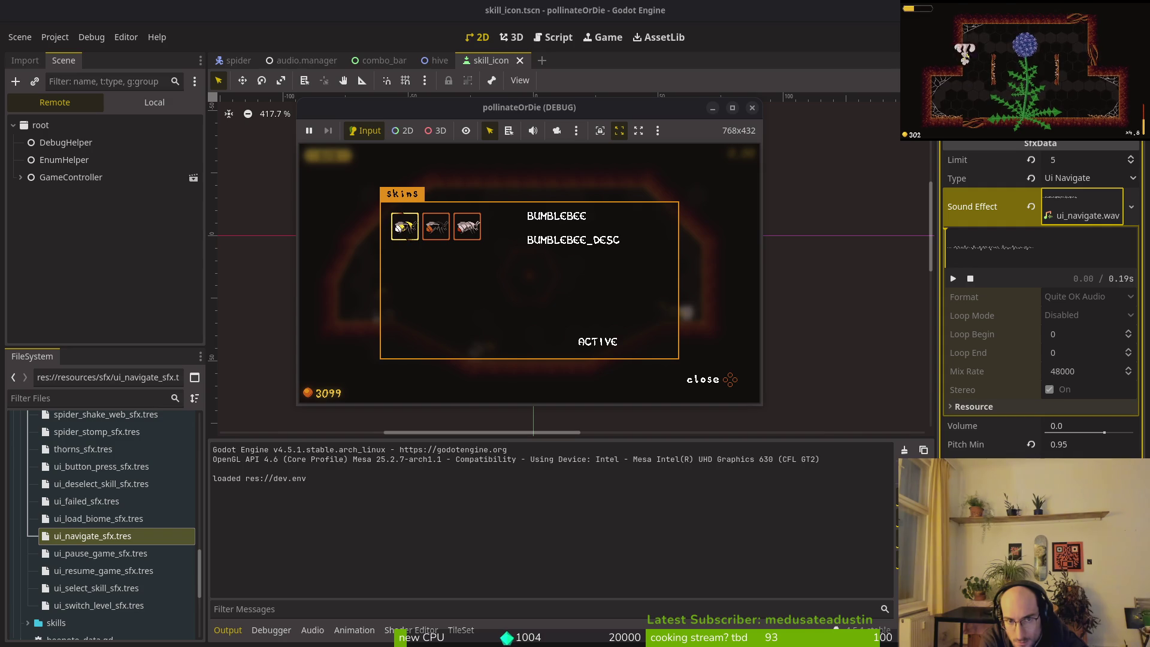
key("Right")
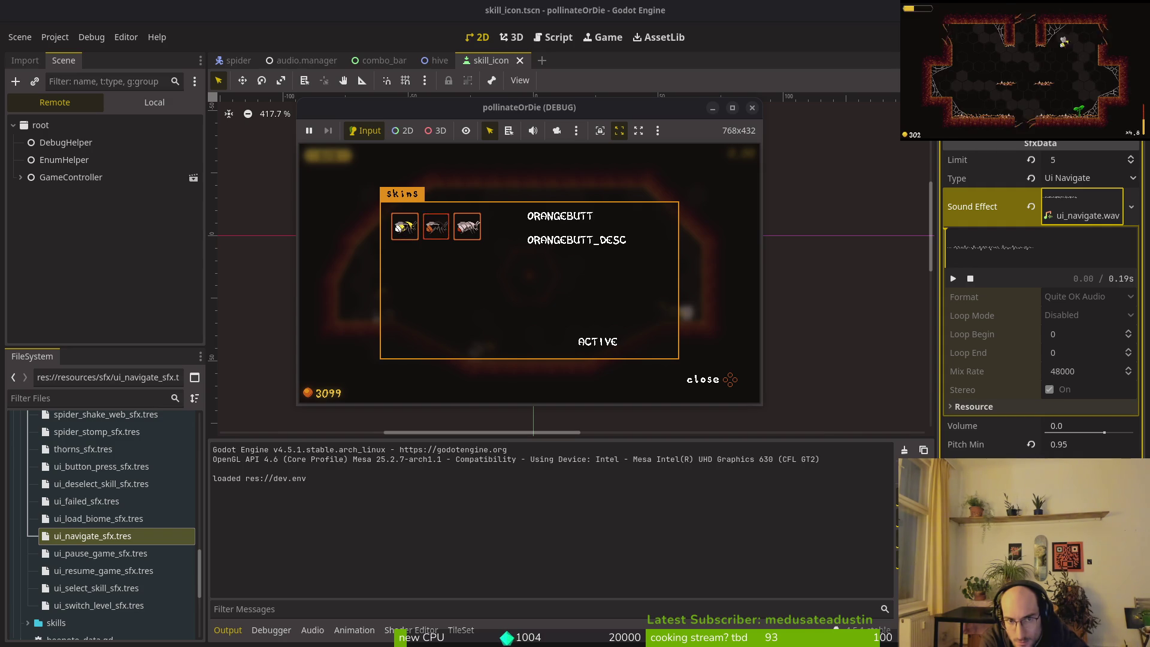
key("Escape")
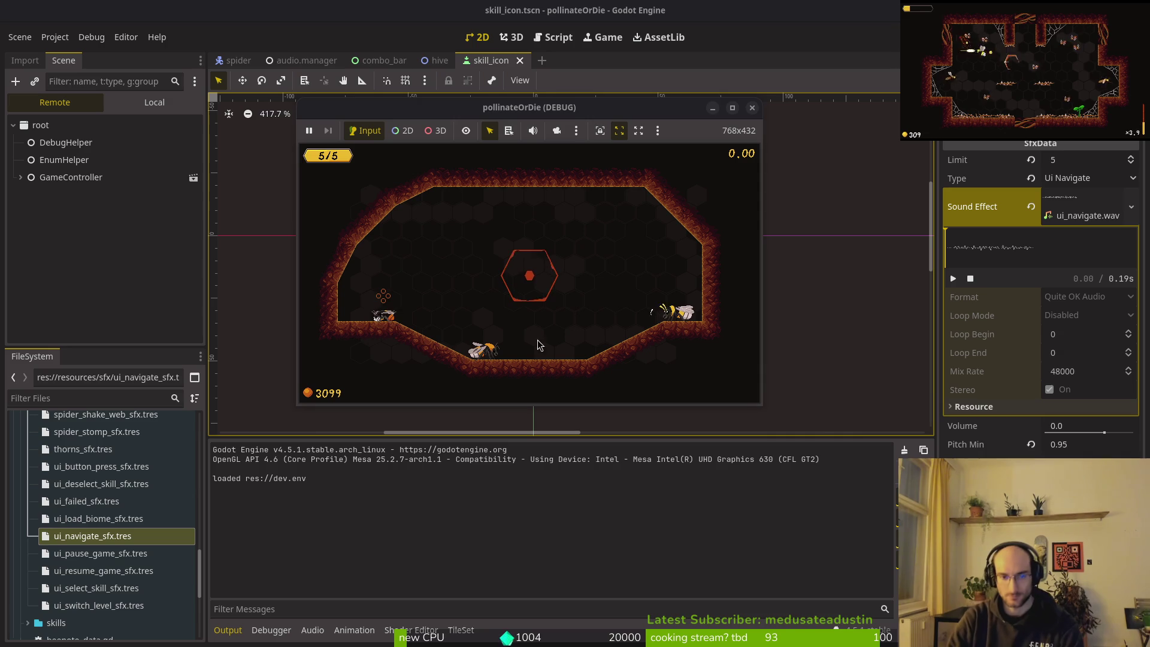
key("super+2")
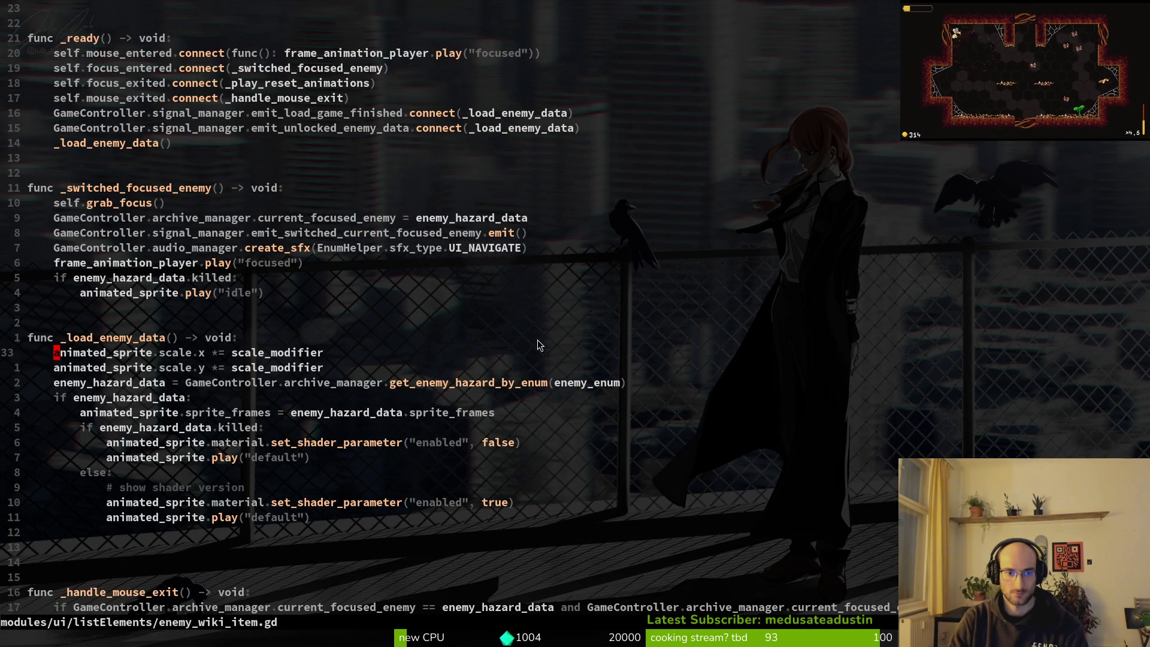
- Close the running game, then open archives_overlay.gd via Telescope and scroll to _handle_tabbing_with_bumpers
key("F5")
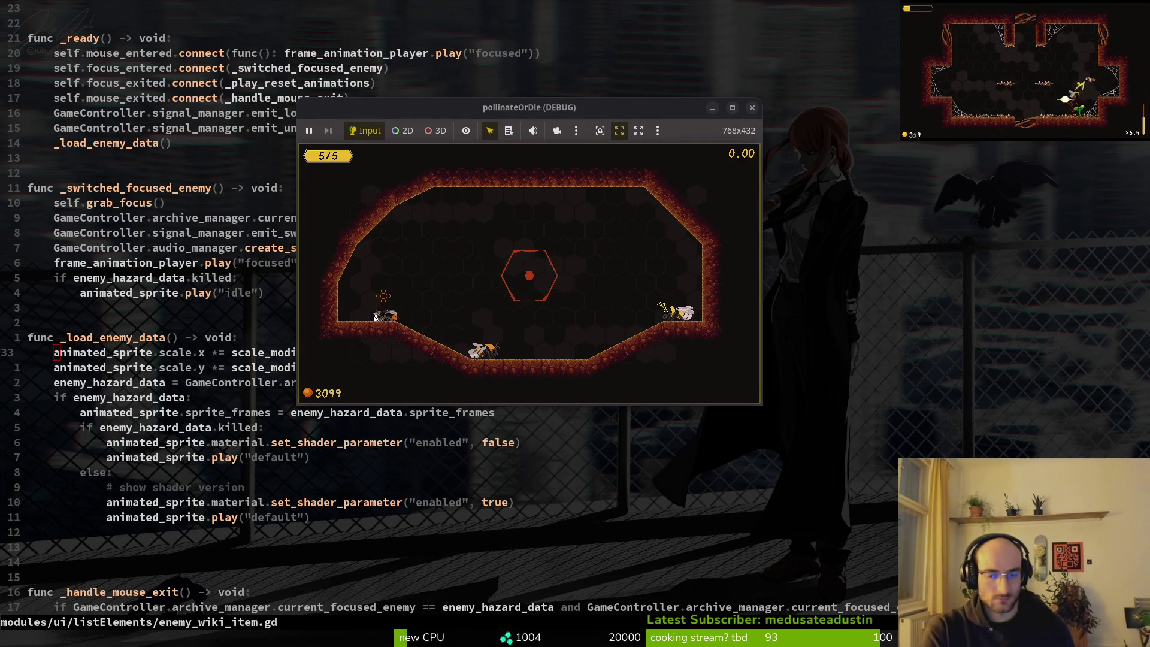
key("alt+F4")
key("space")
key("f")
key("f")
type("archive")
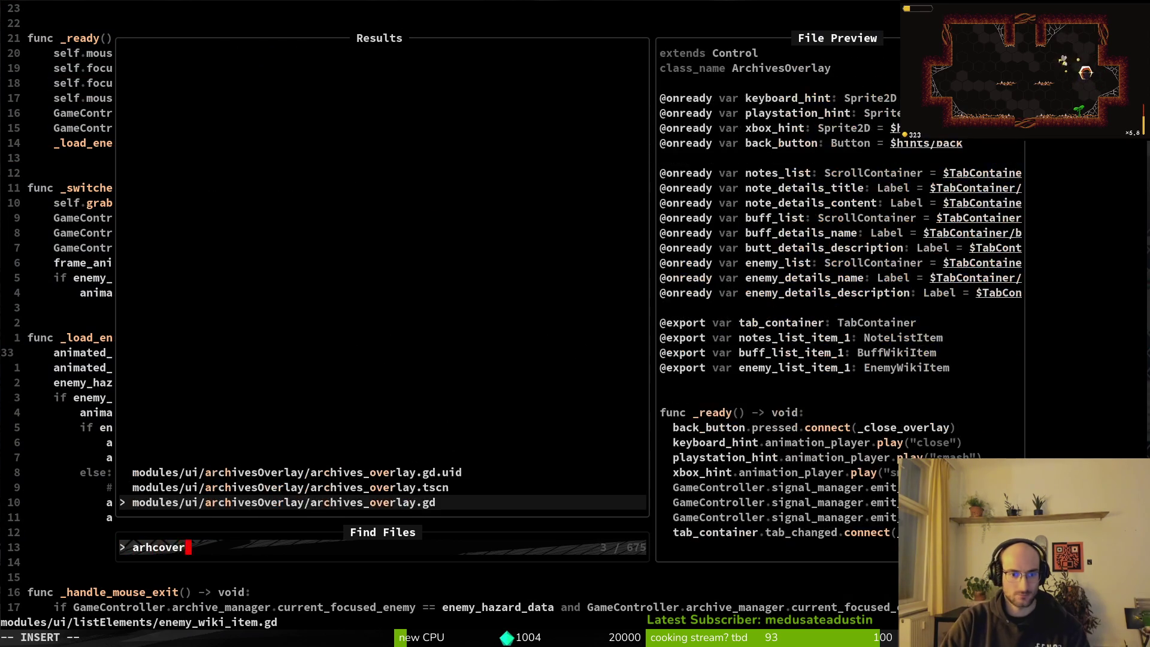
key("Return")
scroll(353, 444, "down", 6)
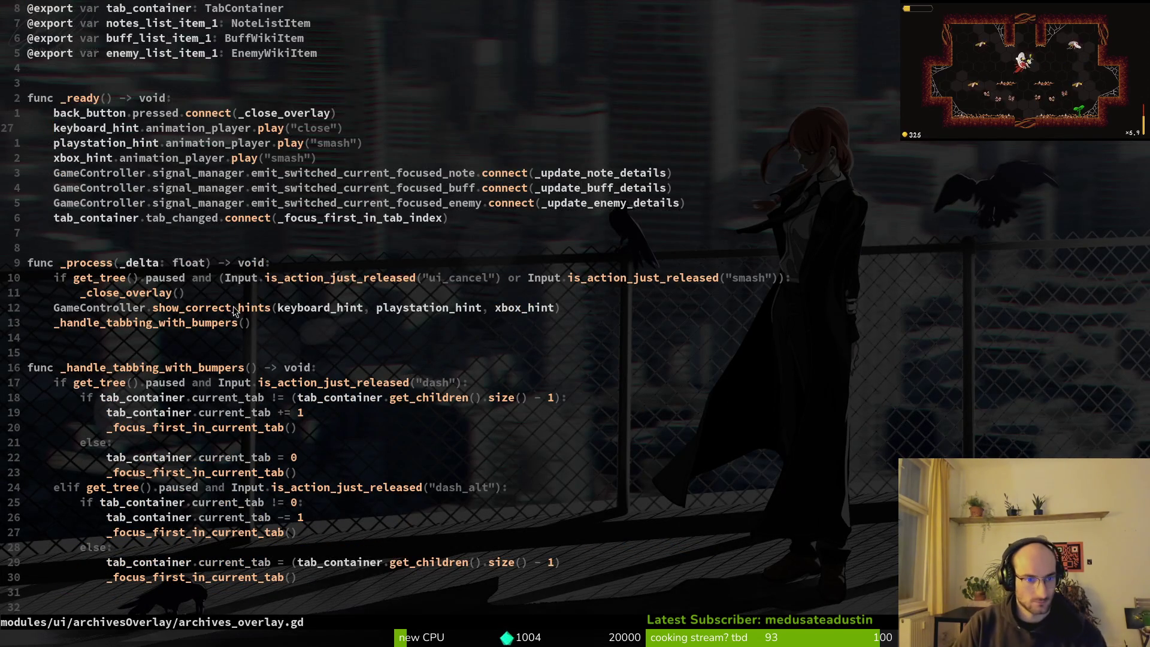
scroll(444, 293, "down", 2)
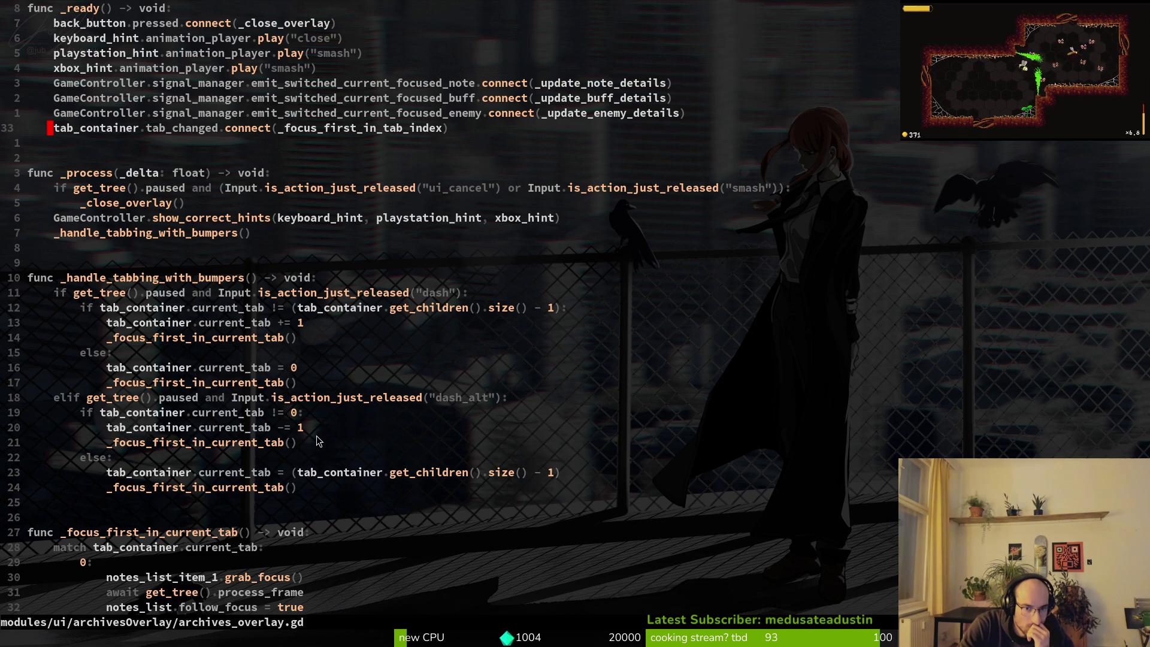
key("alt+Tab")
- Delete Joypad Button 9 from the dash action in the Input Map and close Project Settings
scroll(274, 400, "down", 3)
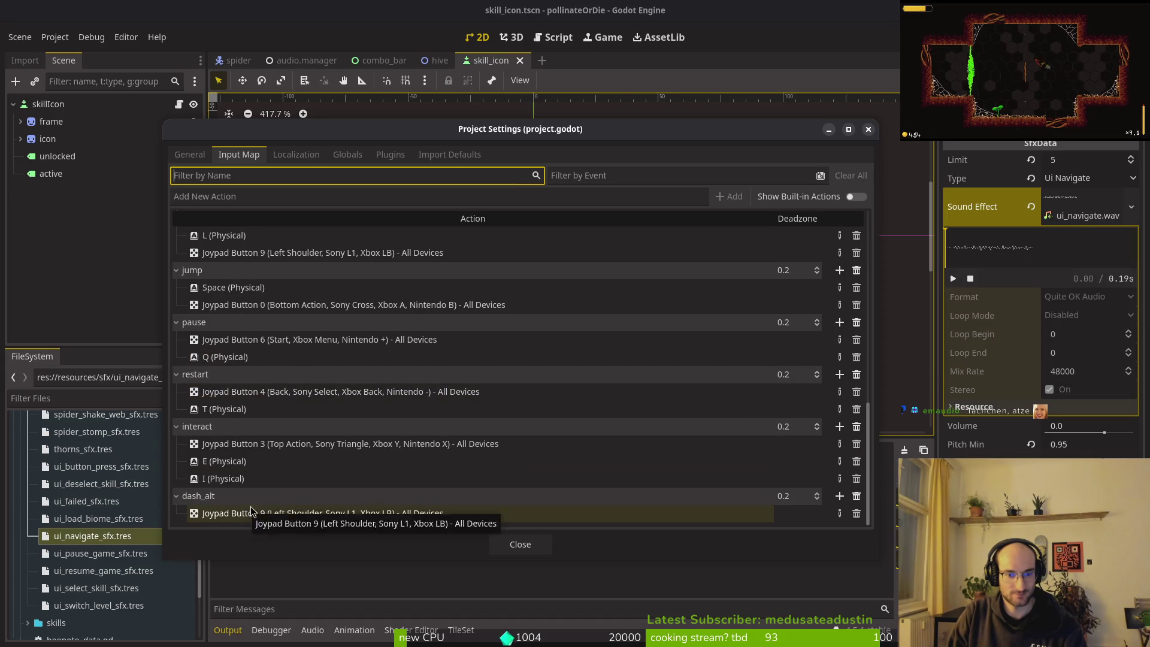
scroll(249, 468, "up", 3)
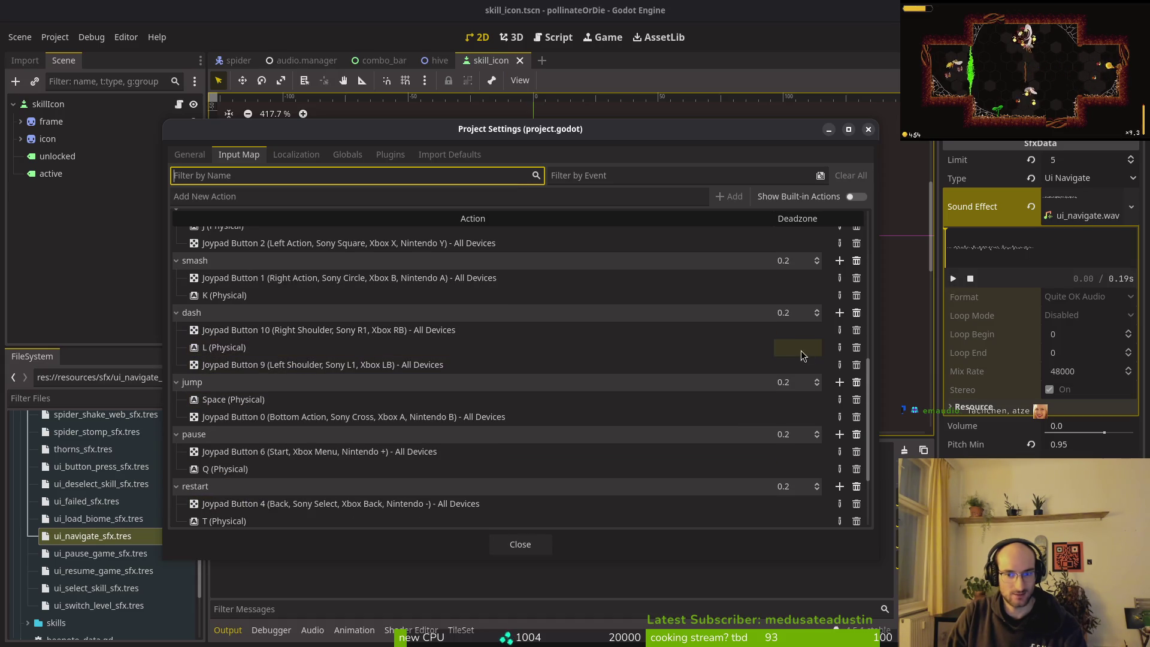
left_click(855, 365)
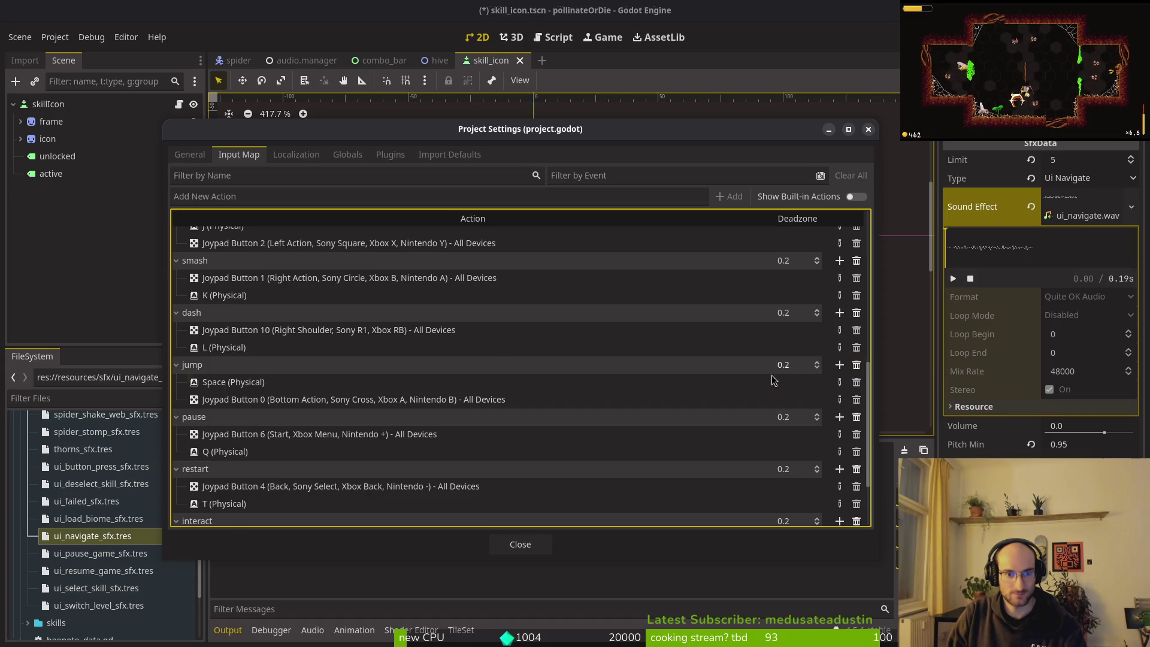
left_click(539, 545)
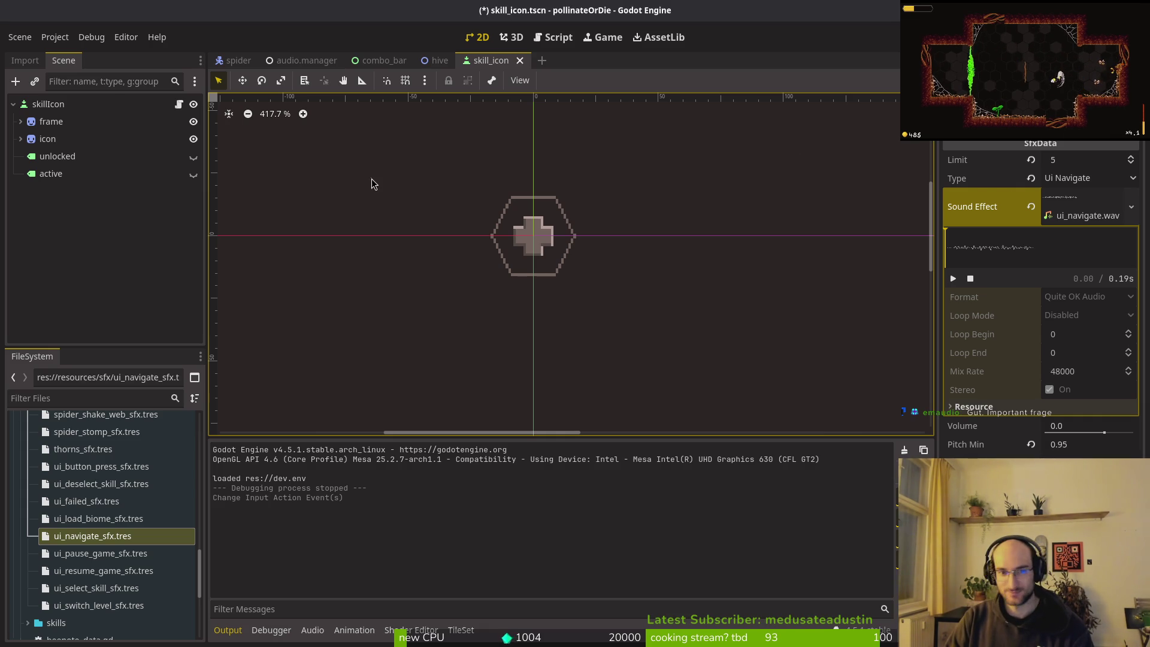
- Run the game, cycle the archive's enemies, memories and buffs tabs with Q/E, then stop it
key("F5")
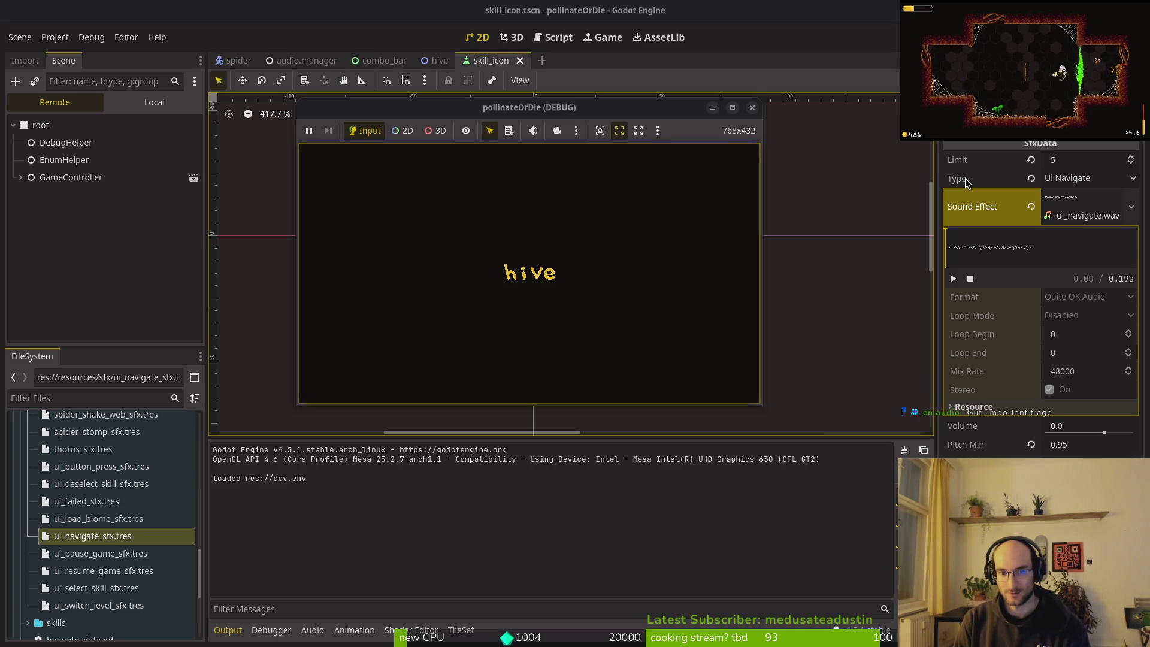
key("Tab")
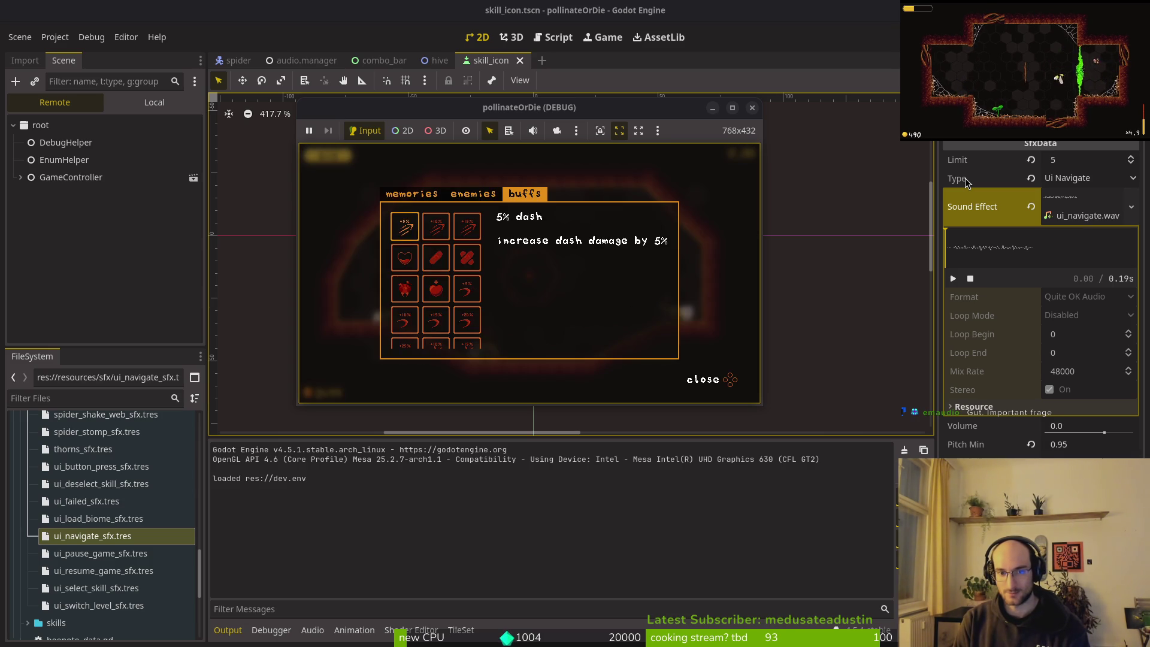
key("q")
key("q")
key("e")
key("e")
key("e")
key("e")
key("q")
key("q")
key("q")
key("q")
key("e")
key("e")
key("q")
key("e")
key("q")
key("q")
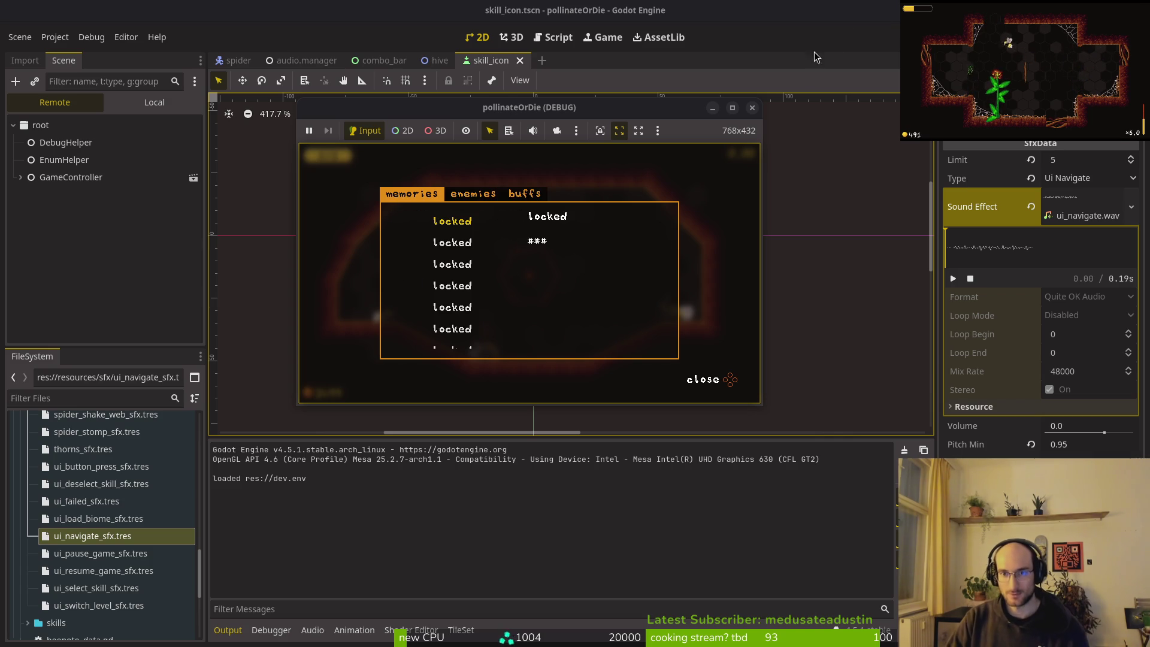
key("F8")
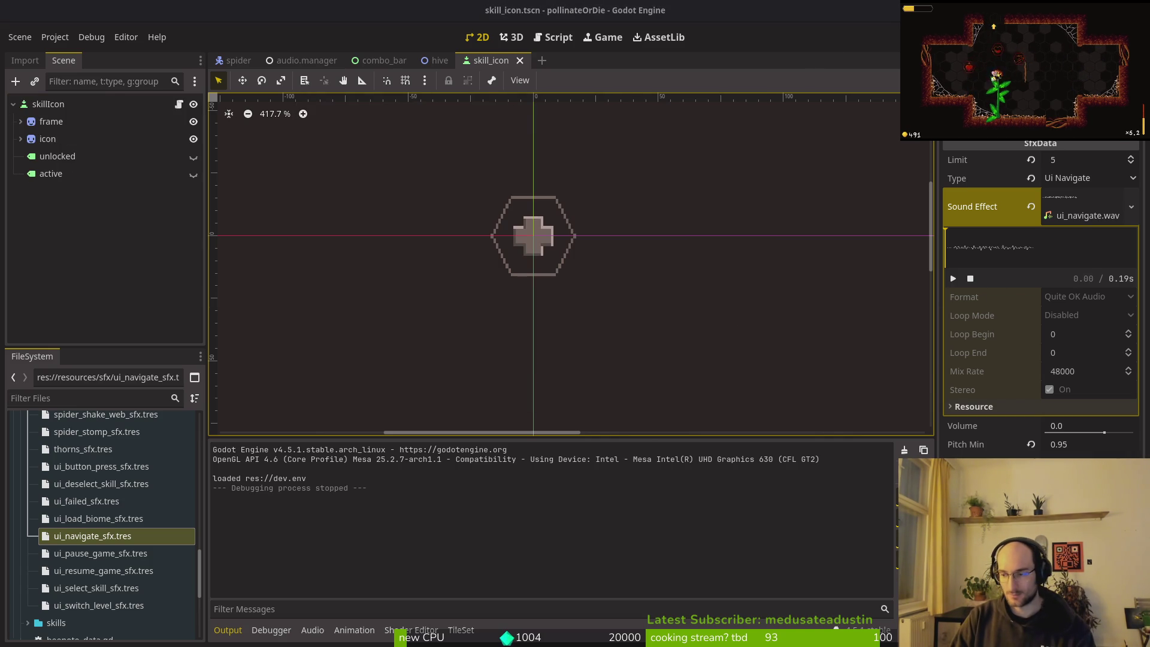
key("alt+Tab")
- Open enemy_wiki_item.gd via a Telescope search for 'enewiki' and review its lines
left_click(241, 277)
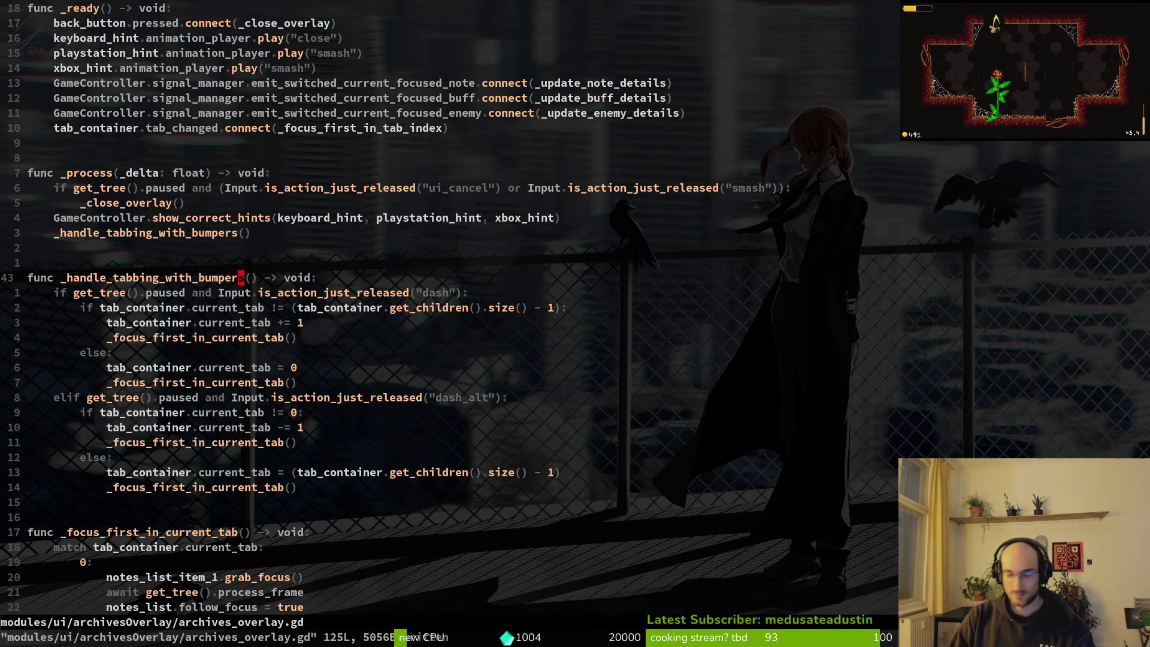
key("space")
key("f")
key("f")
type("enewiki")
key("Return")
key("k")
key("k")
key("k")
key("j")
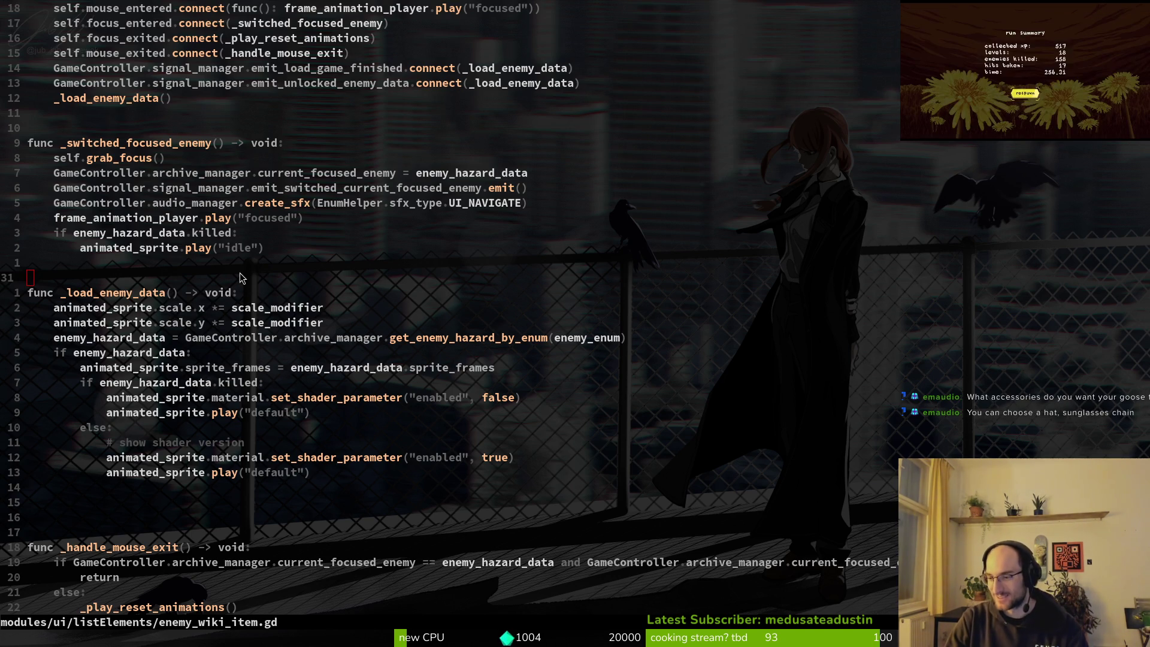
key("alt+Tab")
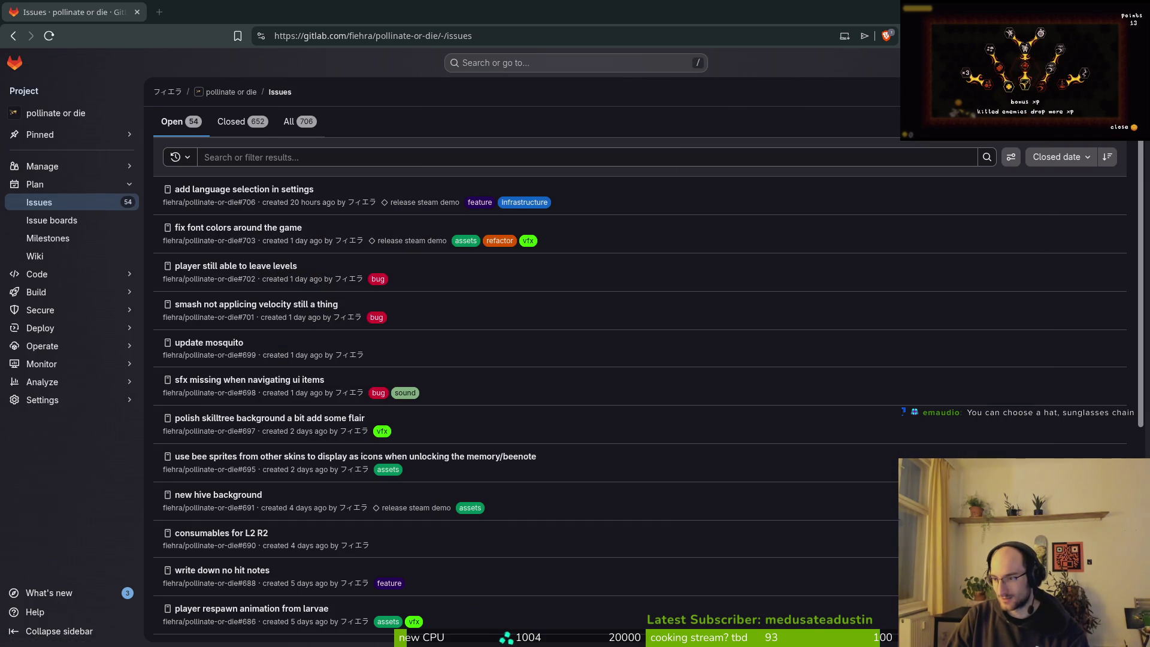
left_click_drag(442, 99, 461, 81)
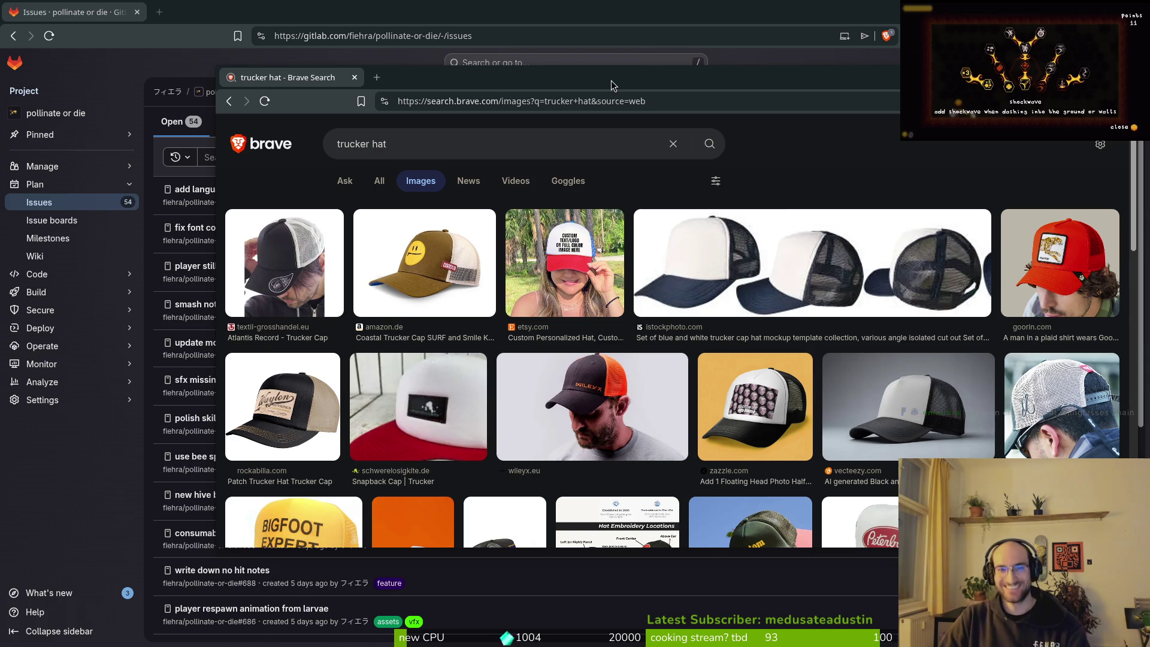
key("ctrl+w")
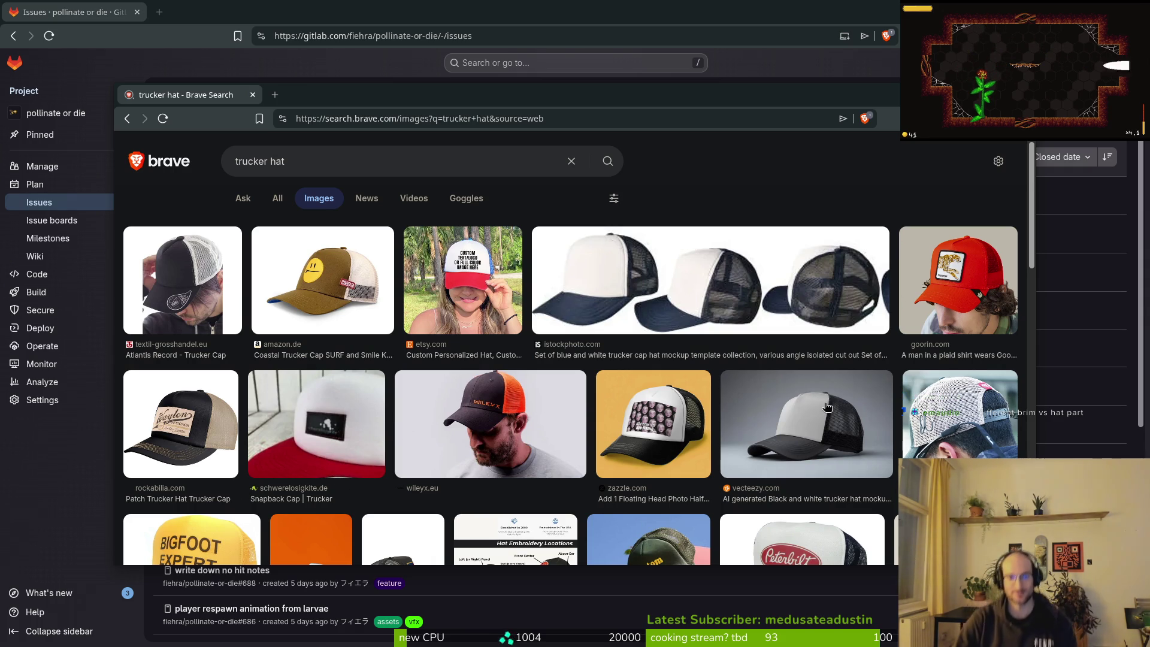
scroll(530, 405, "down", 2)
scroll(654, 398, "down", 3)
scroll(655, 398, "down", 2)
scroll(655, 398, "up", 7)
left_click(252, 96)
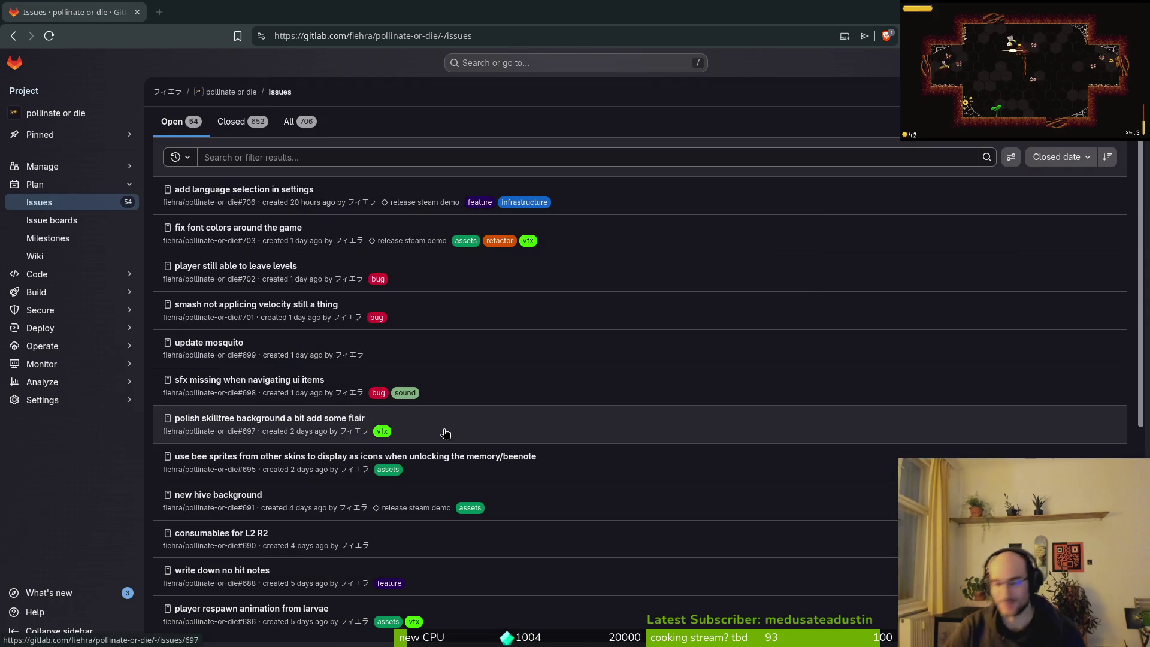
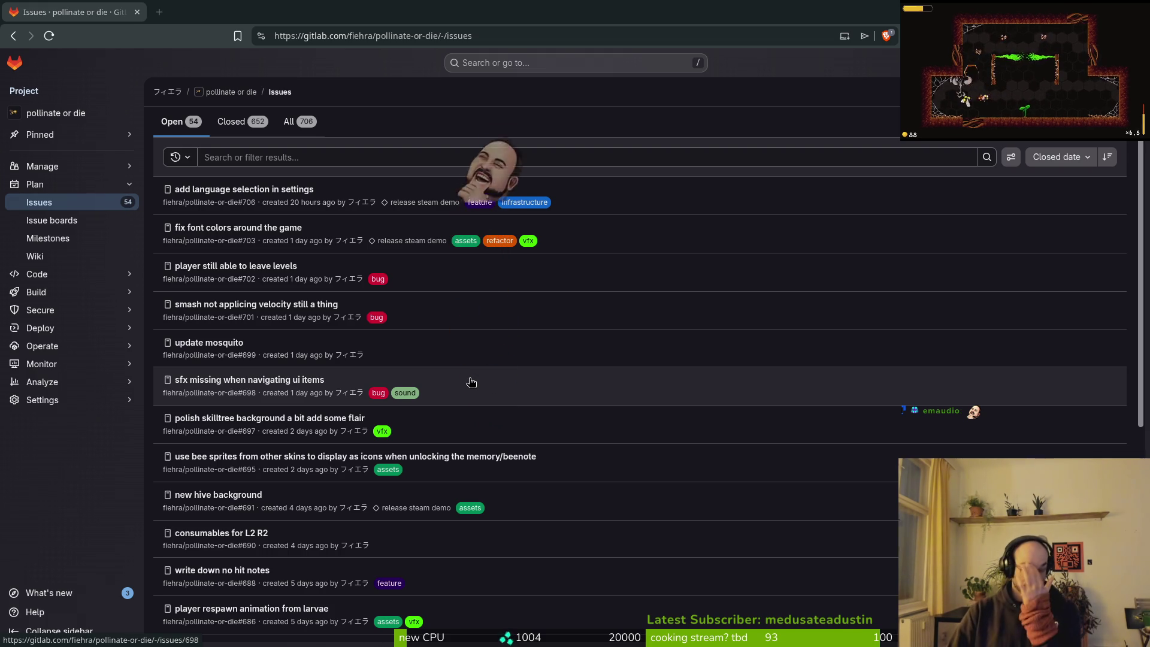
- Scroll through the rest of the pollinate or die open issues, then return to the code editor
scroll(303, 240, "down", 3)
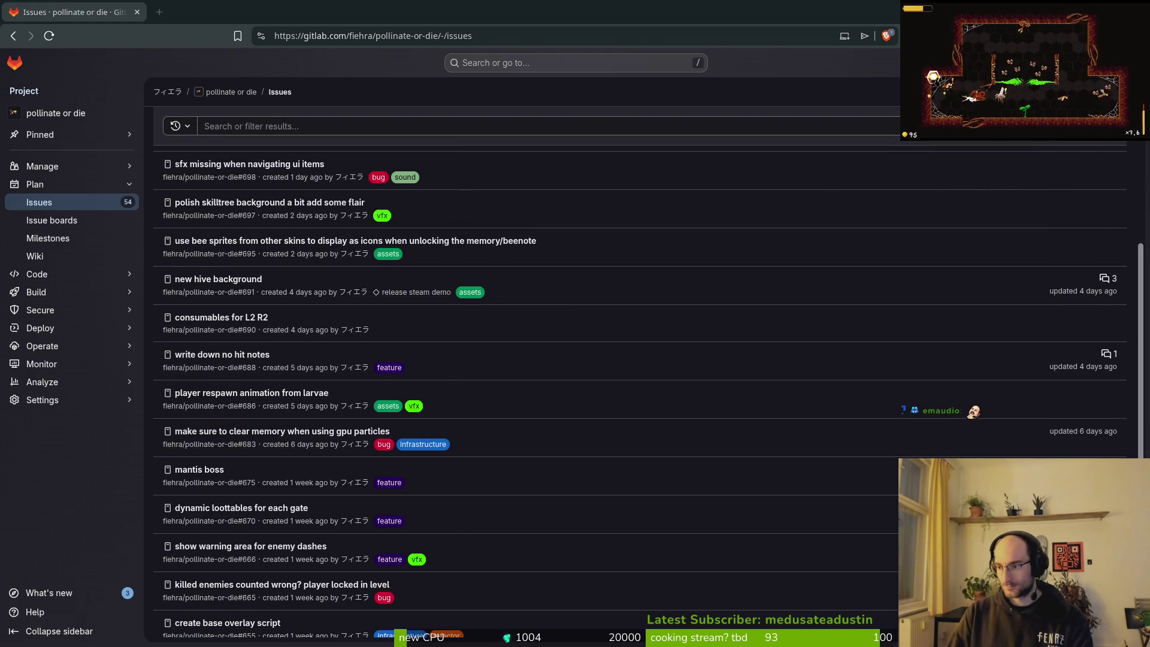
key("alt+Tab")
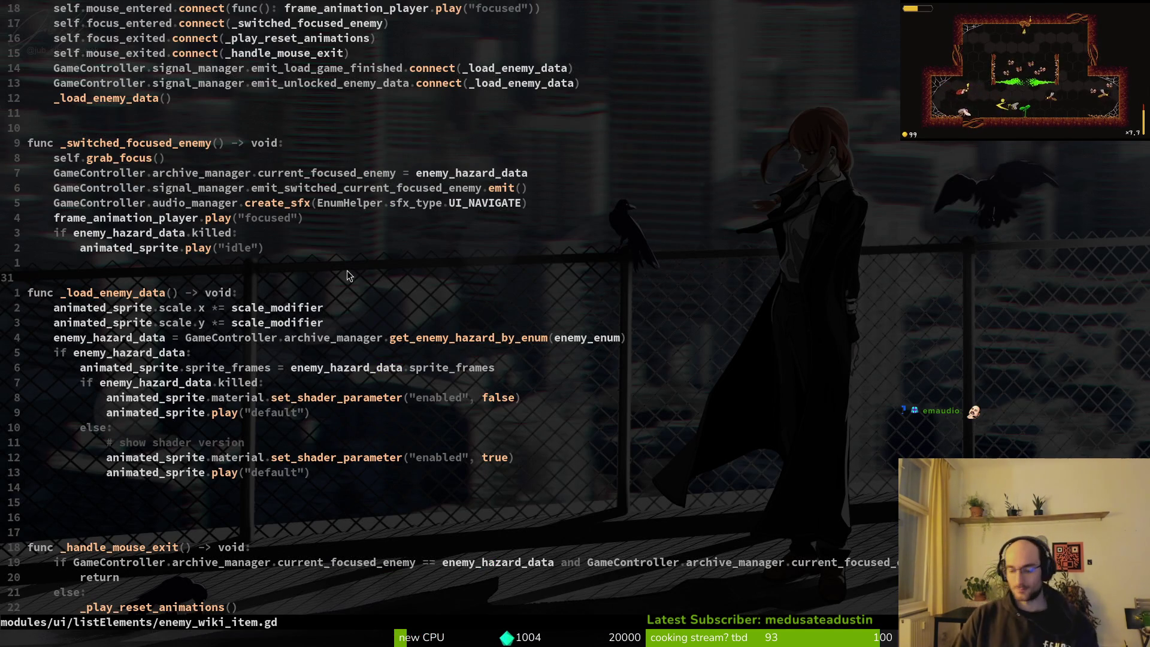
- Dismiss the file finder and quit Vim to launch tig status
key("space")
key("f")
key("f")
type("eneiwk")
key("Escape")
key("Escape")
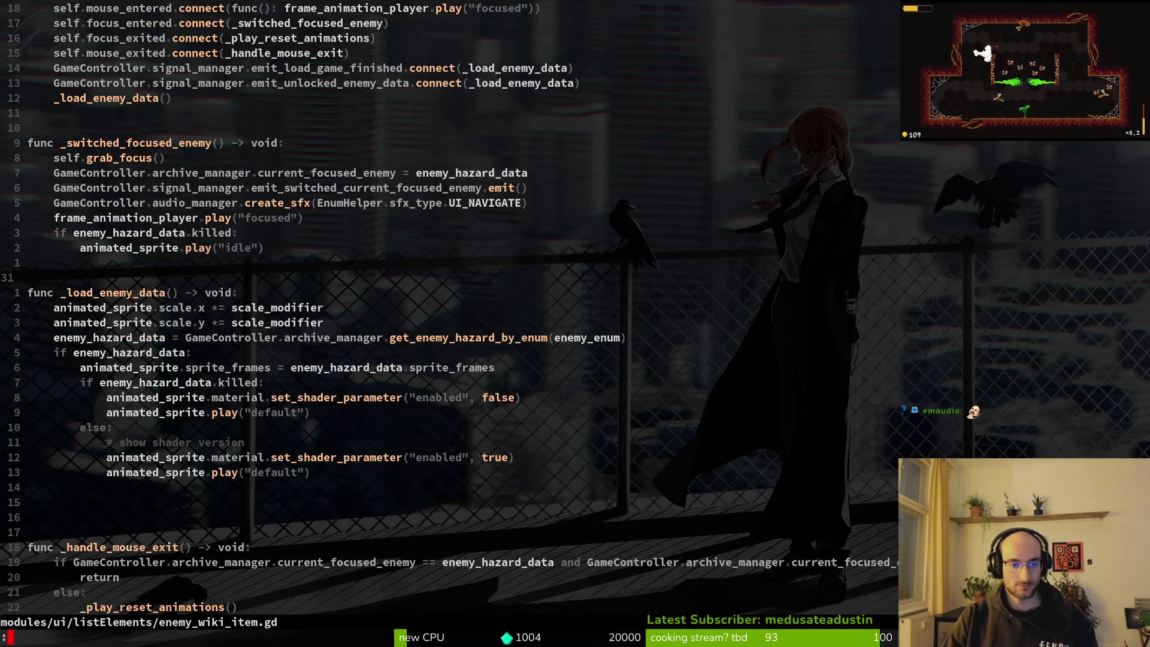
type(":q tig status")
- Discard changes to buff_wiki_item.gd, enemy_wiki_item.gd, note_list_item.gd and bee_skin_list_item.gd, then quit tig
key("j")
key("j")
key("Return")
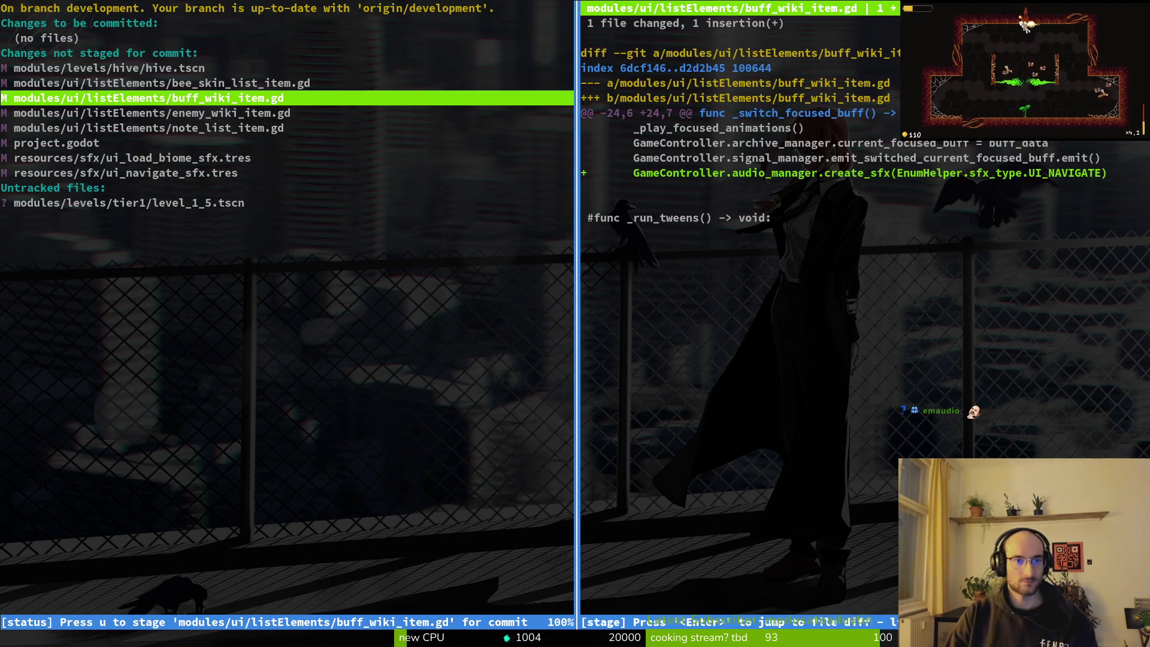
key("exclam")
key("y")
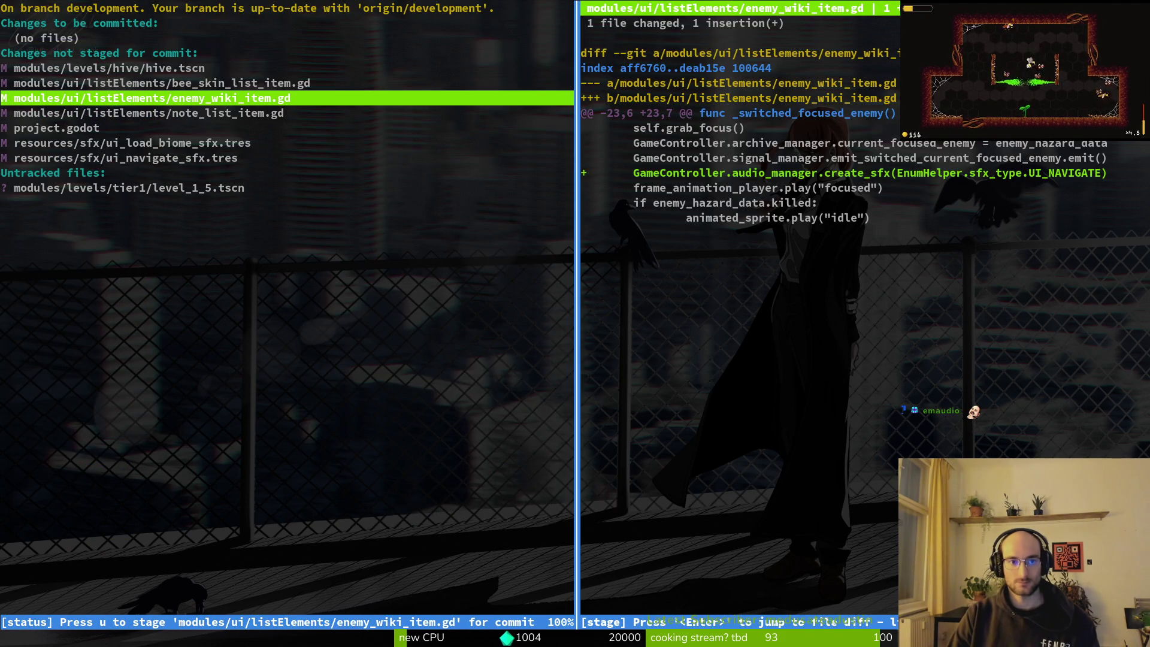
key("exclam")
key("y")
key("exclam")
key("y")
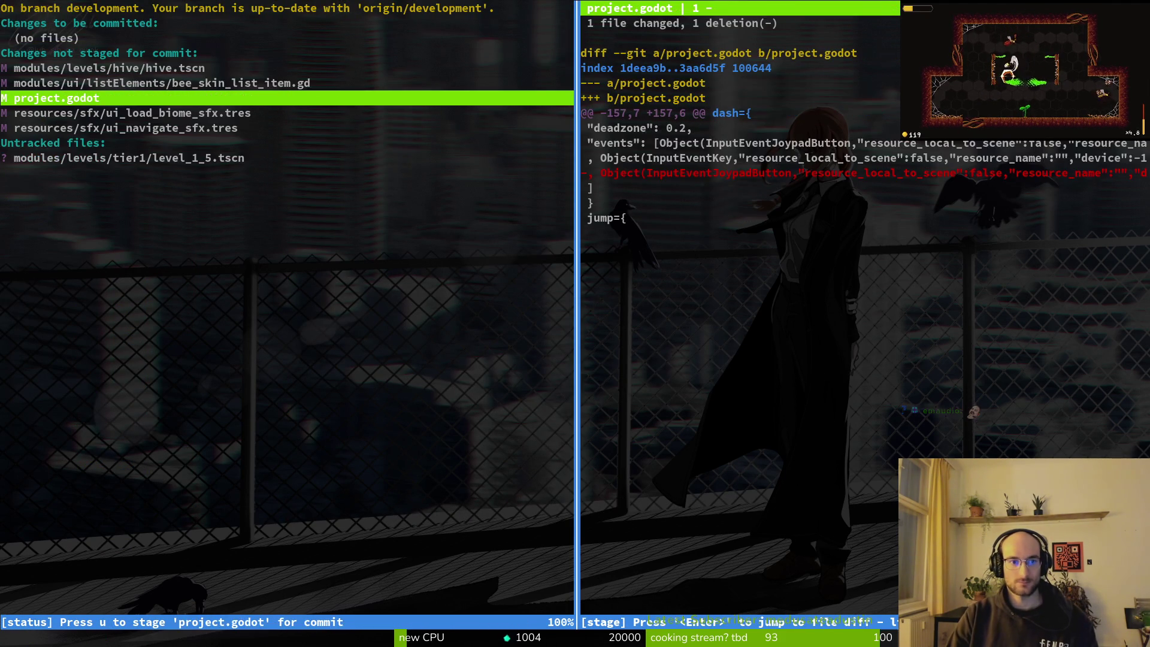
key("Up")
key("exclam")
key("y")
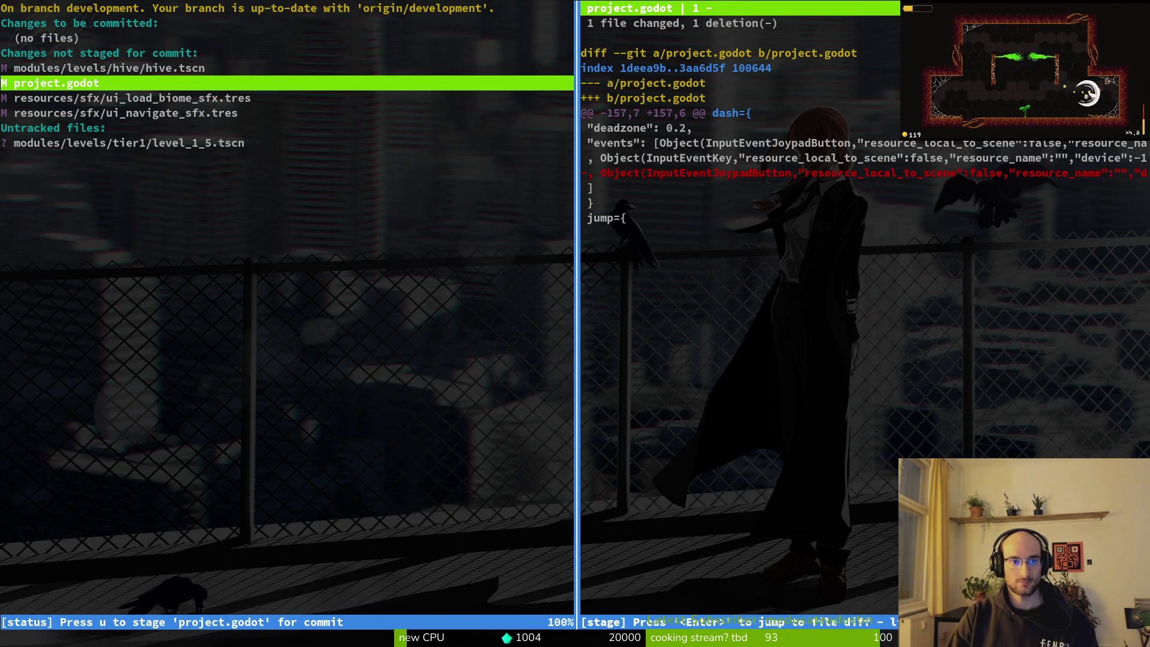
key("q")
key("q")
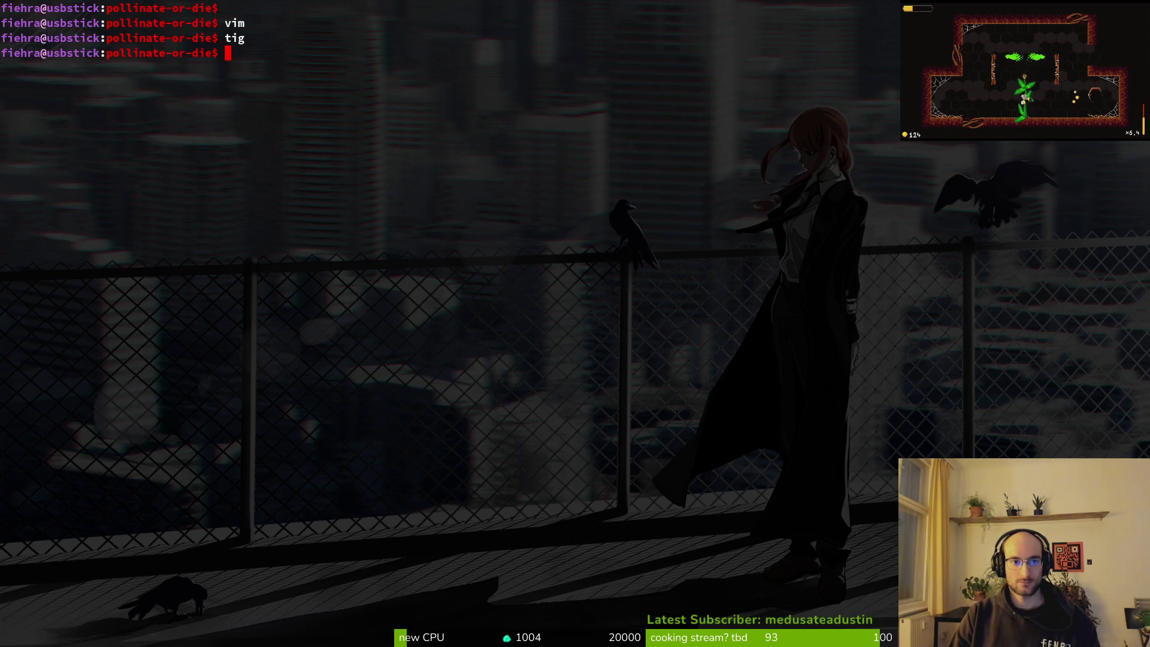
- Recheck remaining changes in tig, clear the terminal and reopen the project with nvim
key("alt+Tab")
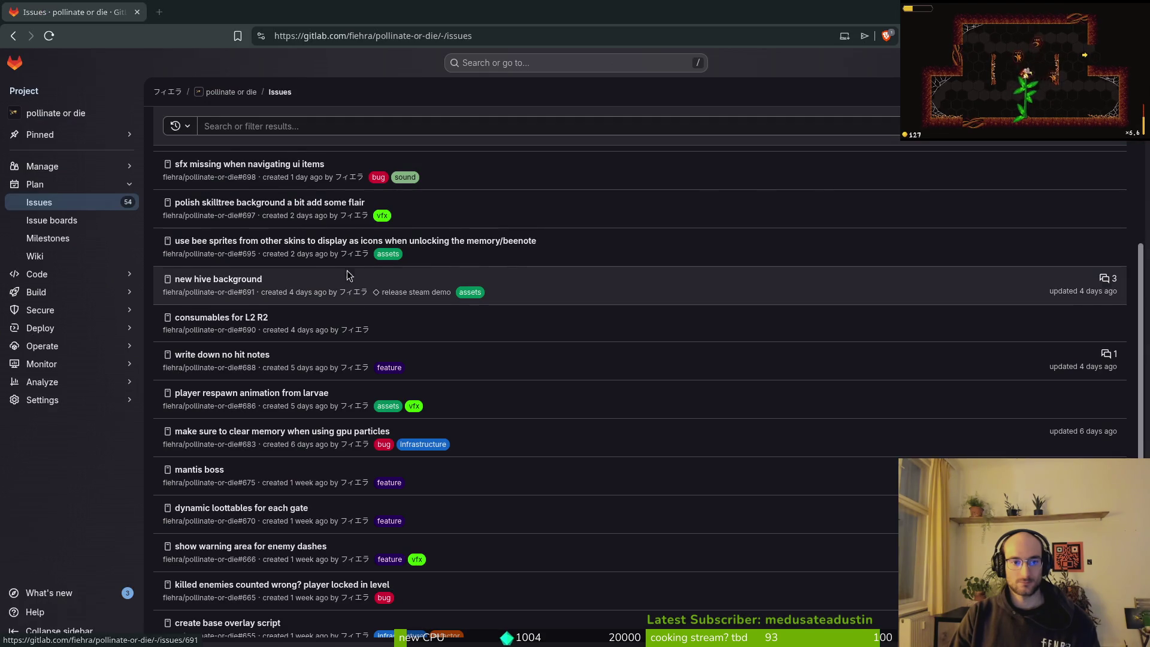
key("alt+Tab")
type("ig")
key("Return")
key("Down")
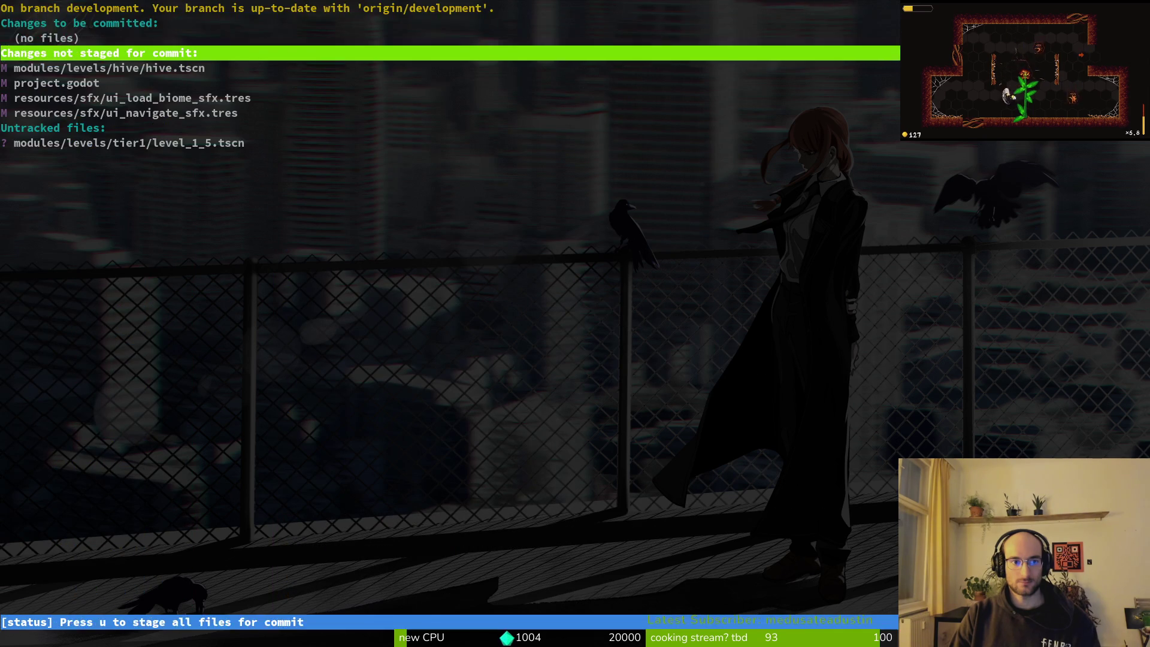
key("q")
key("ctrl+l")
type("nvim .")
key("Return")
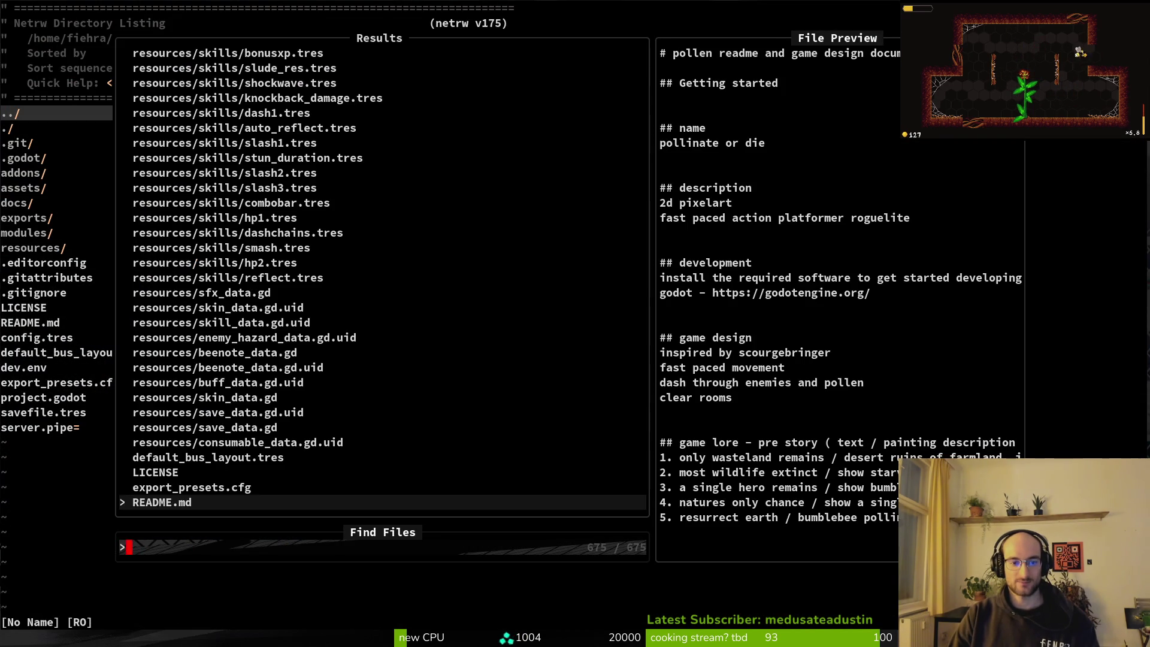
- Open archives_overlay.gd through the Telescope file finder
key("Escape")
key("ctrl+p")
key("Escape")
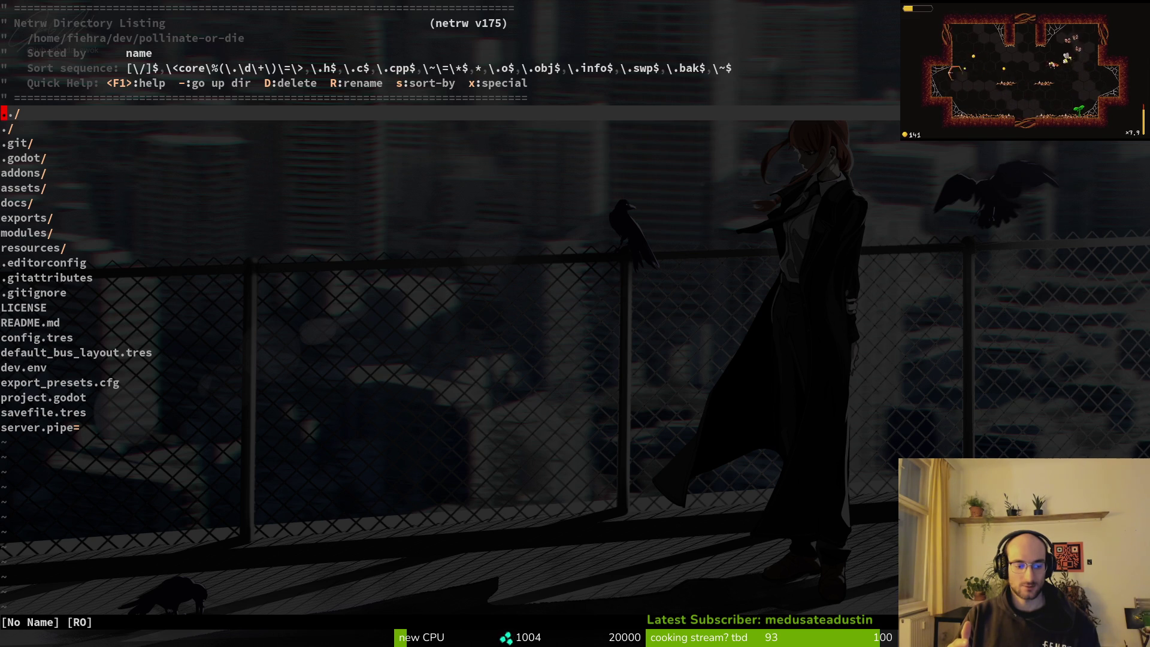
key("space")
key("f")
key("f")
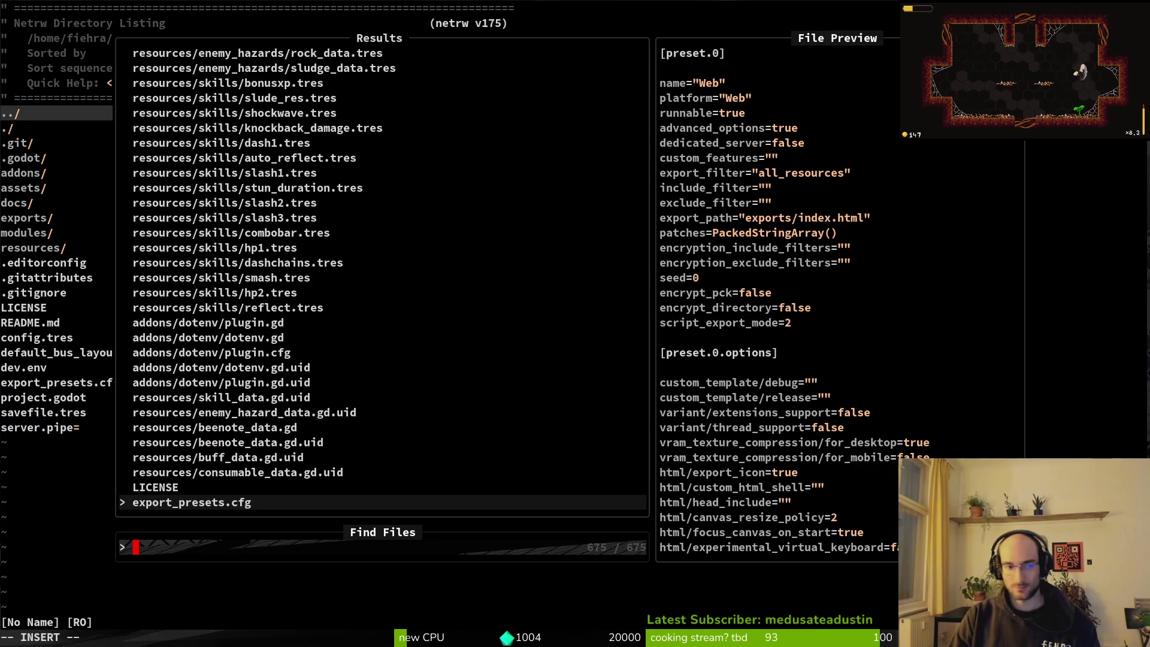
type("arcovefr")
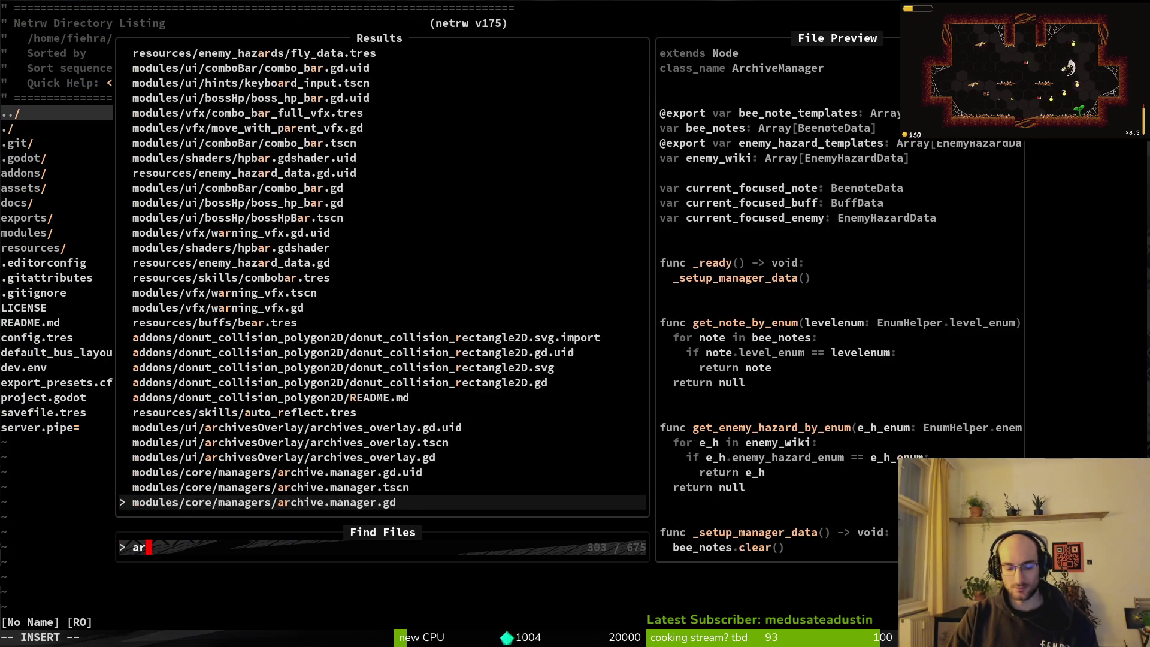
key("BackSpace")
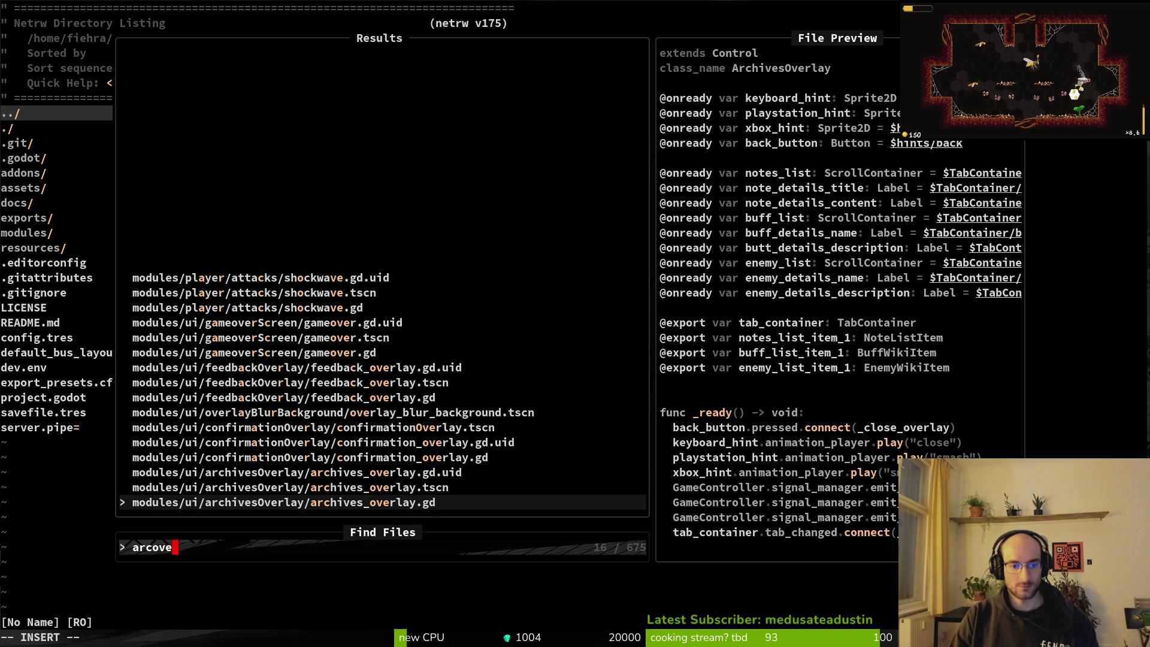
key("Return")
key("ctrl+r")
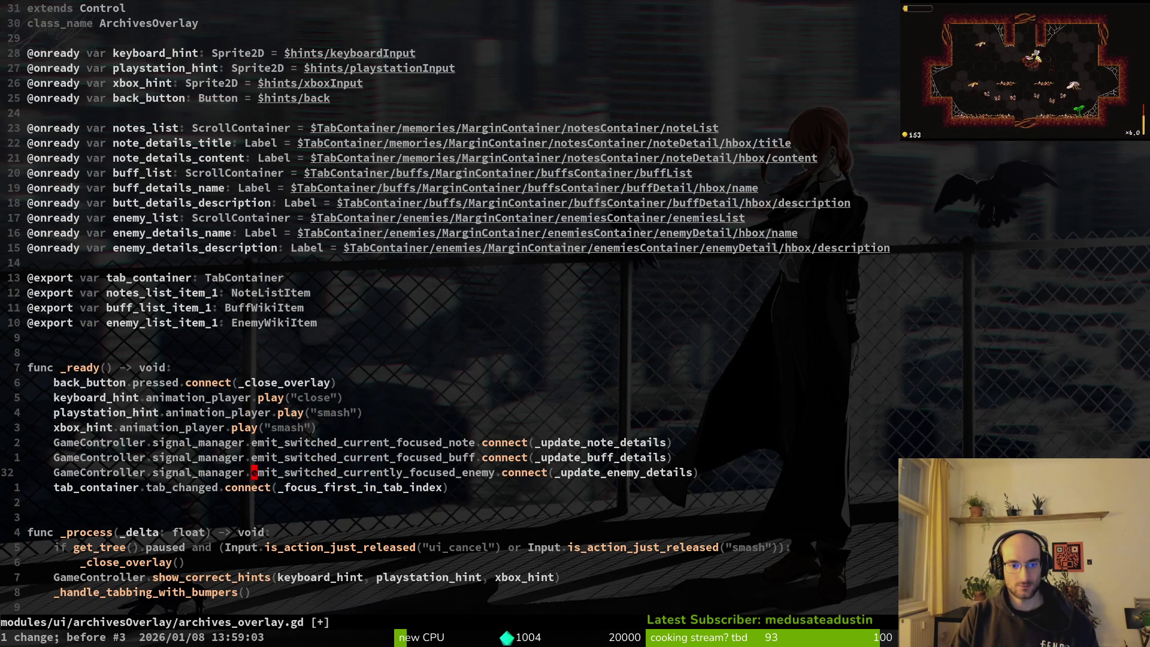
- Review _handle_tabbing_with_bumpers and the focus-first-in-tab functions, then run the game with F5
key("ctrl+o")
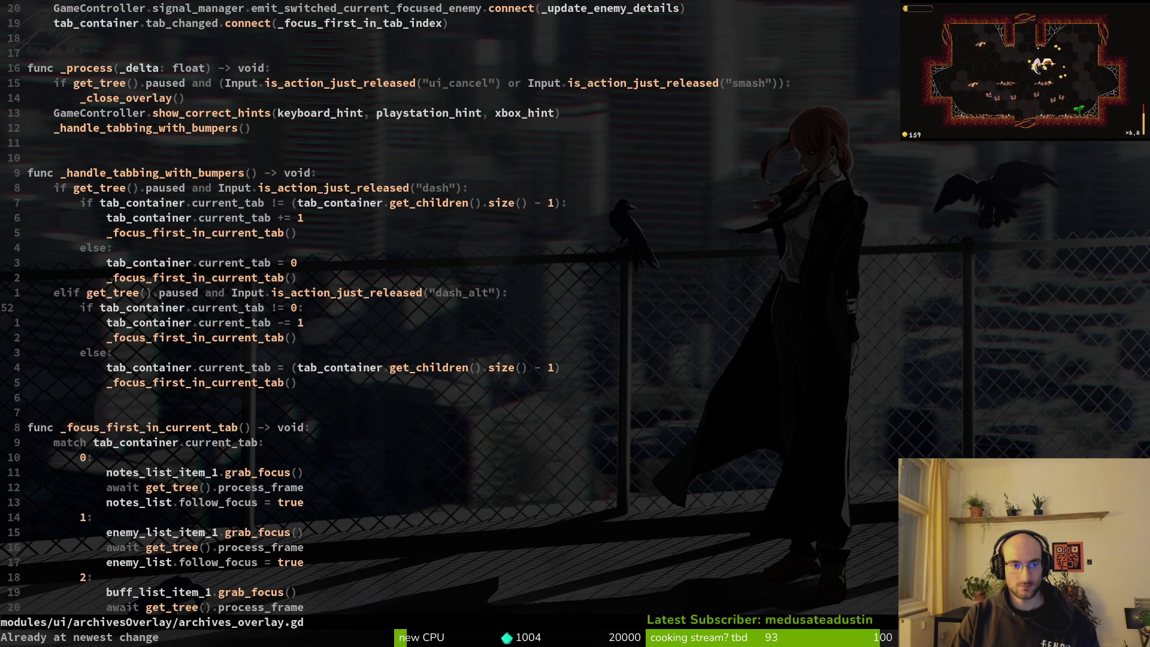
key("k")
key("k")
key("k")
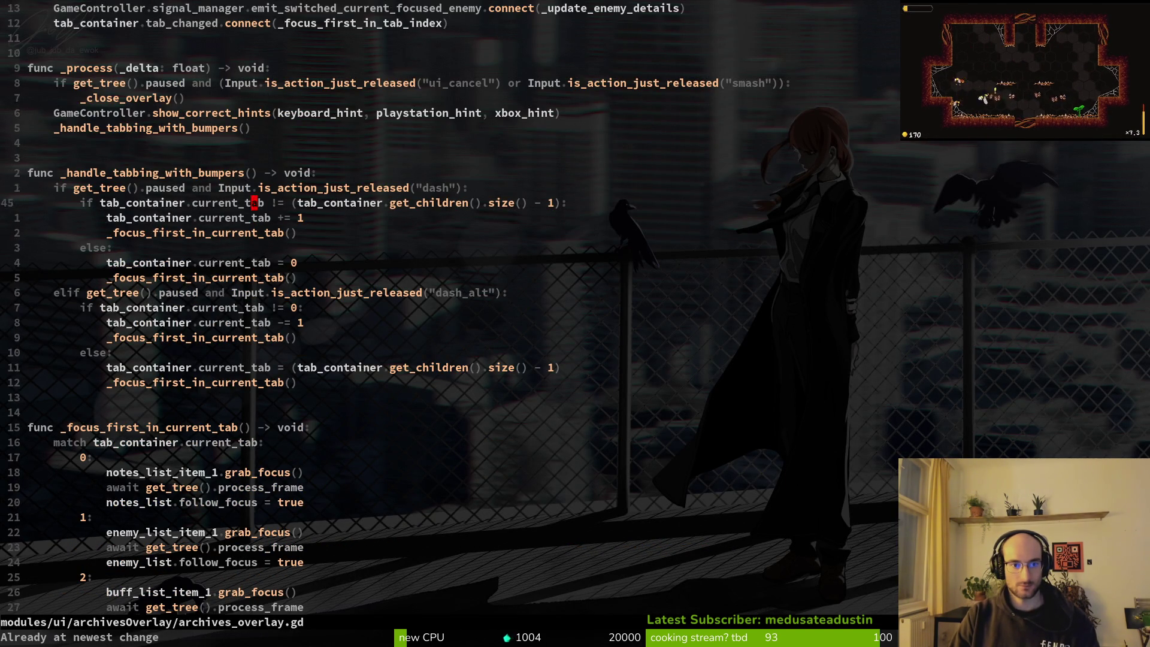
key("2")
key("0")
key("j")
key("alt+Tab")
key("alt+Tab")
scroll(347, 271, "down", 4)
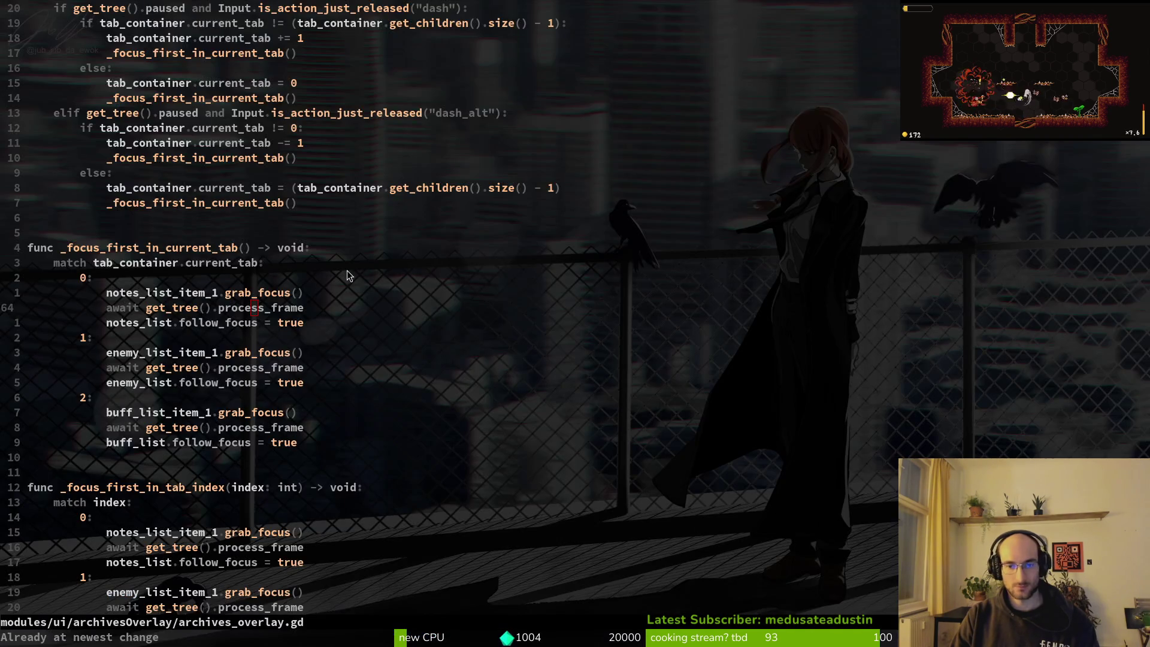
key("alt+Tab")
key("F5")
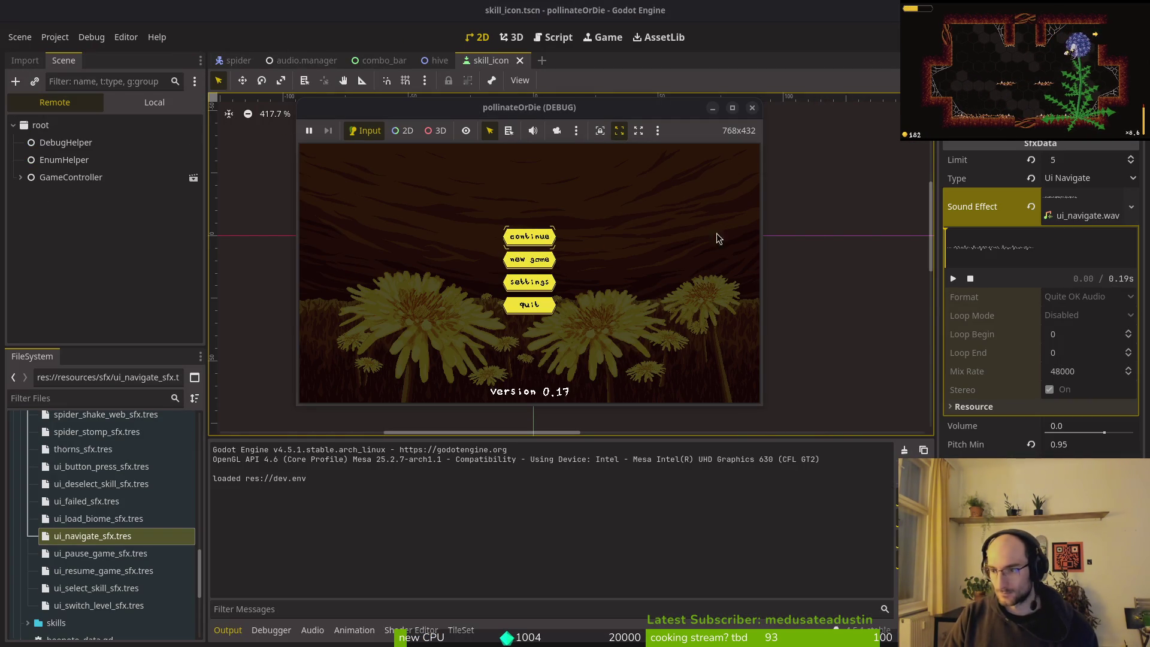
- Continue the saved game, browse buffs in the archives overlay, then close archives and pause menu
key("Return")
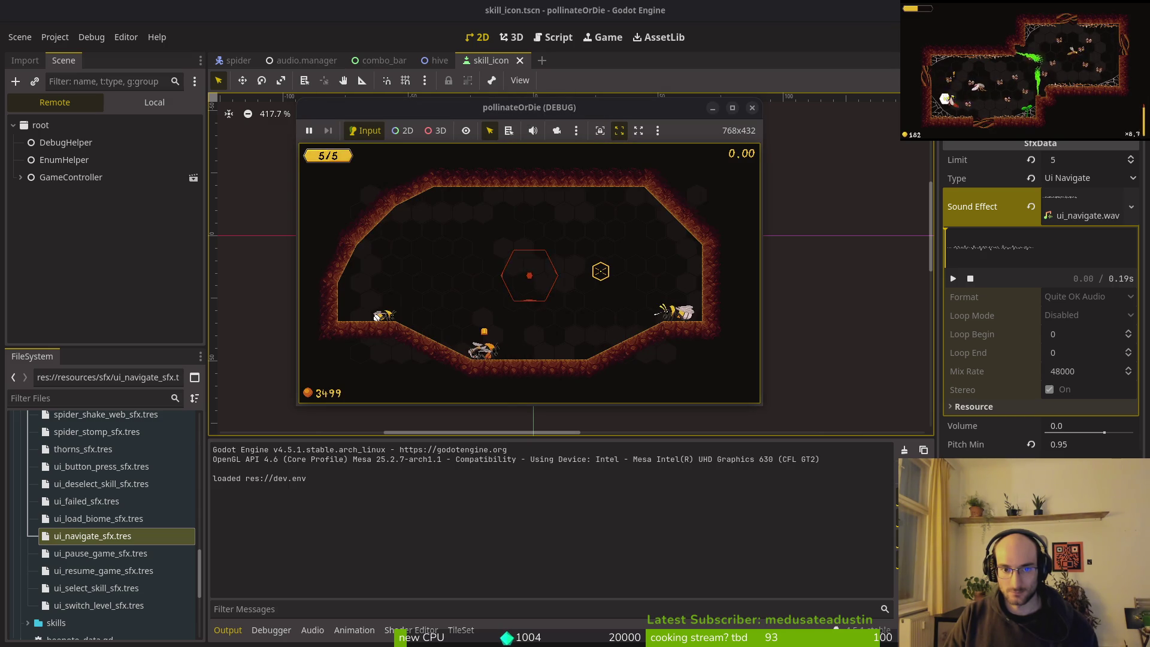
key("Escape")
key("Right")
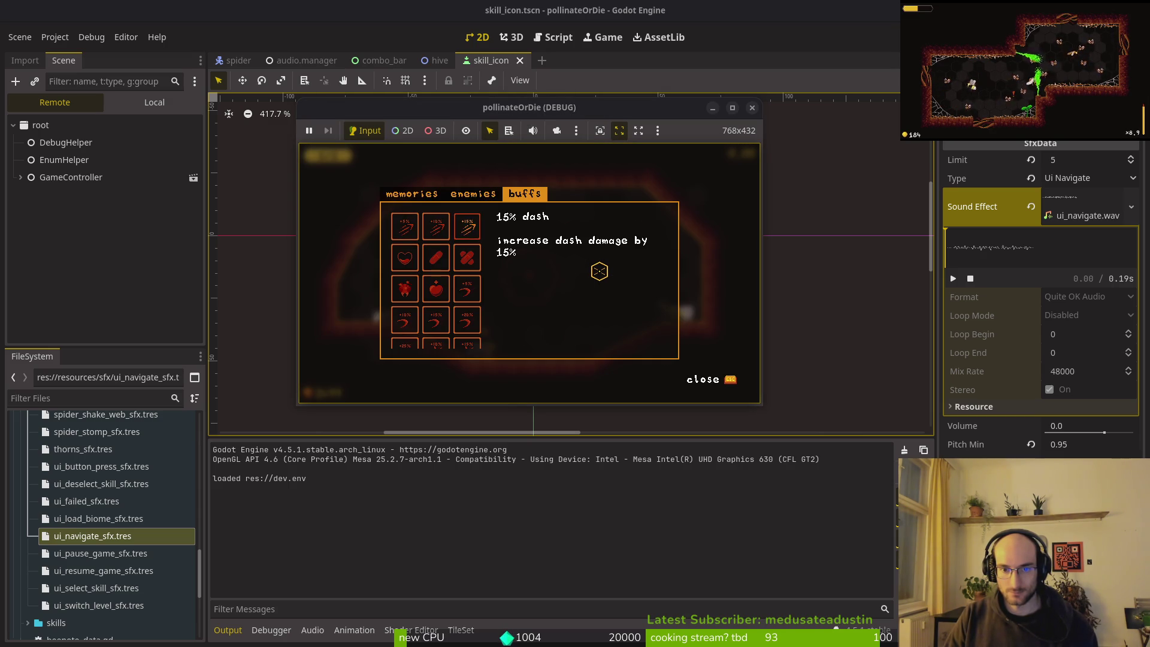
key("Escape")
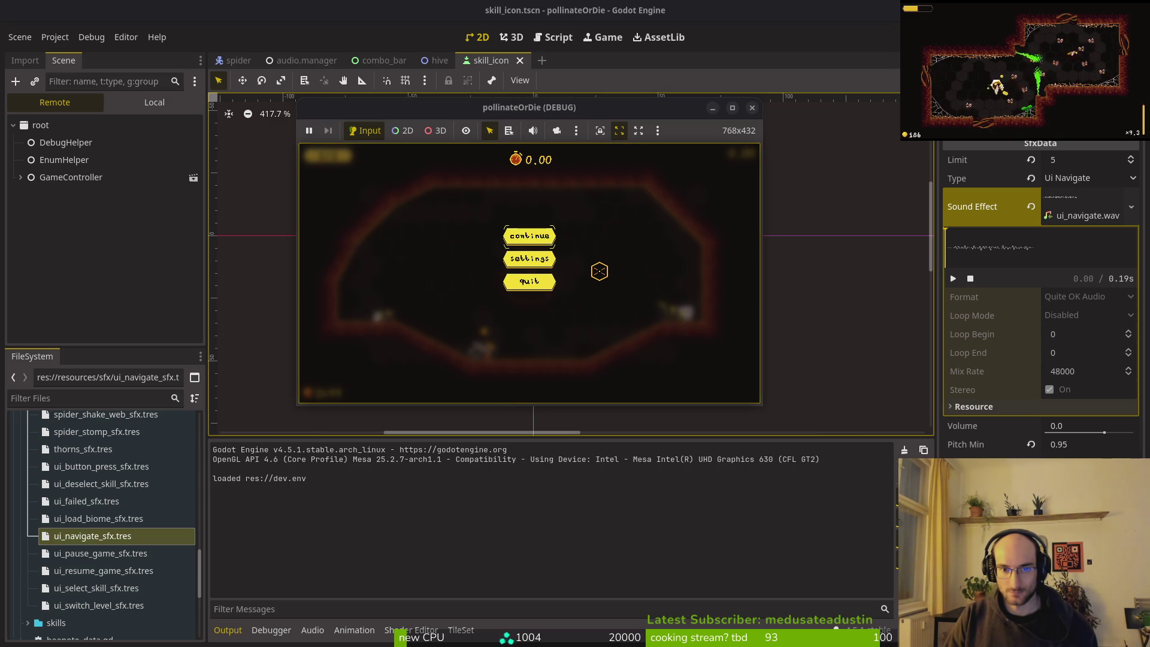
key("Escape")
- Open the skins menu and try the ORANGEBUTT, BUMBLEBEE and GHOSTBEE skins
key("e")
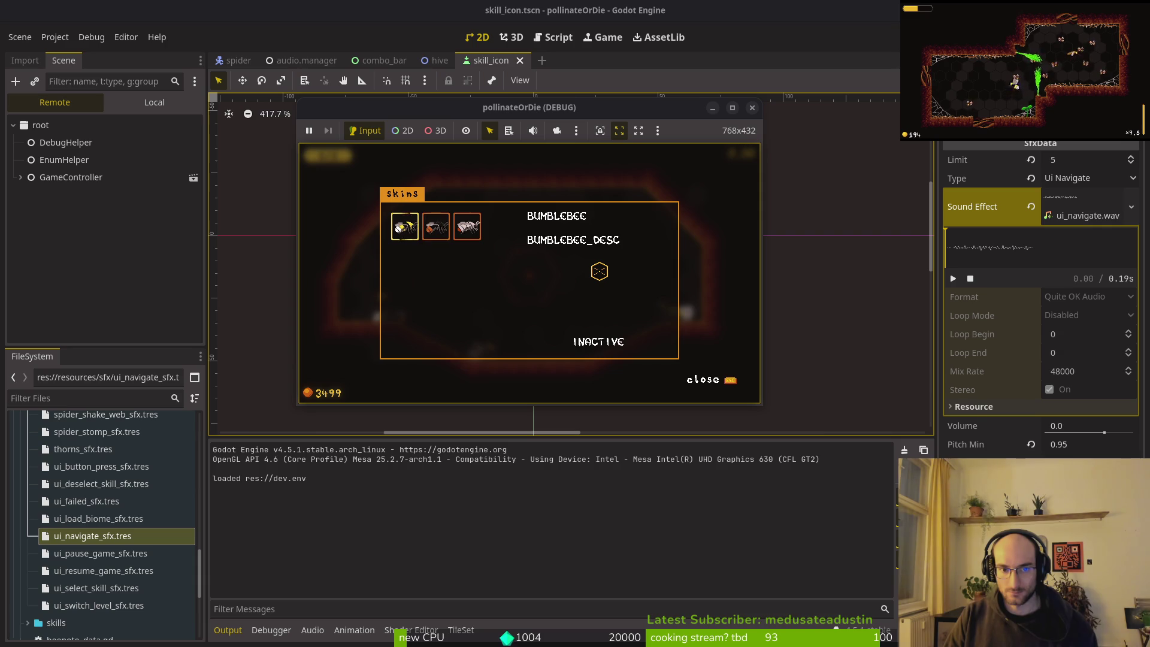
left_click(436, 225)
key("Right")
key("Left")
key("Right")
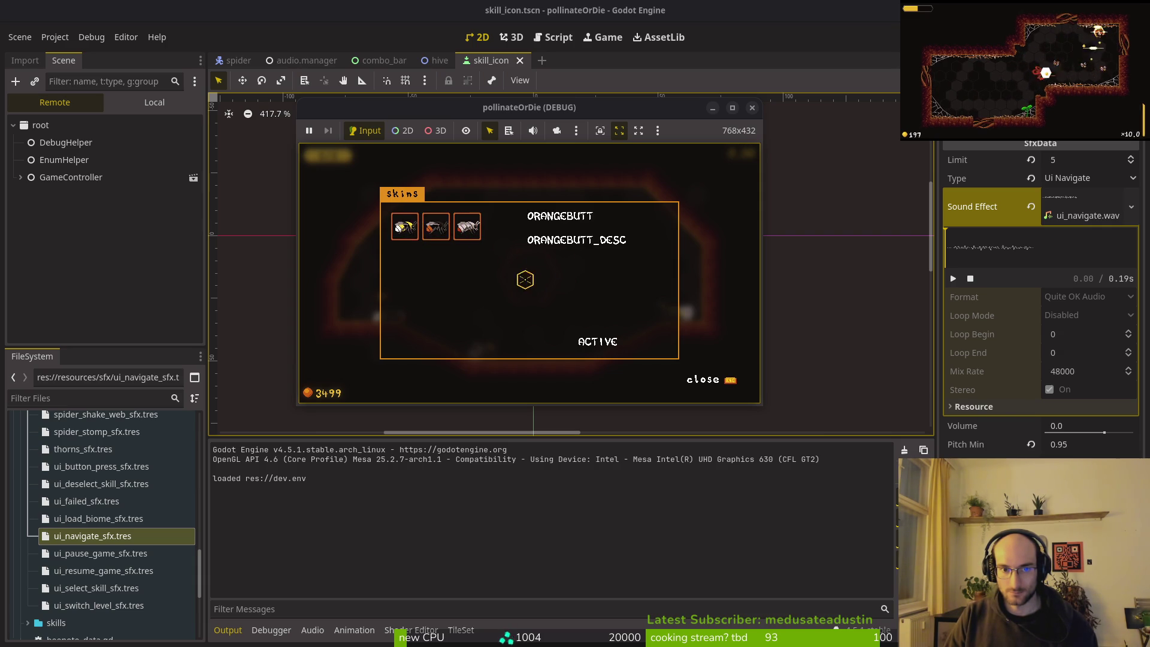
left_click(405, 226)
left_click(466, 235)
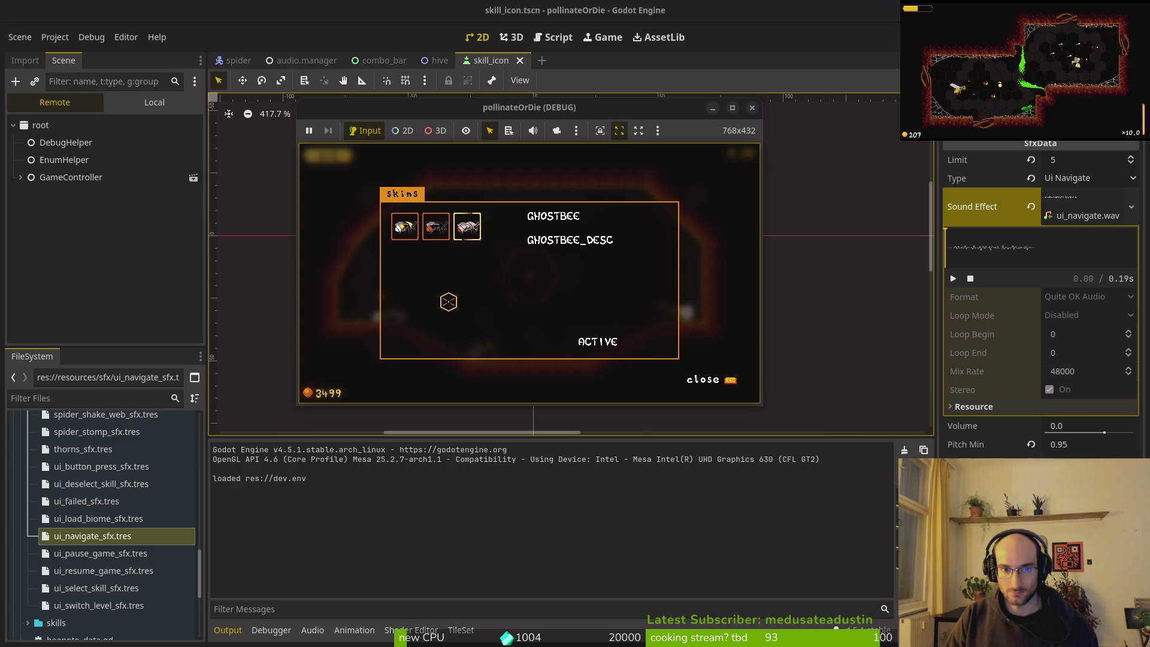
left_click(402, 226)
- Cycle through the skins again, leave GHOSTBEE active and stop the running game
left_click(435, 226)
left_click(467, 226)
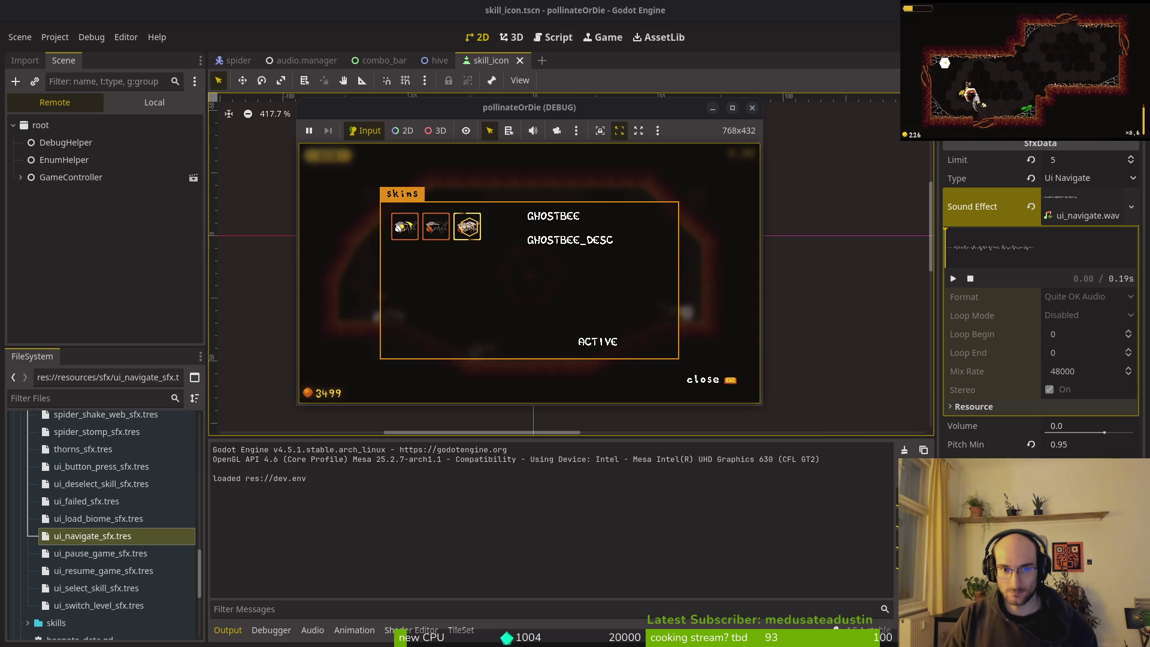
left_click(403, 227)
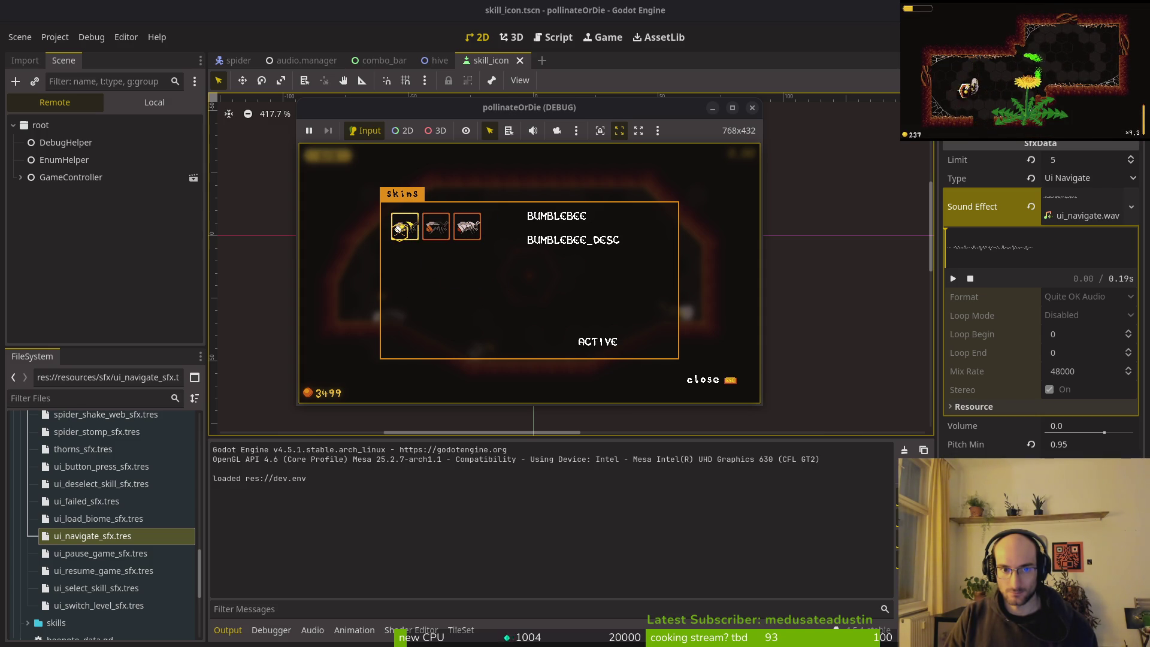
left_click(437, 226)
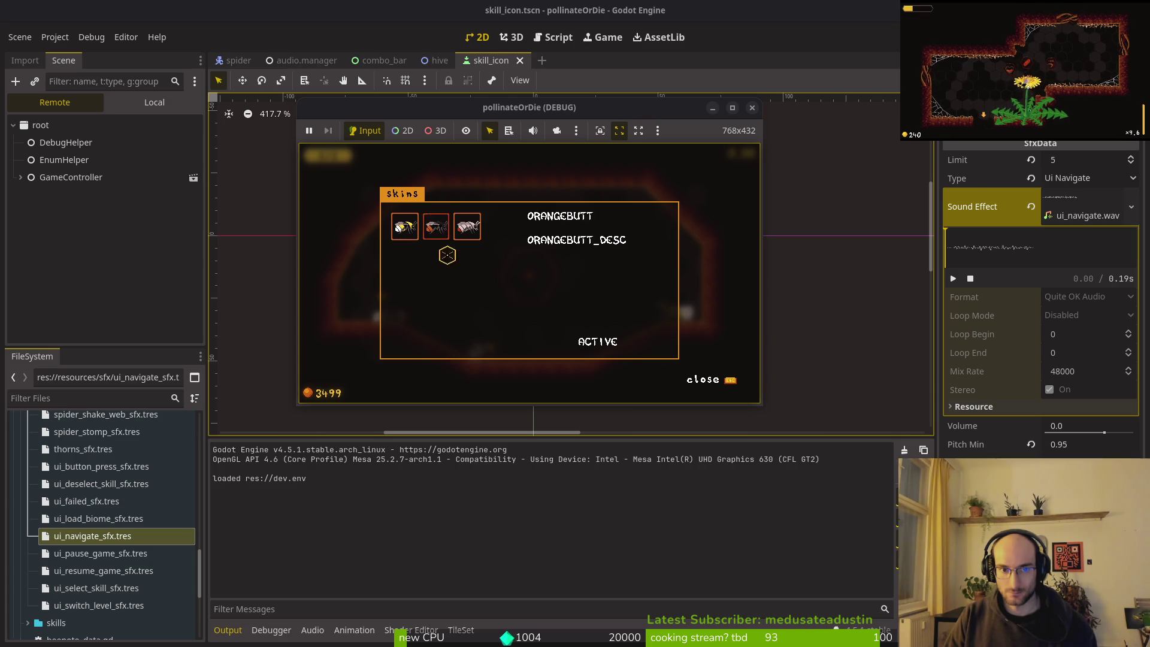
left_click(467, 226)
left_click(467, 227)
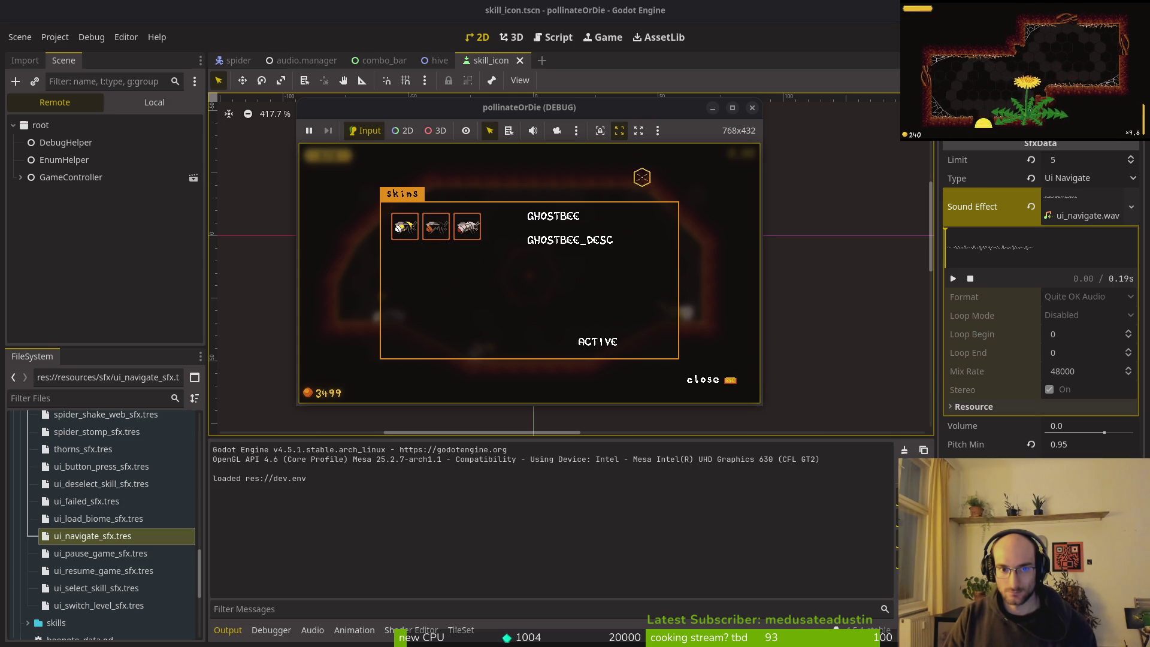
left_click(752, 107)
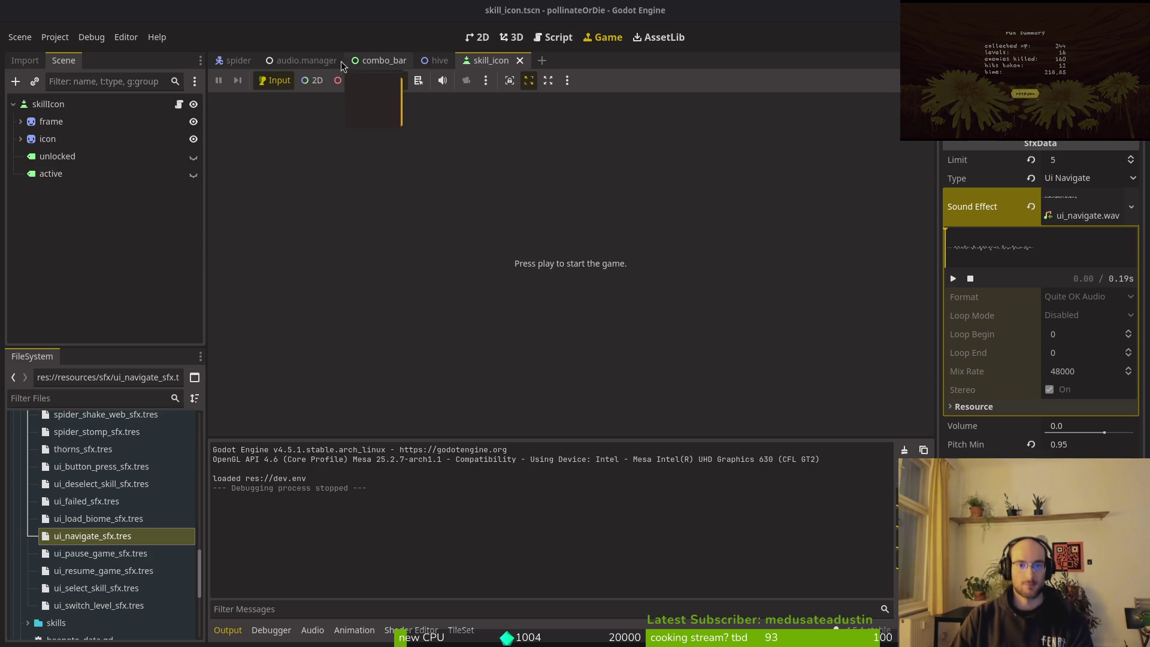
- Close the skill_icon, hive, combo_bar and audio.manager scene tabs so only spider.tscn remains
left_click(215, 200)
left_click(520, 60)
left_click(461, 60)
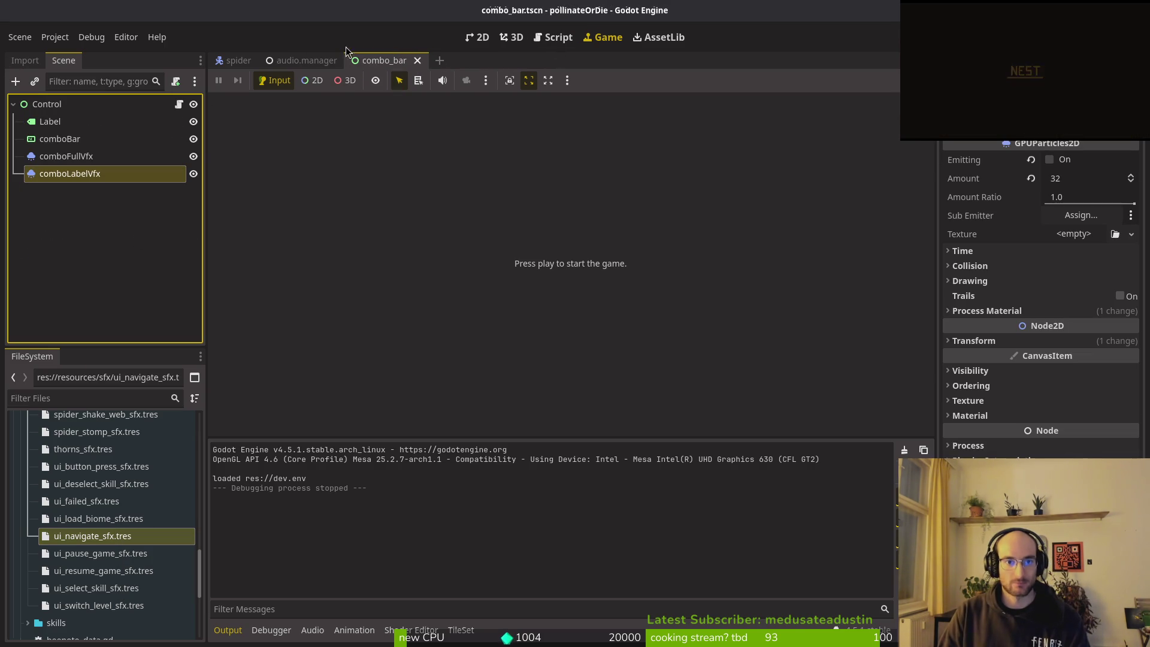
left_click(419, 60)
left_click(350, 60)
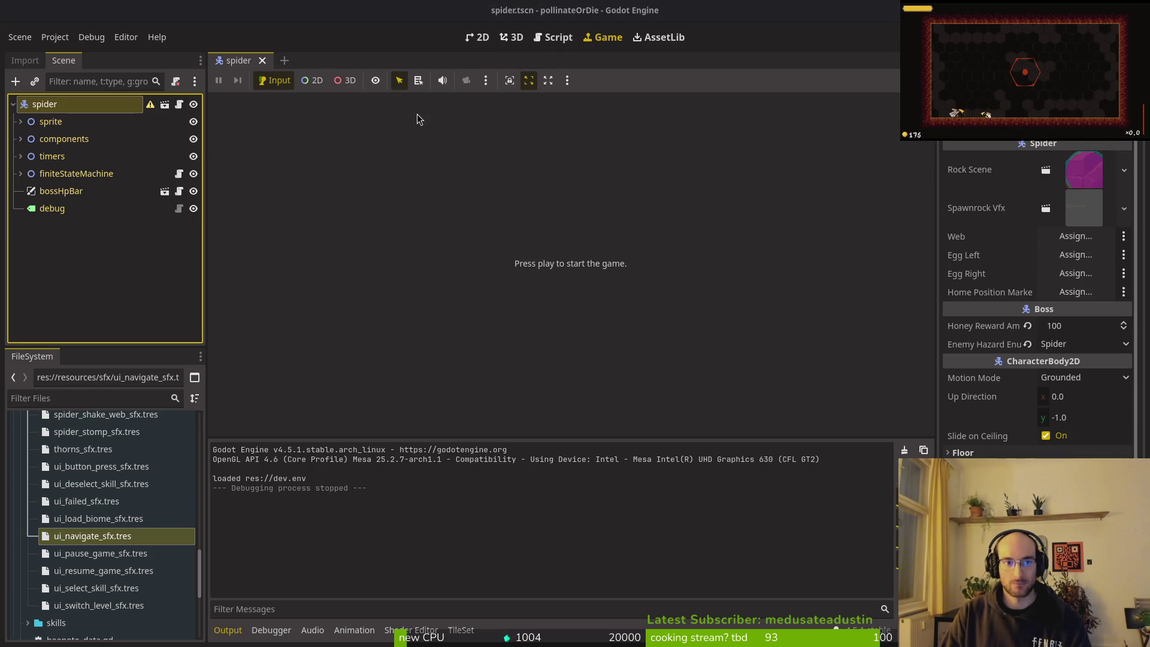
key("alt+Tab")
- Save archives_overlay.gd with :write and review _handle_tabbing_with_bumpers and _focus_first_in_current_tab
type(":write")
key("Return")
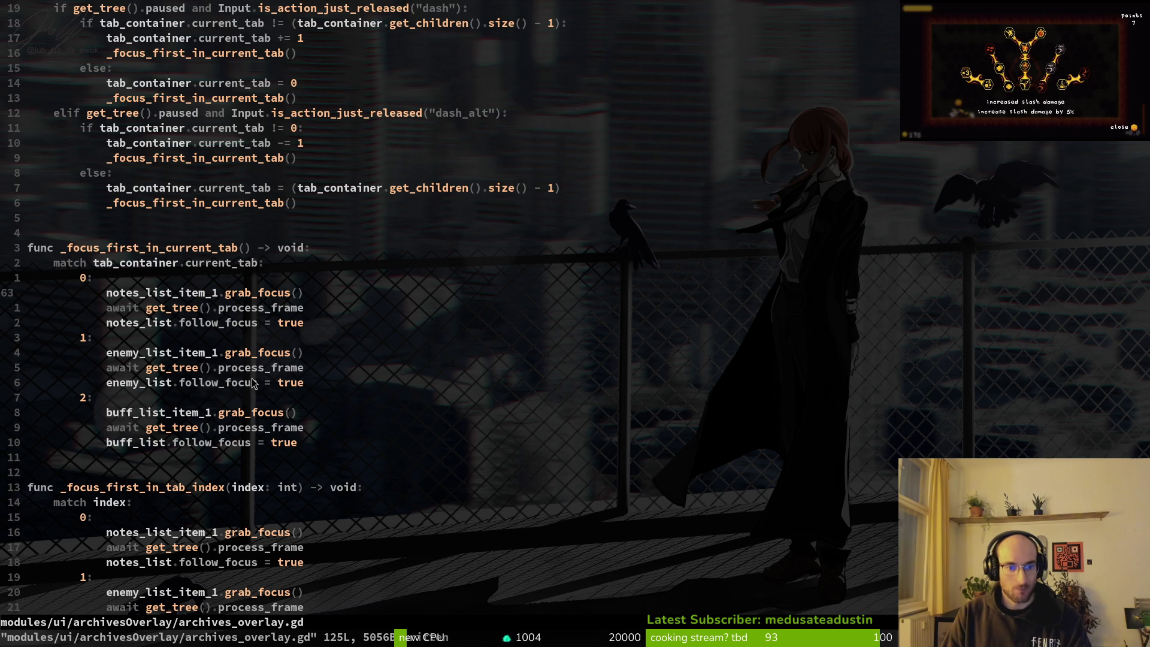
scroll(203, 267, "up", 5)
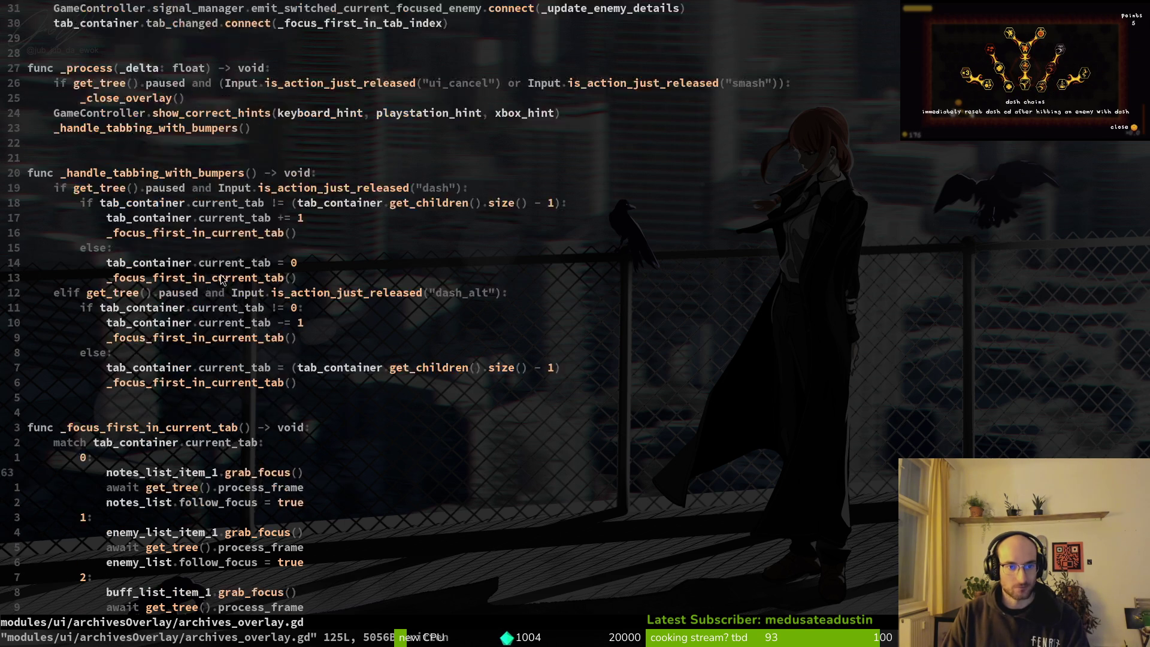
scroll(223, 285, "down", 5)
scroll(222, 293, "down", 6)
scroll(210, 305, "up", 1)
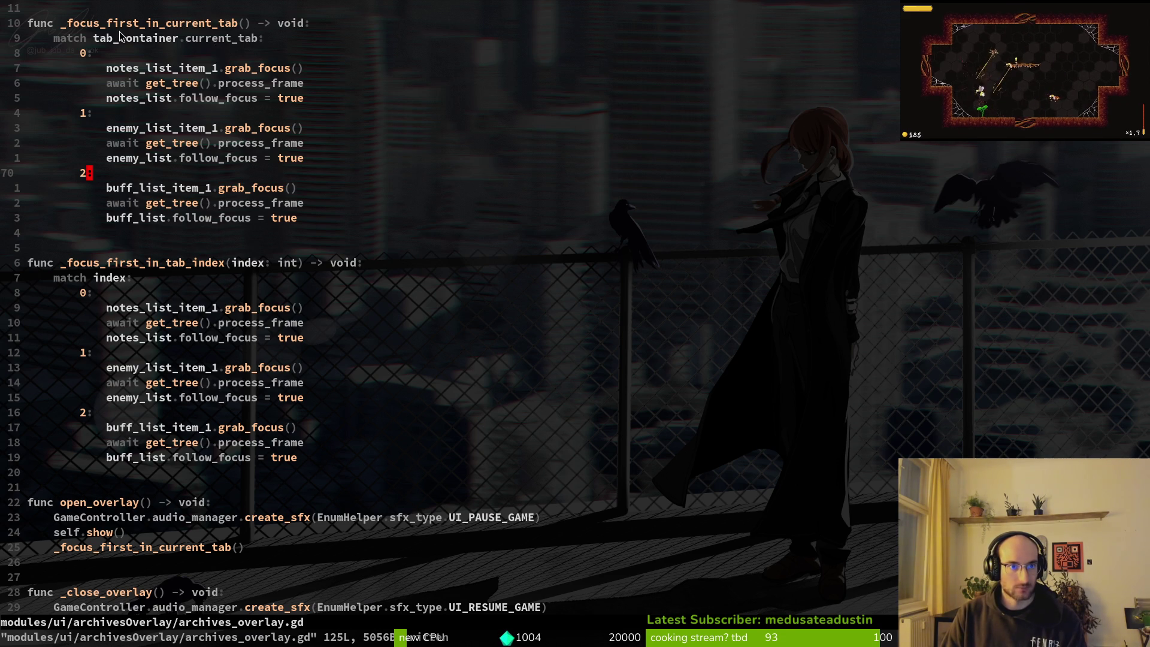
scroll(210, 161, "up", 3)
scroll(210, 160, "up", 4)
left_click(231, 188)
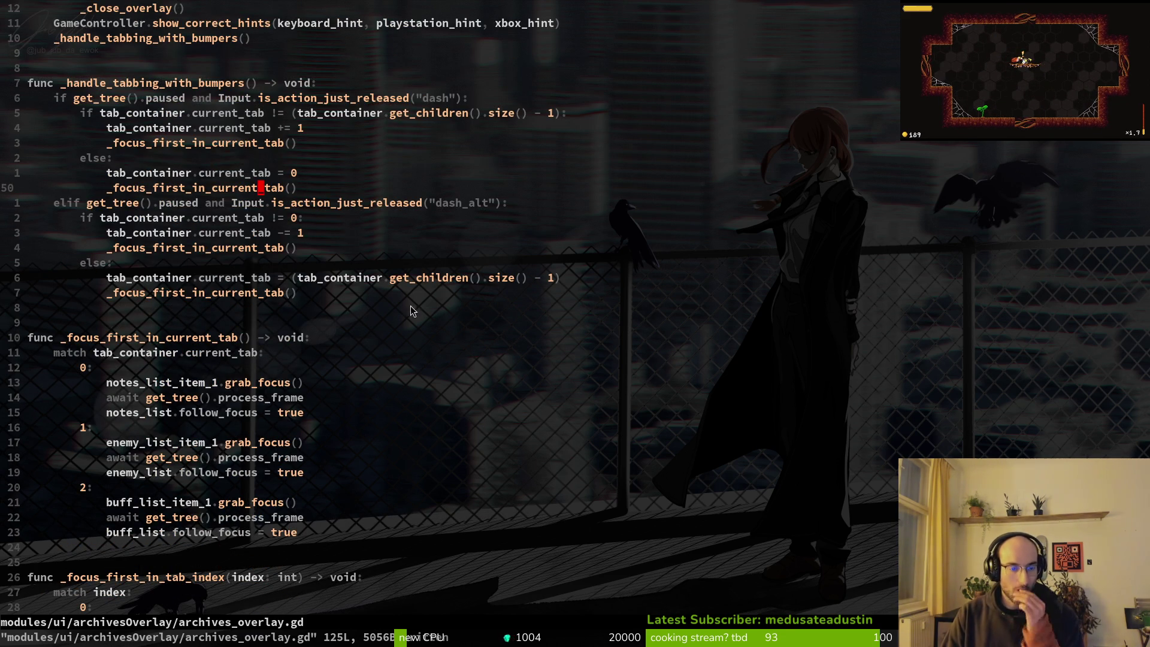
scroll(378, 279, "down", 1)
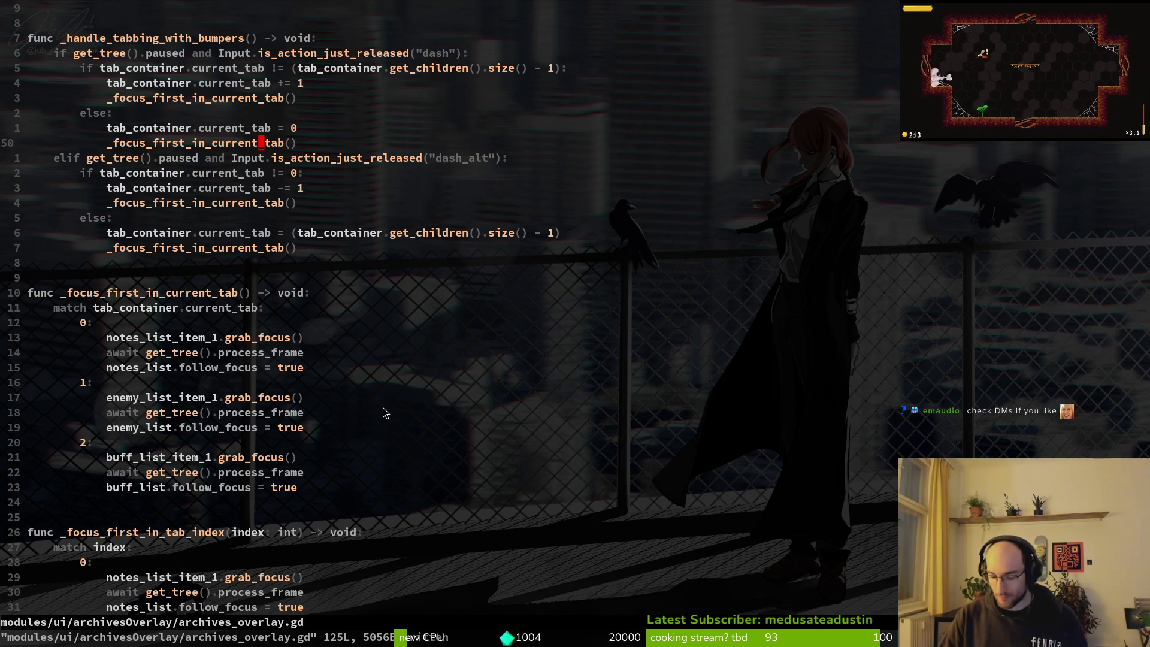
key("super")
key("super")
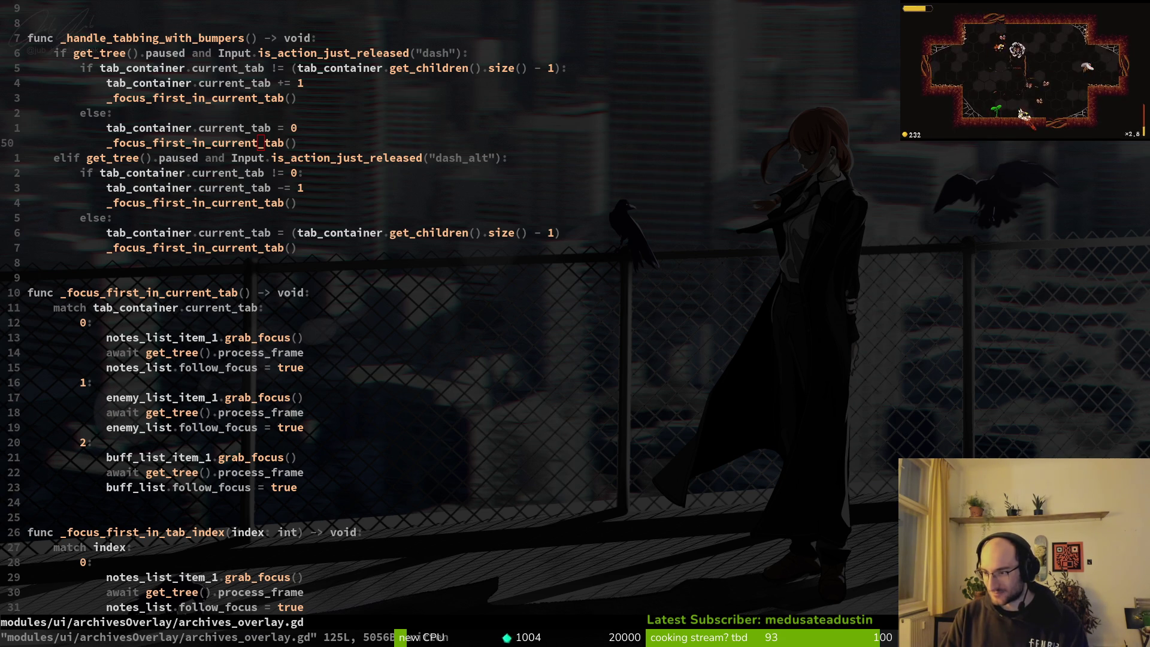
key("alt+Tab")
- Play the goose video clip in the Discord DM, replay it twice, then hide Discord
left_click(542, 384)
left_click(478, 384)
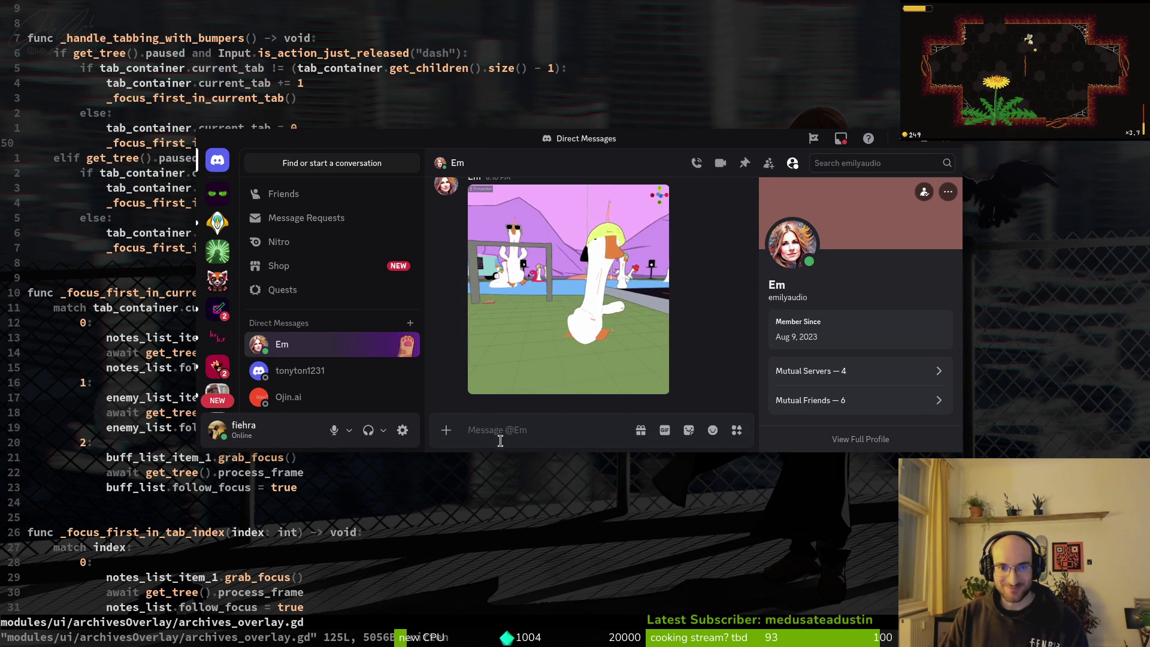
mouse_move(616, 239)
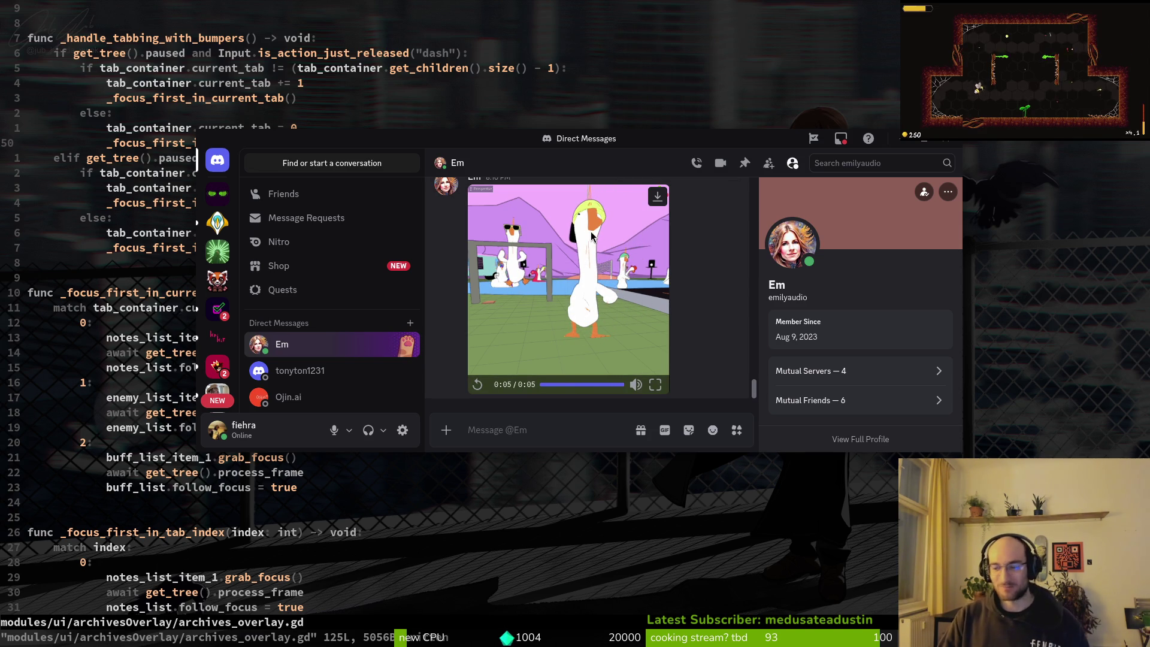
left_click(477, 387)
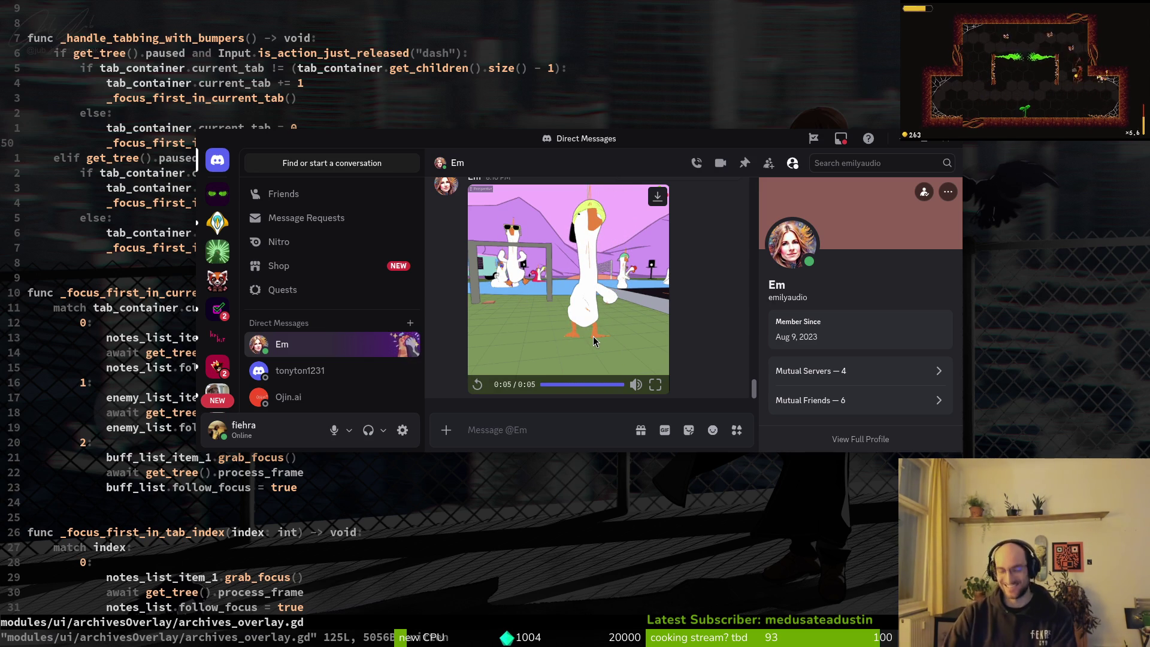
left_click(539, 315)
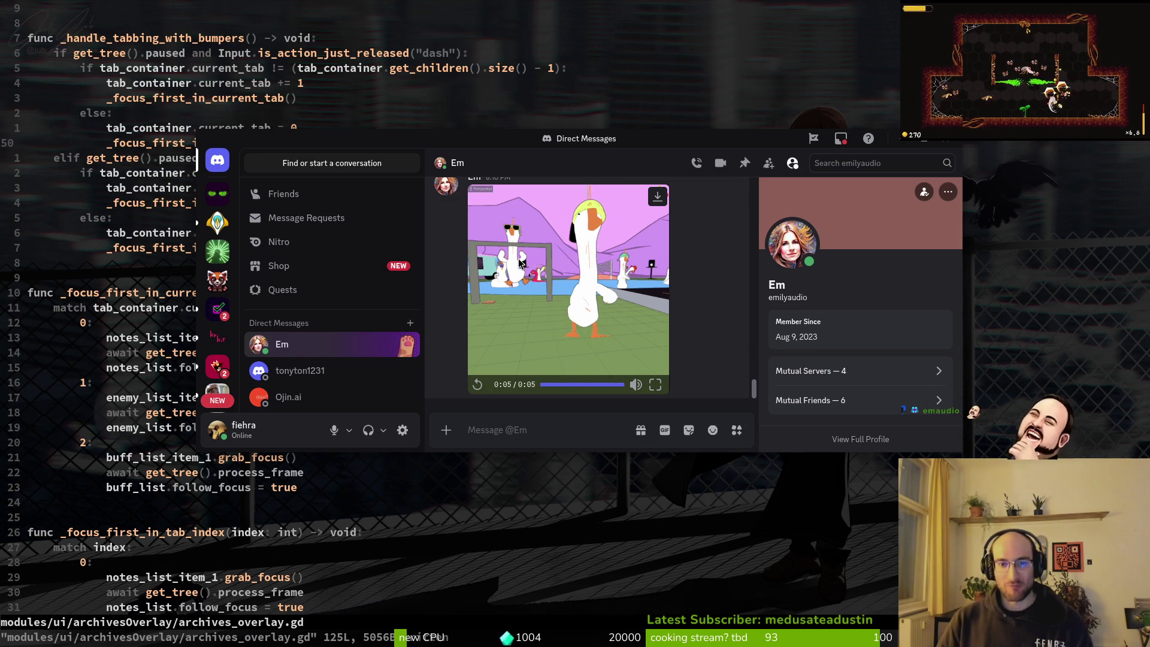
key("super+minus")
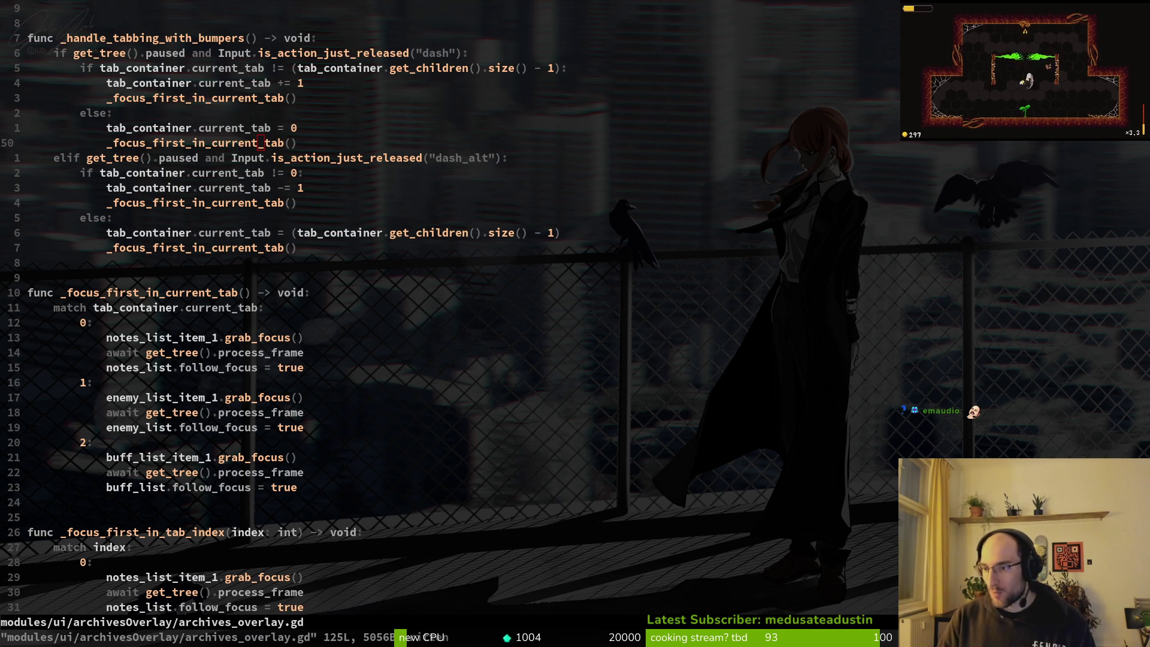
- Inspect the focus calls and the _focus_first_in_tab_index and _focus_first_in_current_tab definitions
left_click(267, 412)
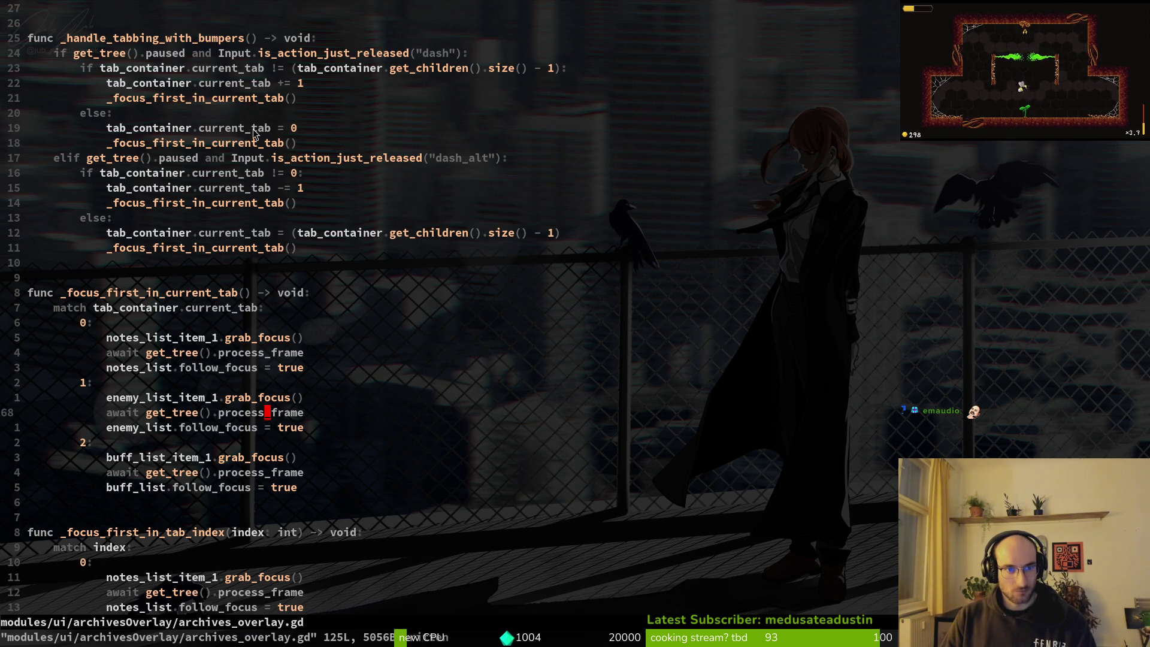
scroll(346, 130, "up", 8)
scroll(343, 126, "down", 3)
scroll(376, 225, "up", 2)
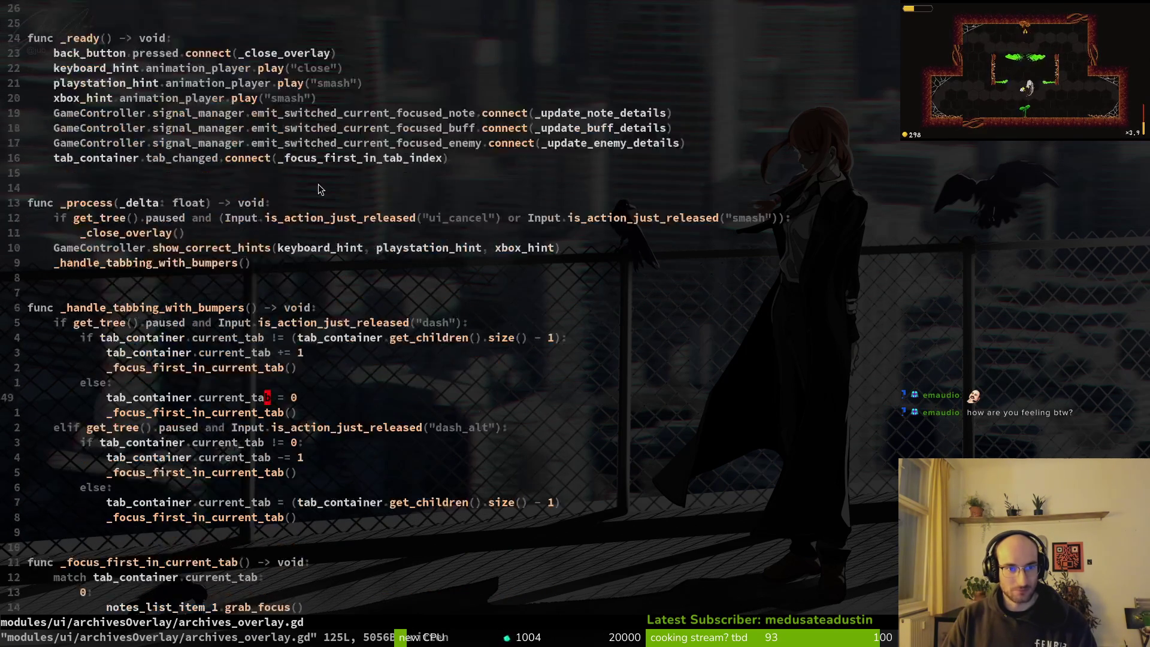
scroll(435, 294, "down", 5)
left_click(170, 191)
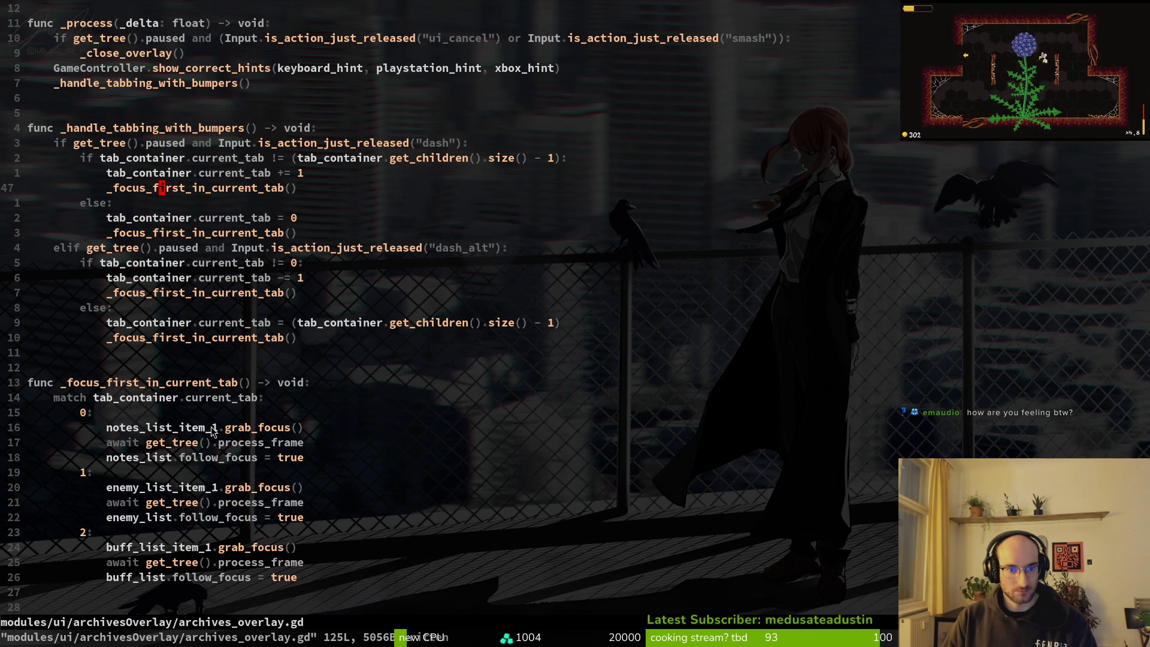
scroll(211, 435, "down", 4)
left_click(134, 448)
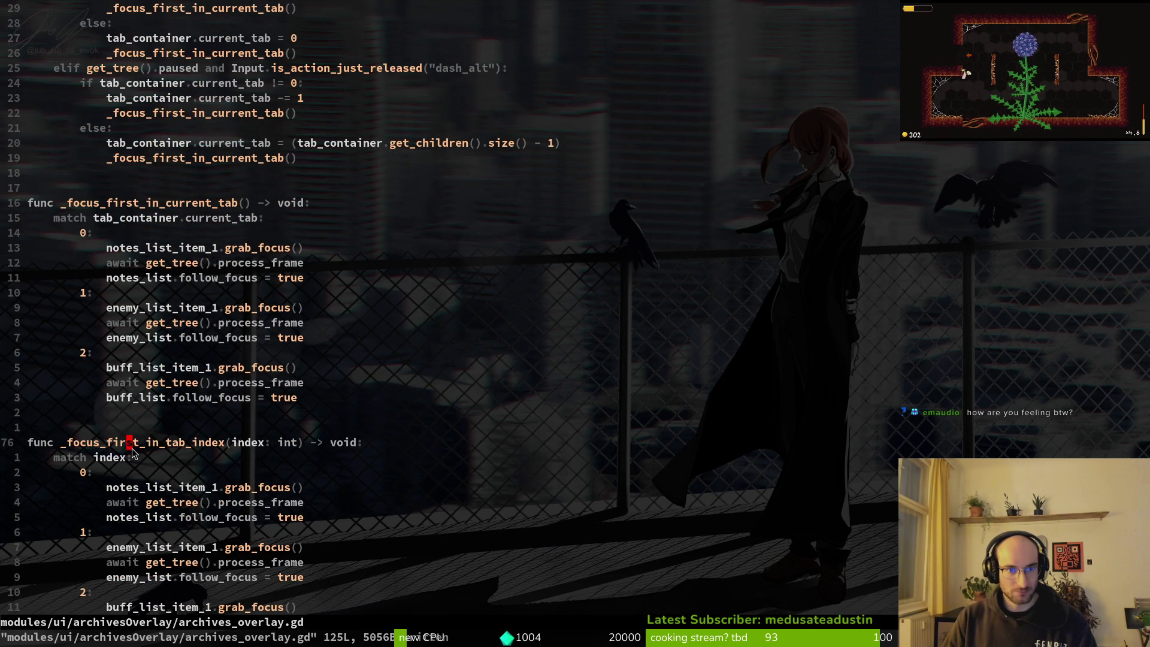
scroll(180, 413, "down", 11)
scroll(206, 401, "down", 4)
scroll(206, 401, "up", 20)
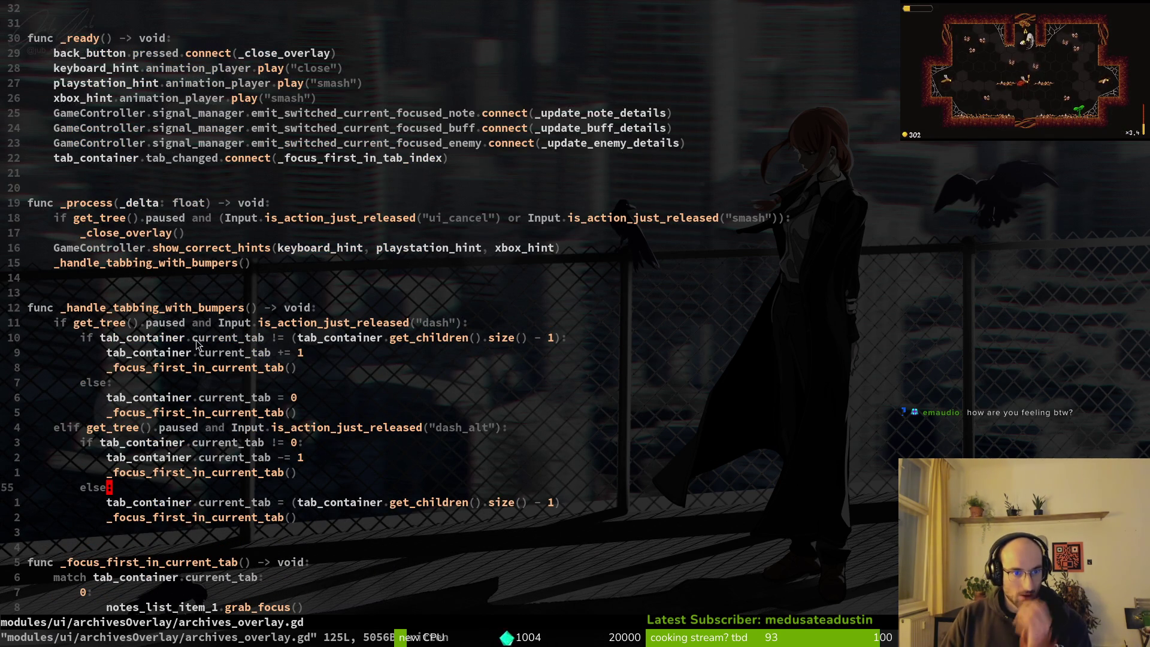
scroll(191, 345, "down", 5)
left_click(176, 339)
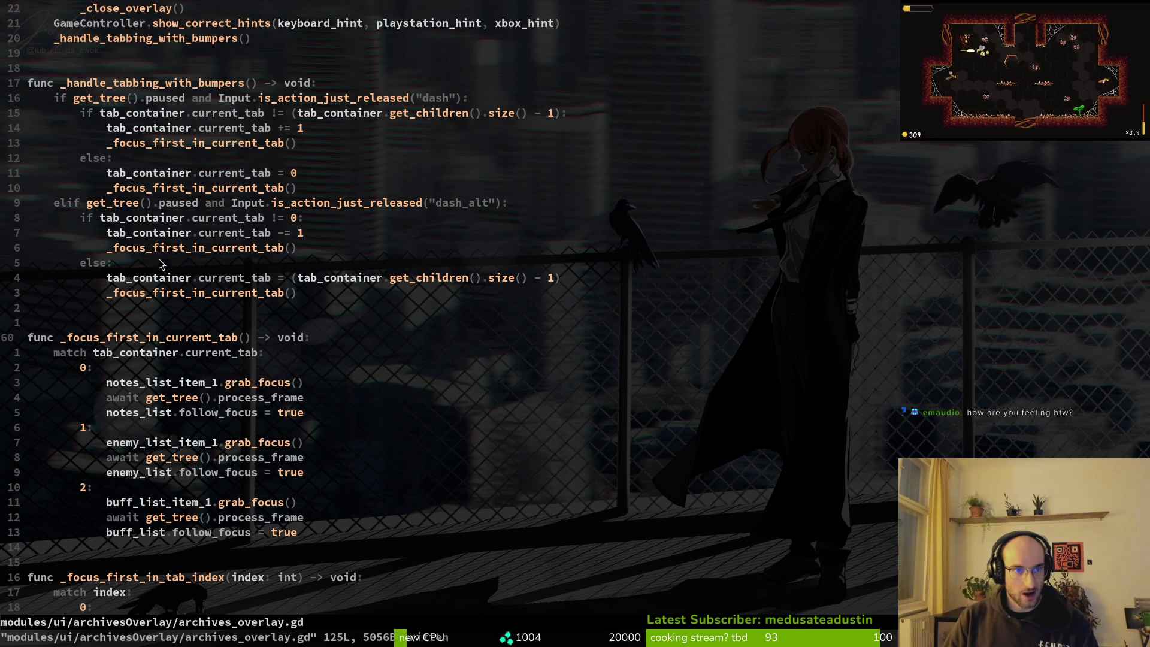
scroll(174, 359, "down", 3)
- Grep the project for the selected _focus_first_in_tab_index name, finding 4 matches
left_click(189, 443)
key("v")
key("i")
key("w")
key("space")
key("s")
key("w")
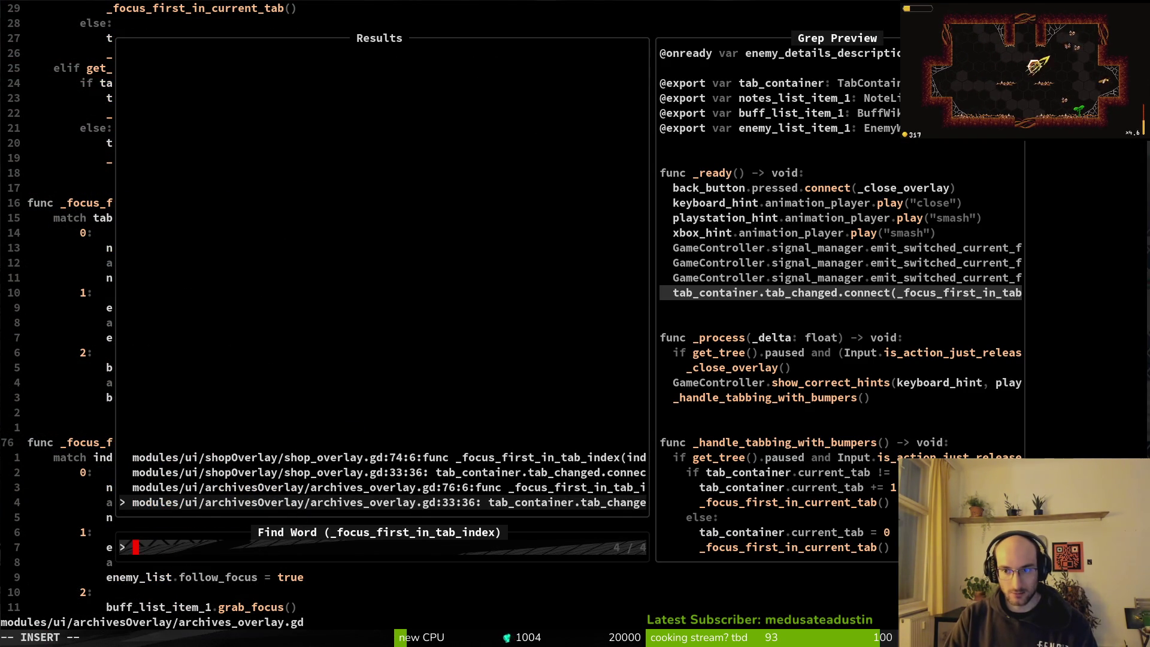
- Open the line 33 result in archives_overlay.gd and move to the 'current_tab += 1' line
key("Return")
key("shift+v")
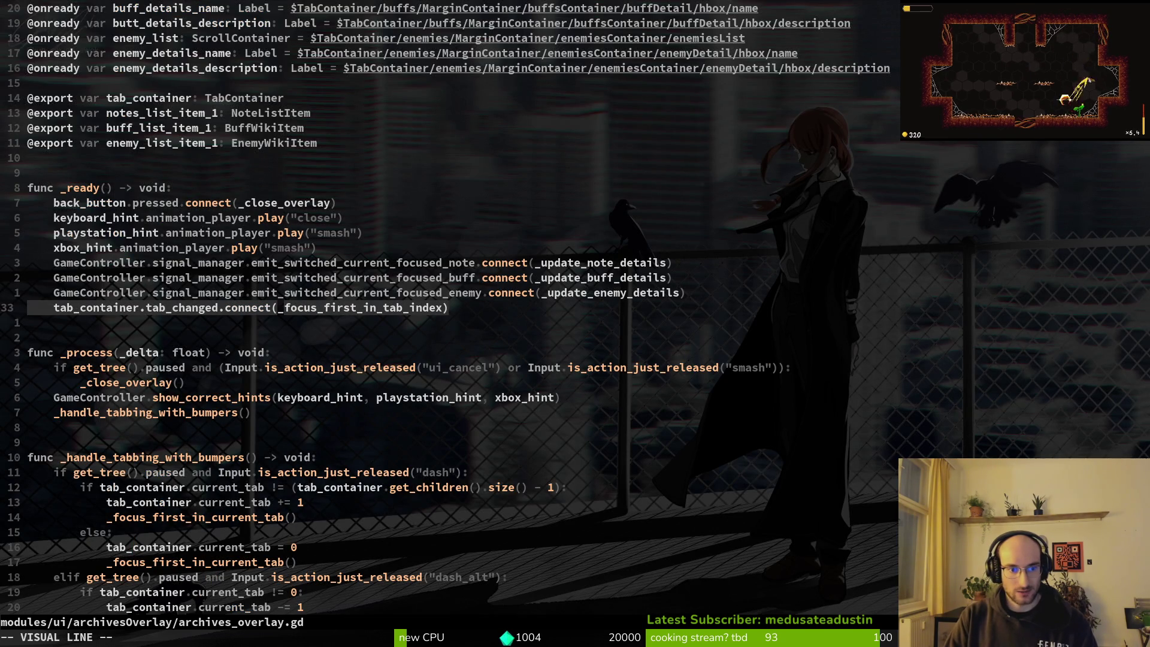
key("y")
key("ctrl+d")
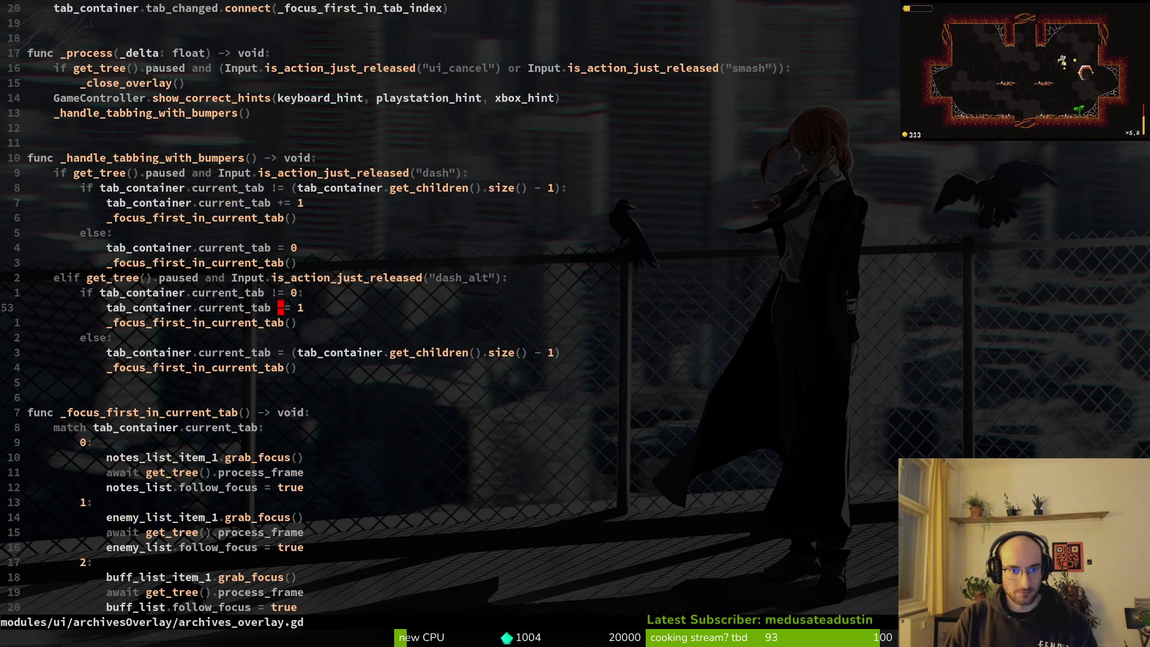
key("j")
key("j")
key("j")
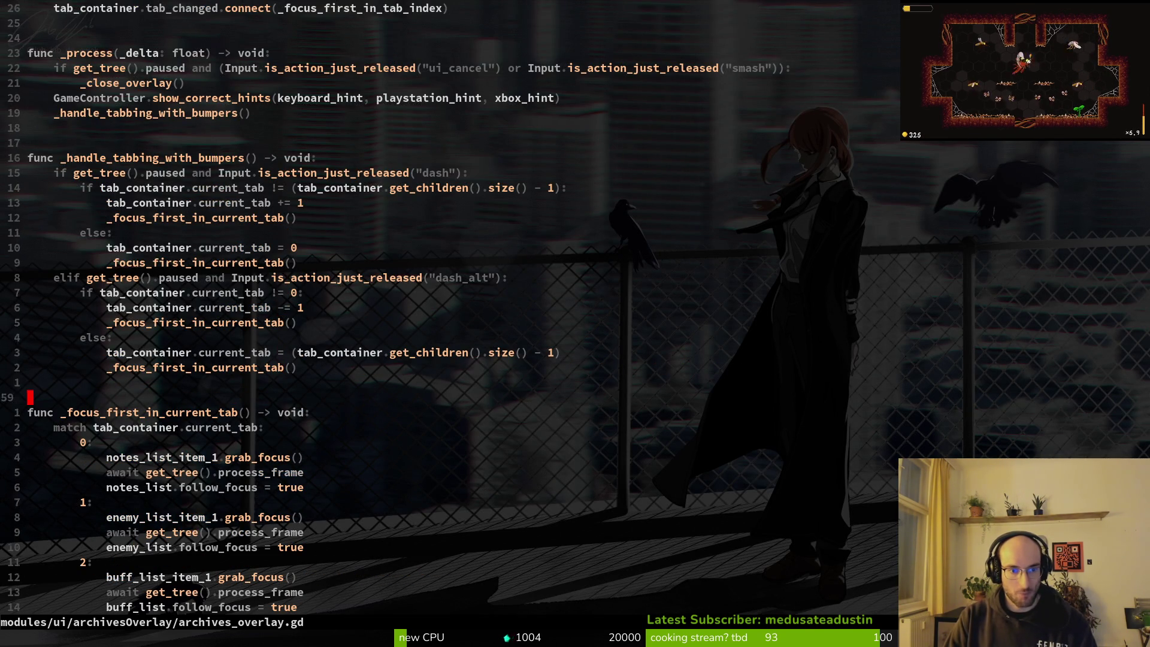
key("ctrl+u")
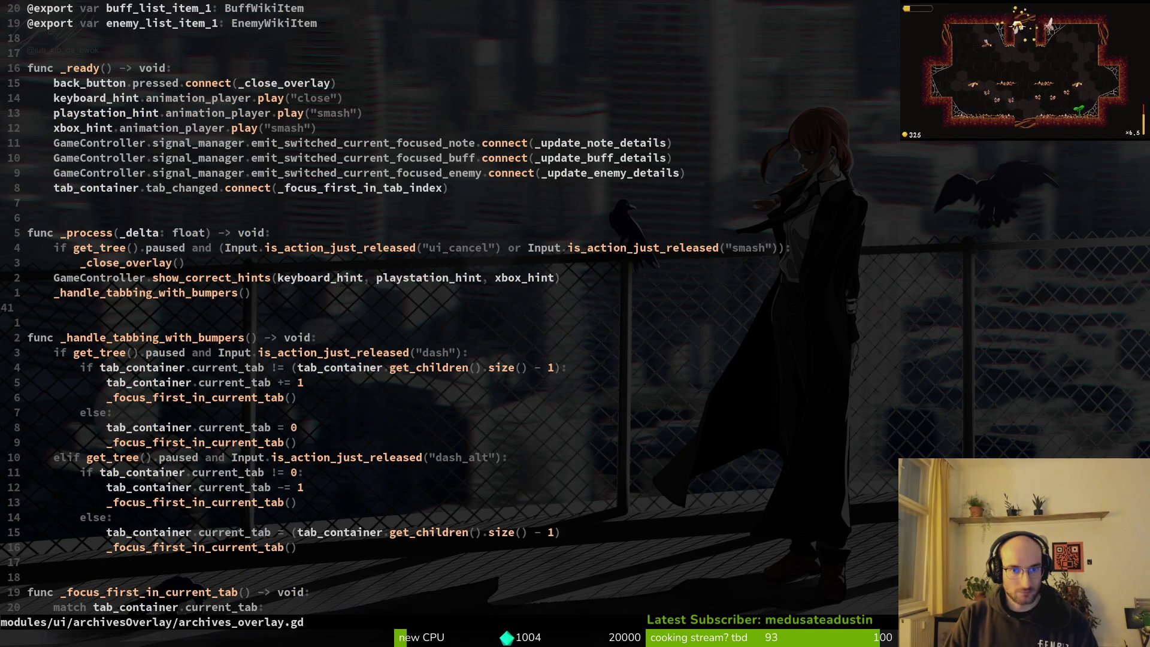
key("ctrl+d")
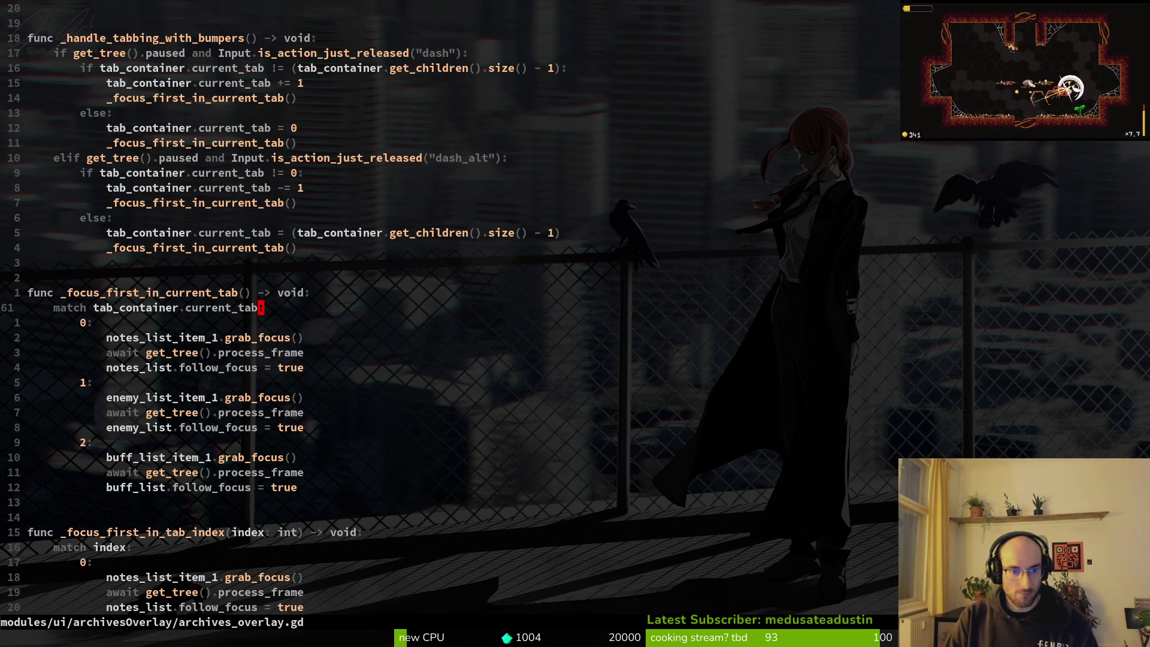
key("ctrl+u")
key("j")
key("j")
key("j")
- Add _focus_first_in_tab_index(tab_container.current_tab) below the tab increment and save with :w
type("o")
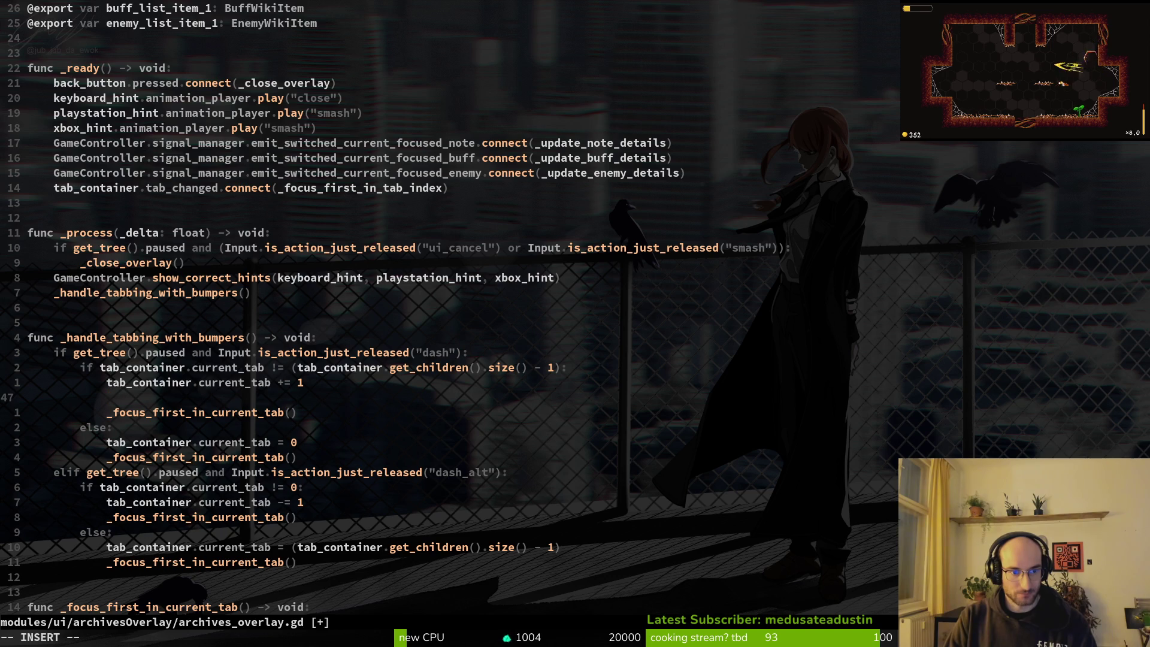
type("oc")
key("Tab")
key("Tab")
key("Tab")
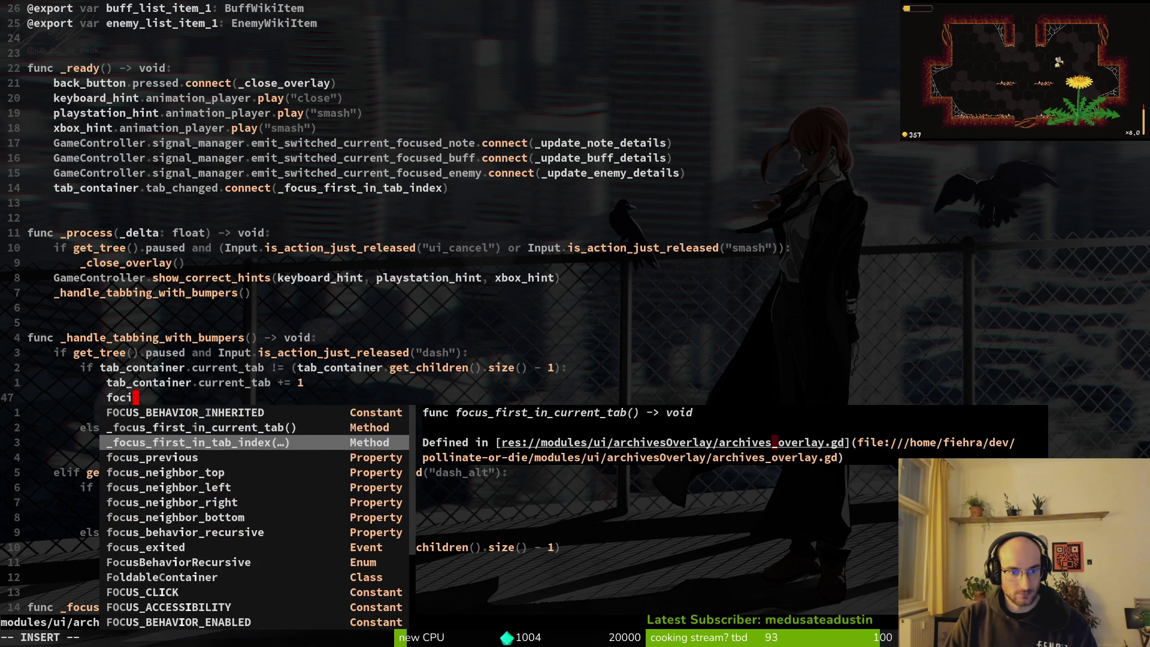
key("Return")
type("tab_container.cu")
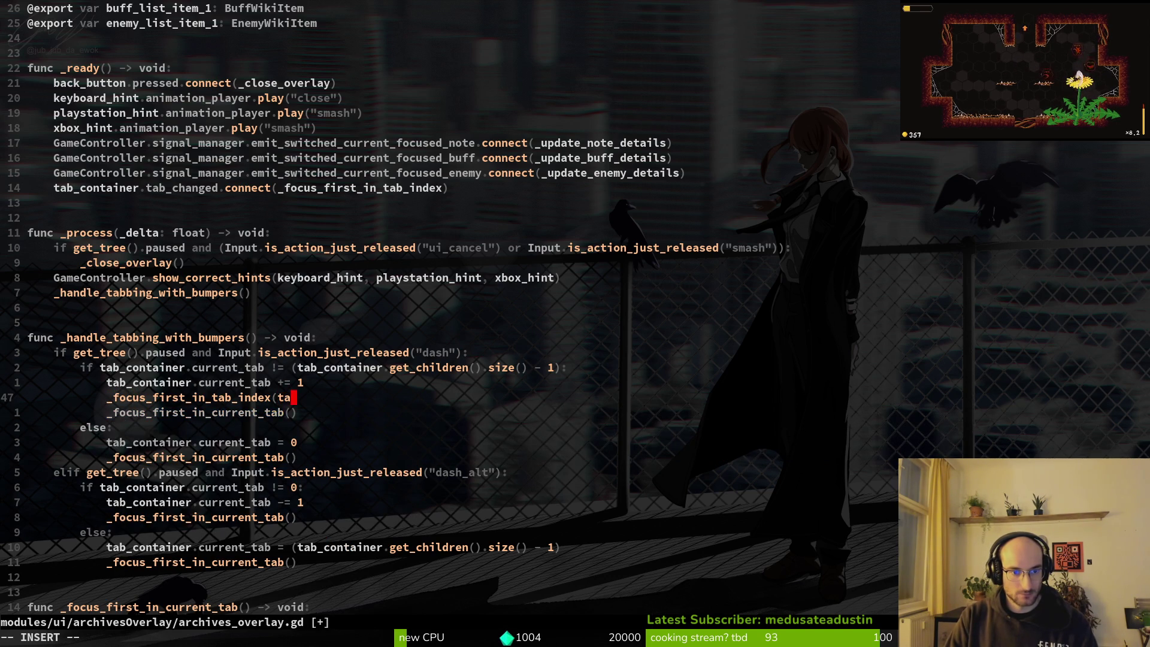
key("Return")
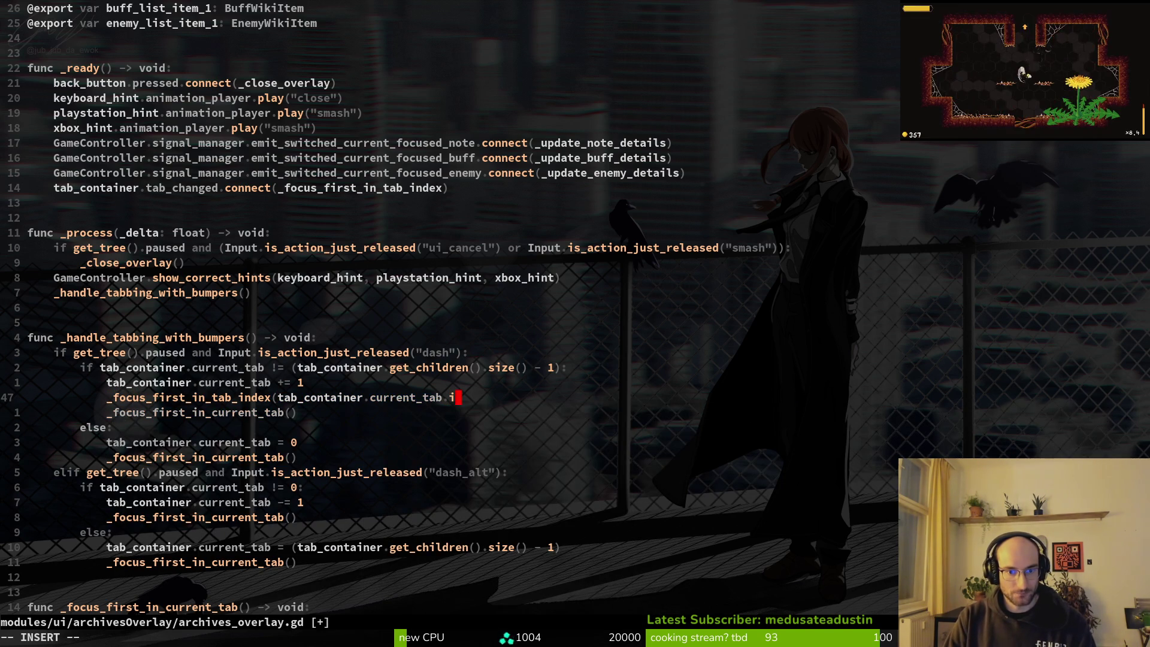
type("i")
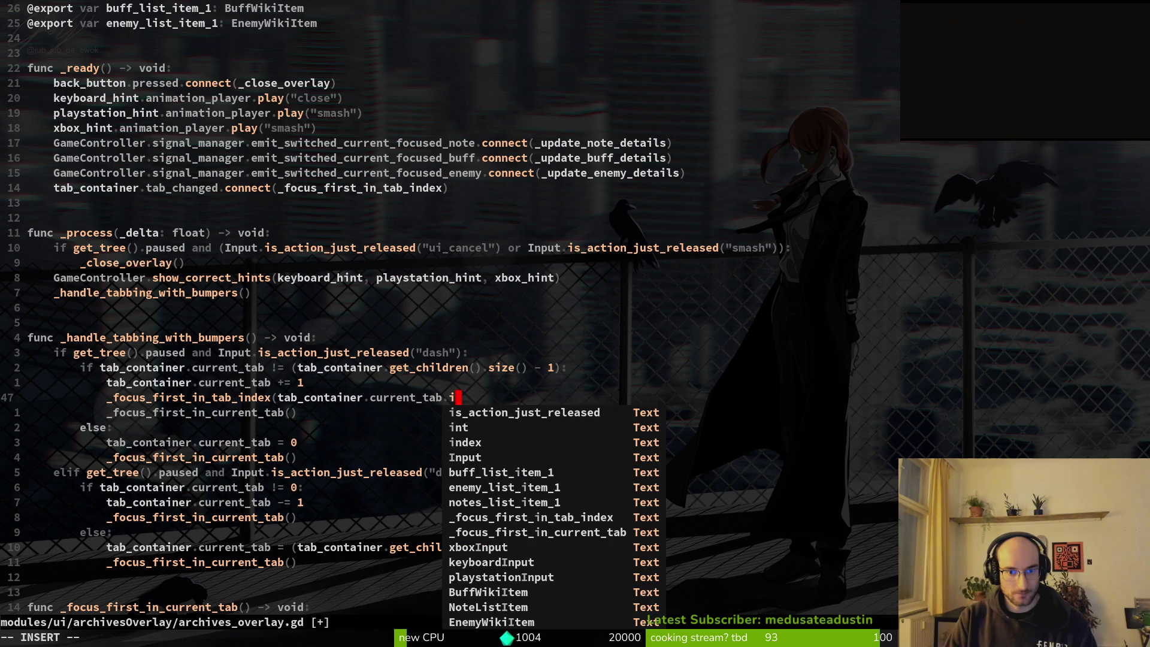
key("Tab")
key("Tab")
key("Tab")
key("BackSpace")
key("BackSpace")
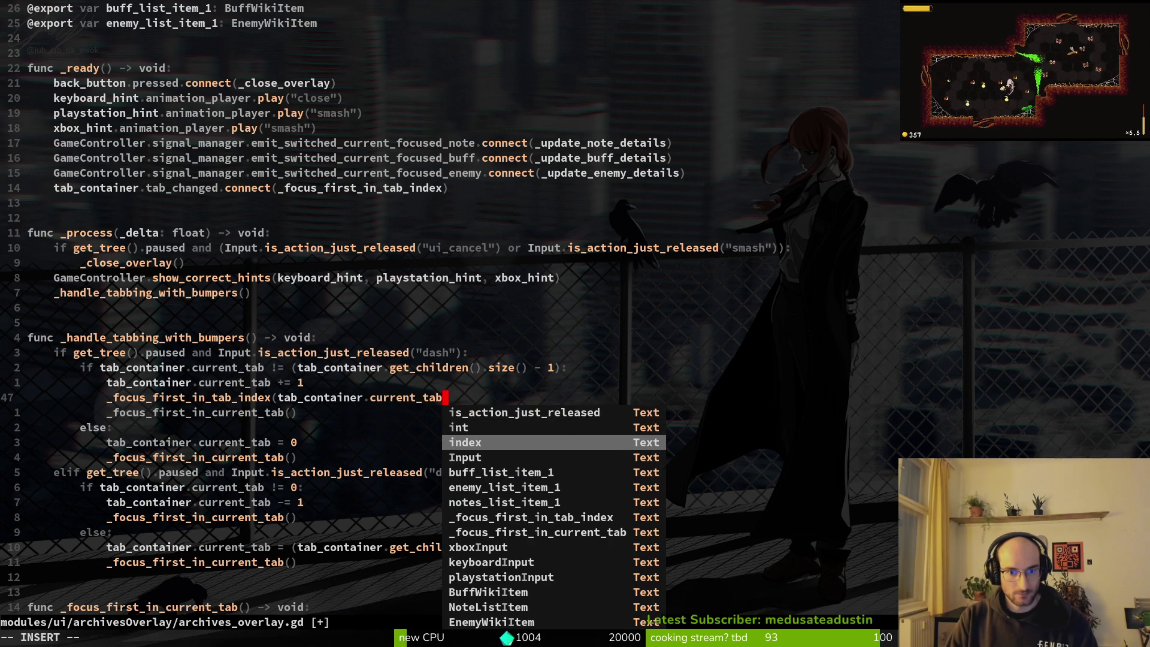
type(")")
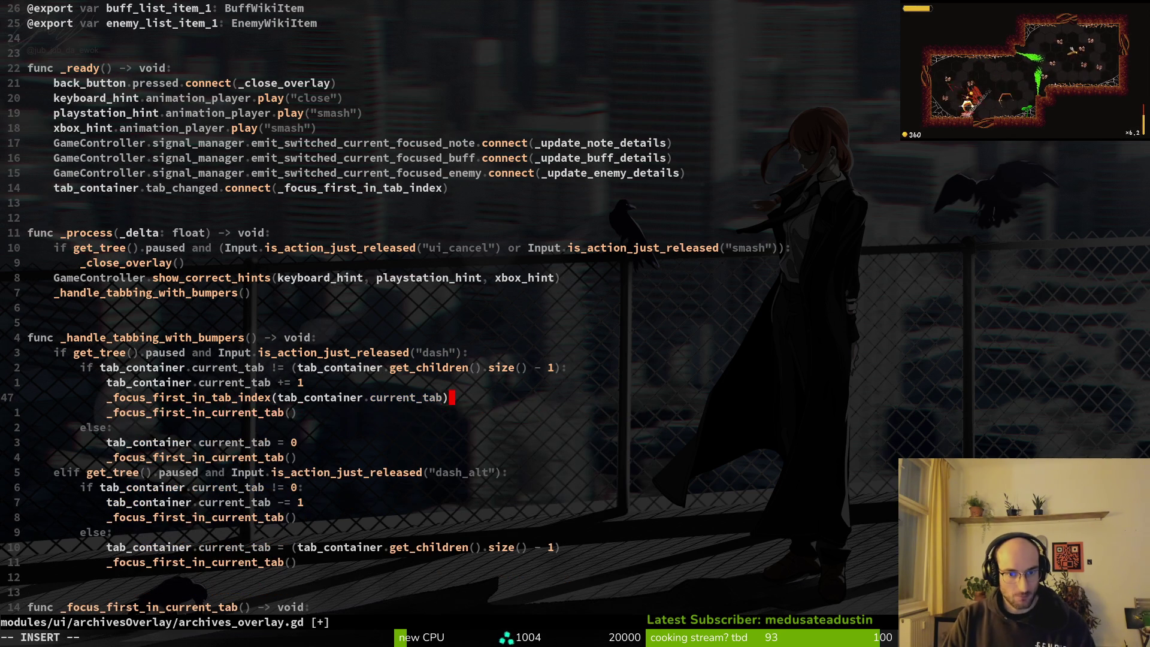
key("Escape")
type(":w")
key("Return")
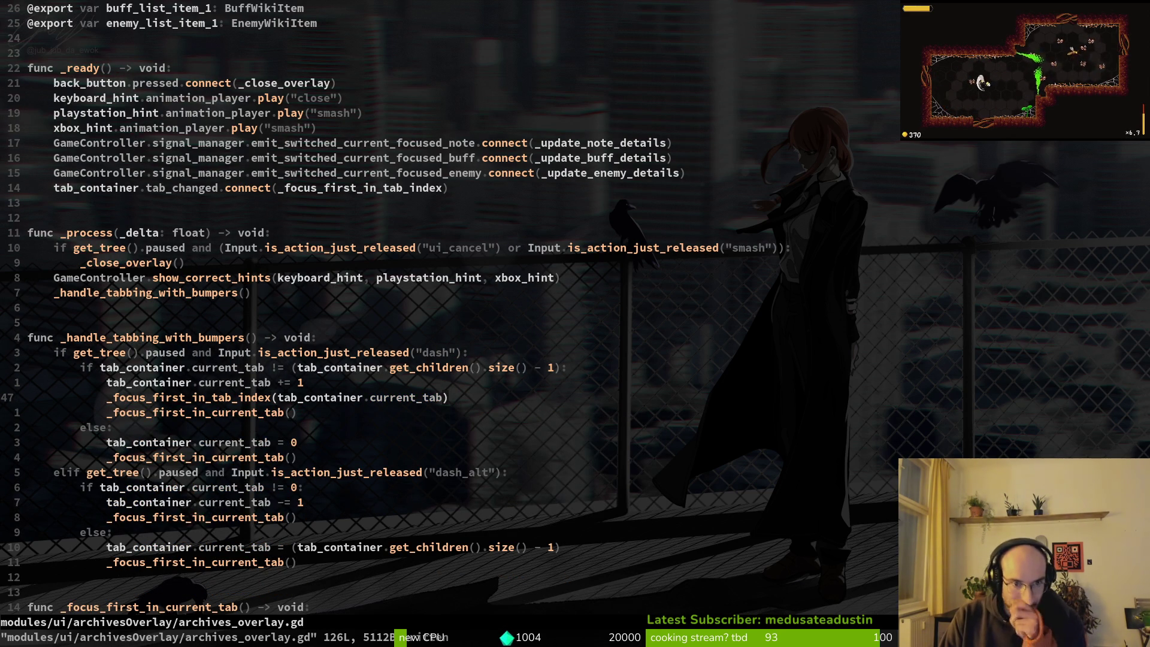
- Delete the redundant focus call after the tab-index call and save archives_overlay.gd
key("k")
key("j")
key("j")
type("Vd:w")
key("Return")
- Copy the _focus_first_in_tab_index call into the current_tab = 0 branch
key("k")
key("y")
key("y")
key("j")
key("j")
key("j")
key("P")
key("j")
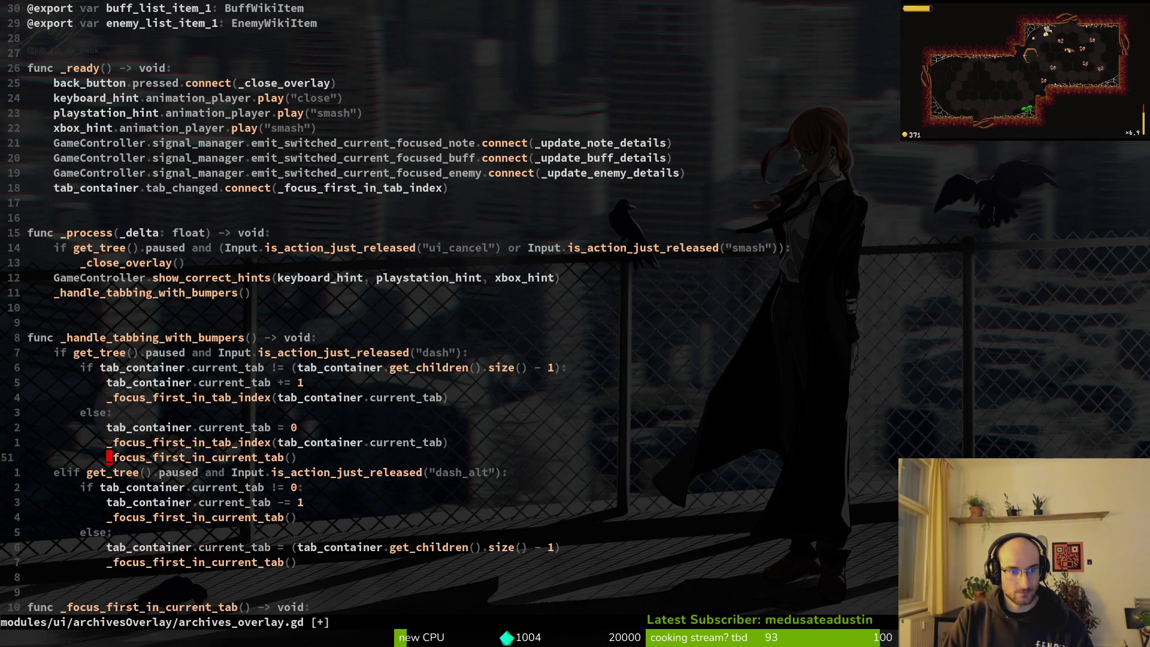
- Make the elif branch use the tab-index focus call, remove the leftover call, and save
key("j")
key("j")
key("j")
key("P")
key("j")
key("d")
key("d")
key("k")
key("k")
key("k")
key("j")
key("d")
key("d")
key("u")
key("k")
key("k")
key("k")
key("d")
key("d")
type(":w")
key("Return")
- Delete the _focus_first_in_current_tab function and its match body, then save
key("j")
key("j")
key("j")
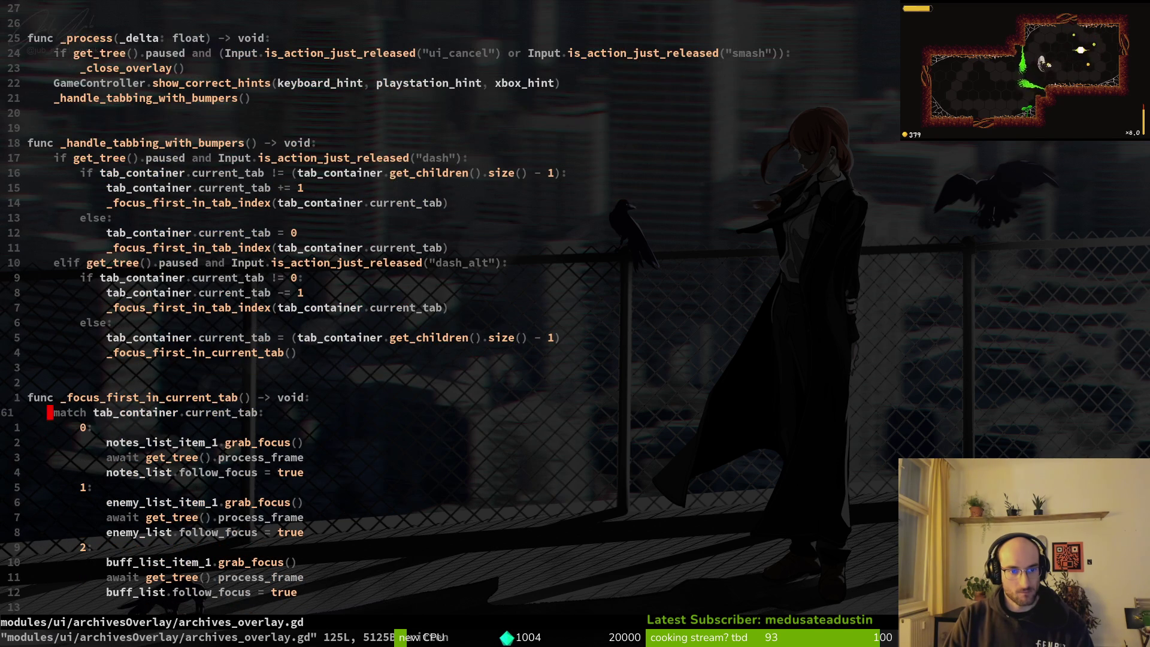
key("V")
key("j")
key("j")
key("j")
key("d")
key("k")
key("k")
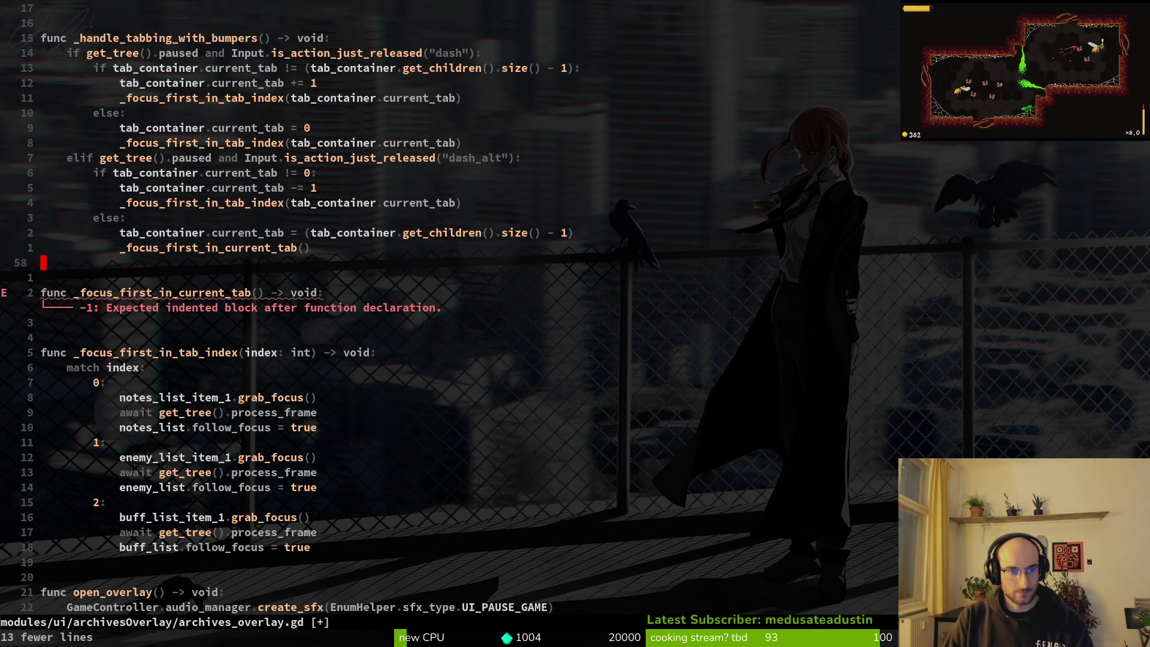
key("d")
key("d")
key("d")
type(":w")
key("Return")
key("k")
key("k")
- Replace the erroring _focus_first_in_current_tab call with the tab-index call and save
key("j")
key("k")
key("k")
key("k")
key("y")
key("y")
key("j")
key("j")
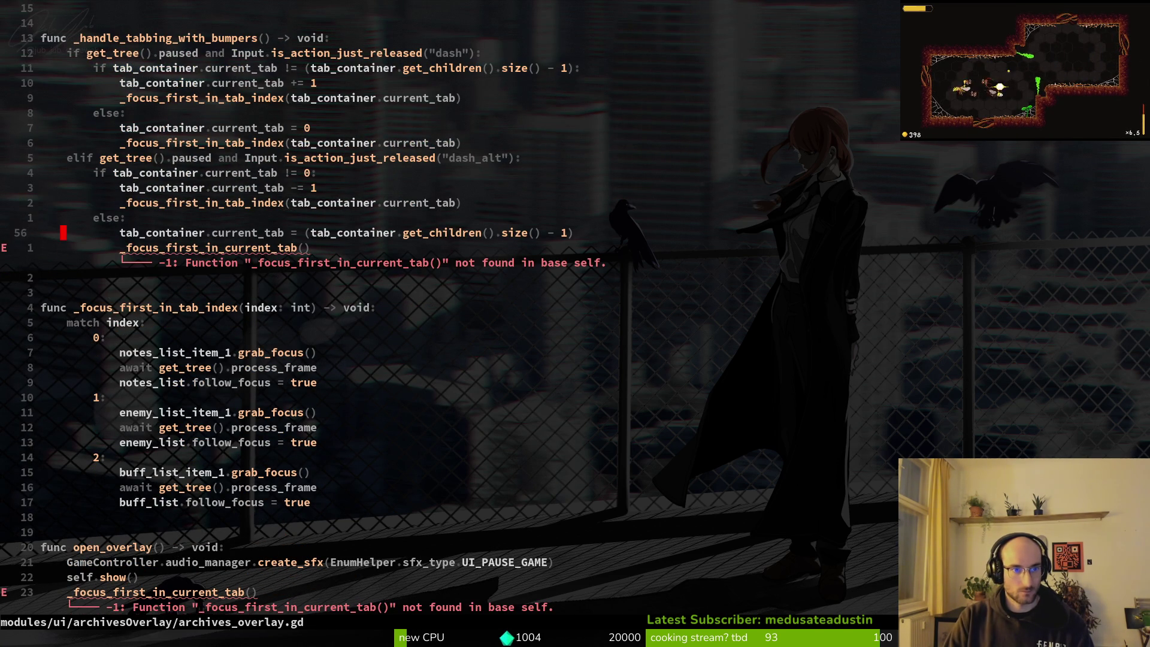
key("p")
key("j")
key("d")
key("d")
type(":w")
key("Return")
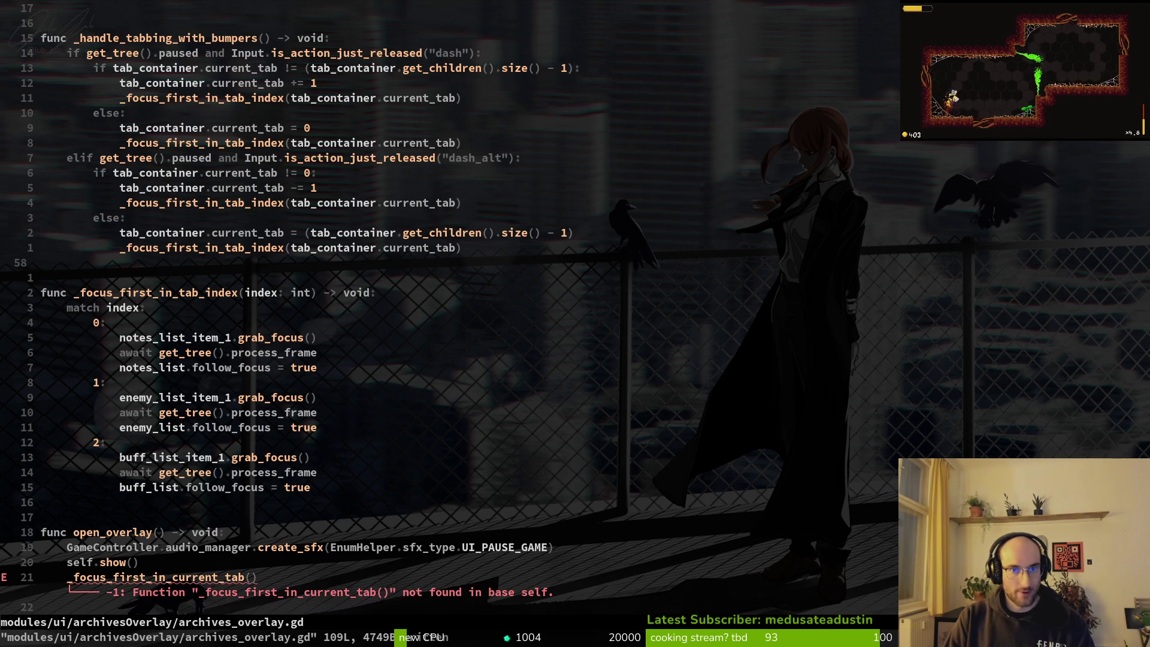
- Copy the tab-index focus call and paste it under self.show() in open_overlay
key("j")
key("j")
key("w")
key("y")
key("i")
key("w")
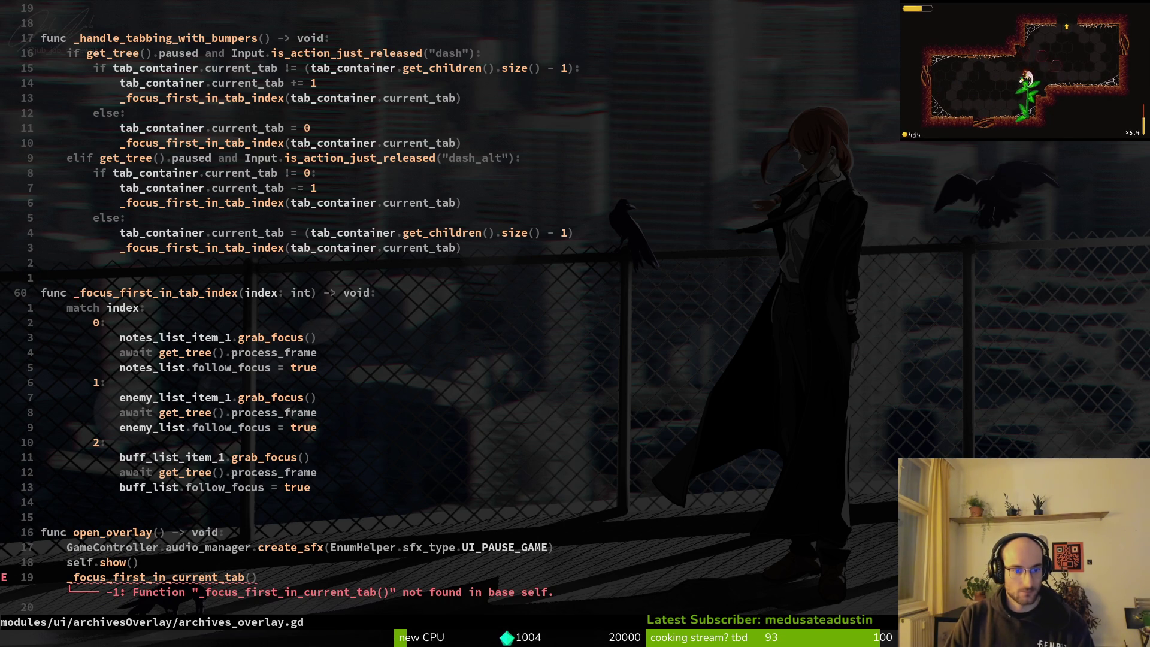
key("k")
key("k")
key("k")
key("V")
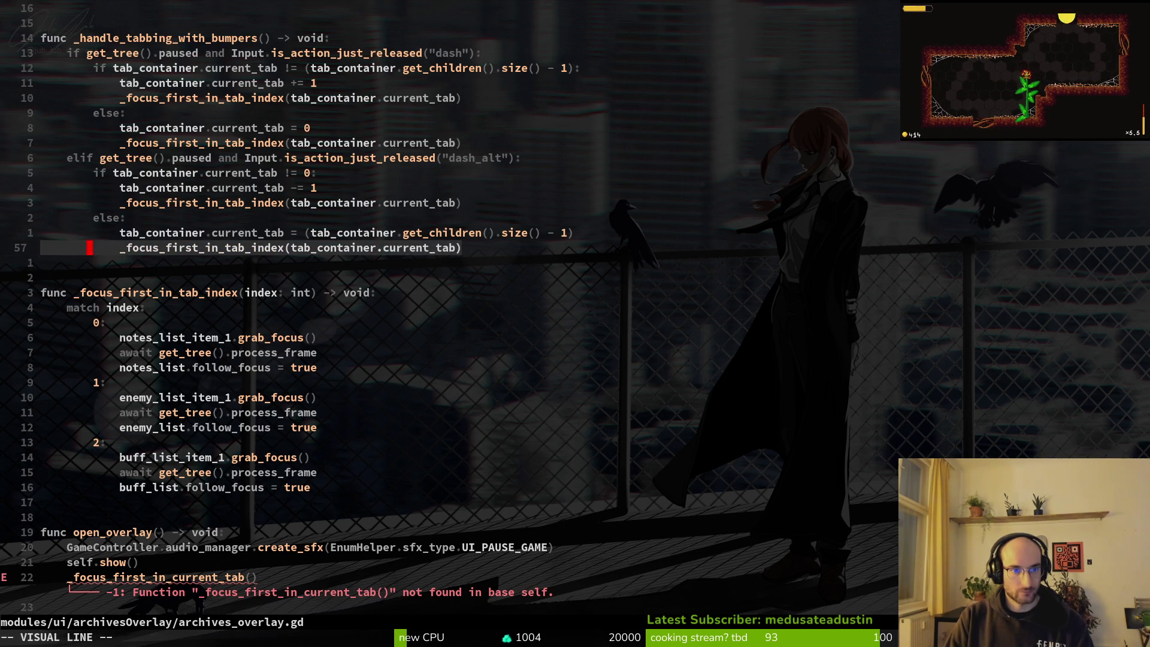
key("y")
key("j")
key("j")
key("j")
key("j")
key("1")
key("7")
key("j")
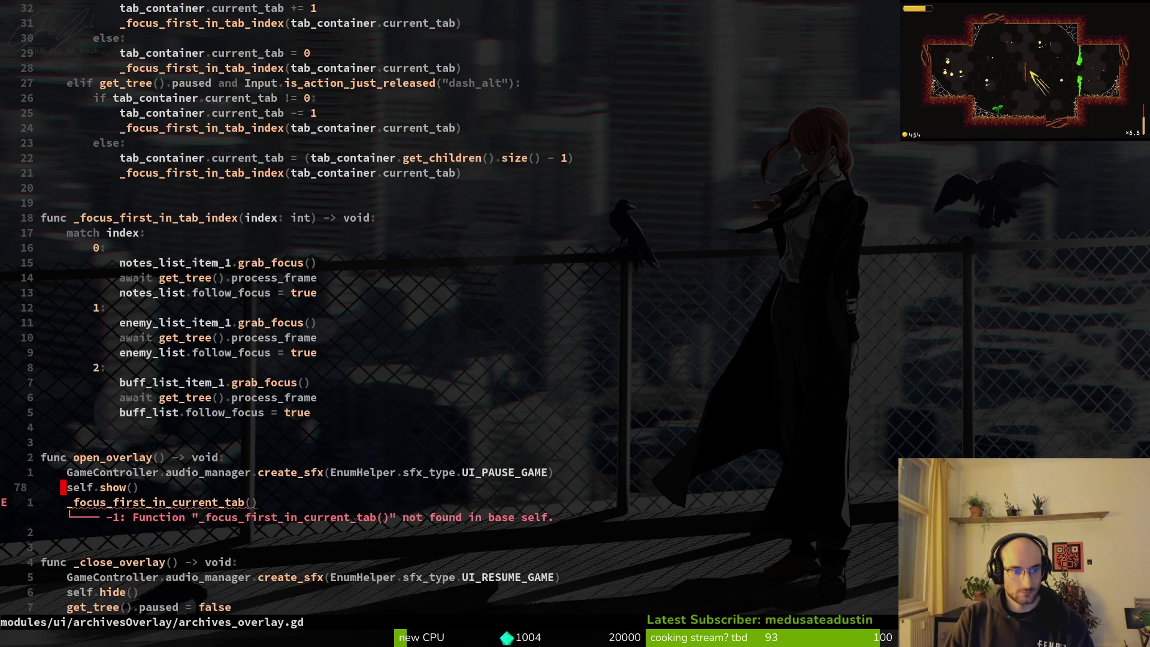
key("p")
- Fix the pasted line's indentation, remove open_overlay's old focus call, and save
key("V")
key("less")
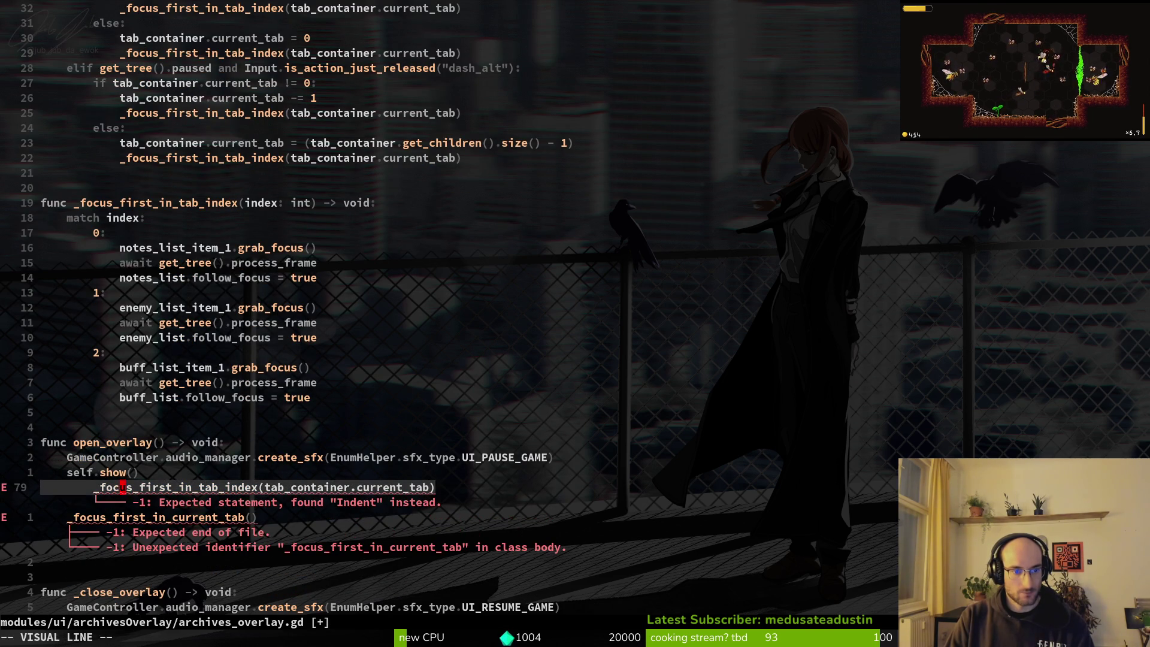
key("Escape")
key("less")
key("less")
key("j")
key("d")
key("d")
type(":w")
key("ctrl+o")
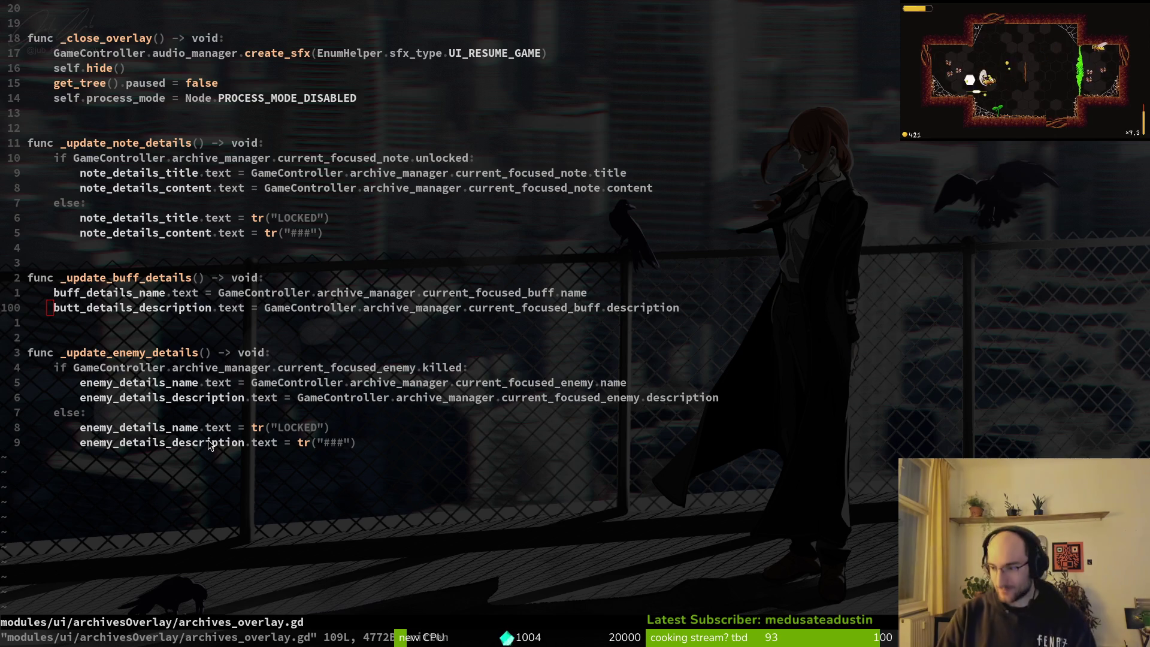
- Run the game with F5, Continue the saved run, play, then stop it with F8
key("alt+Tab")
key("F5")
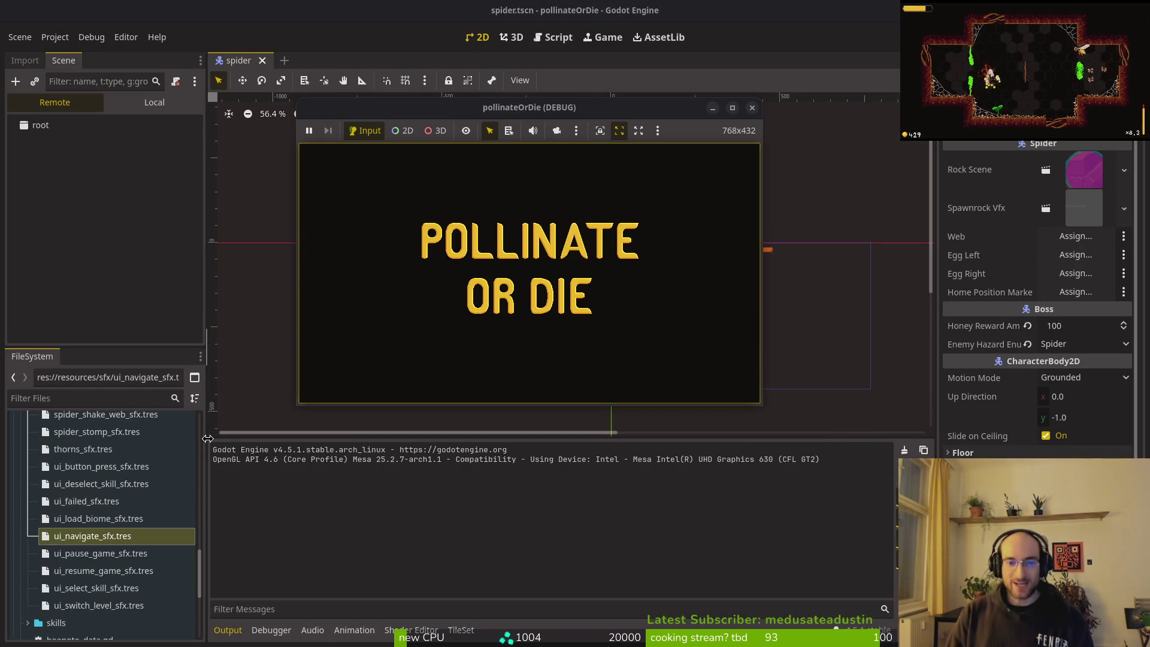
left_click(531, 242)
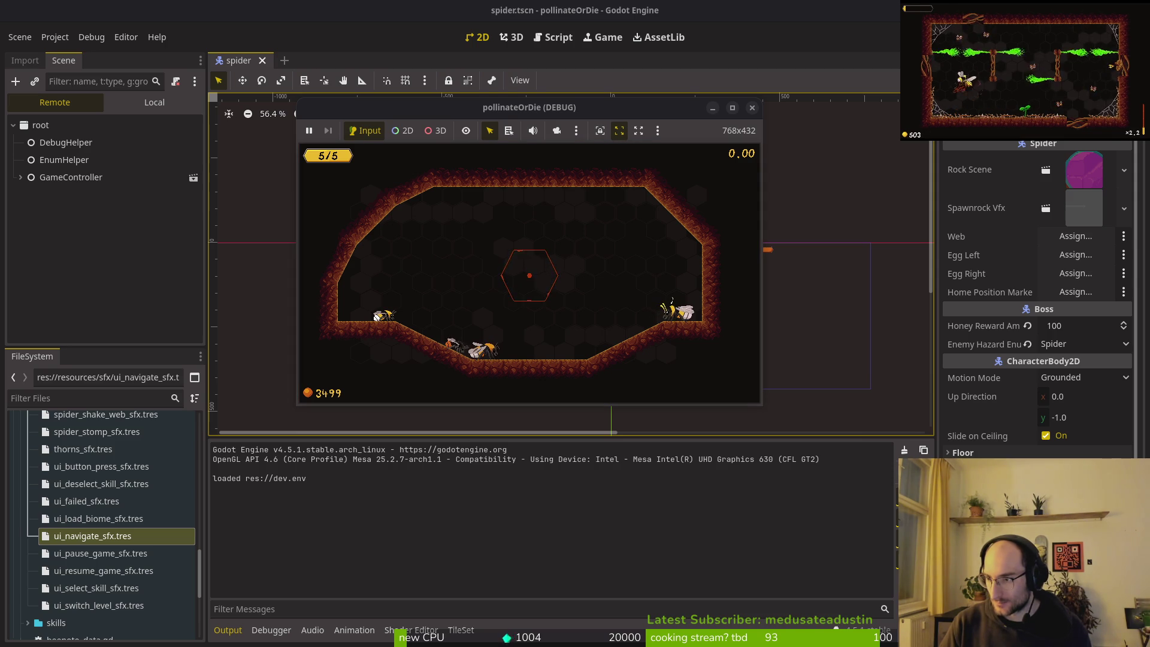
key("F8")
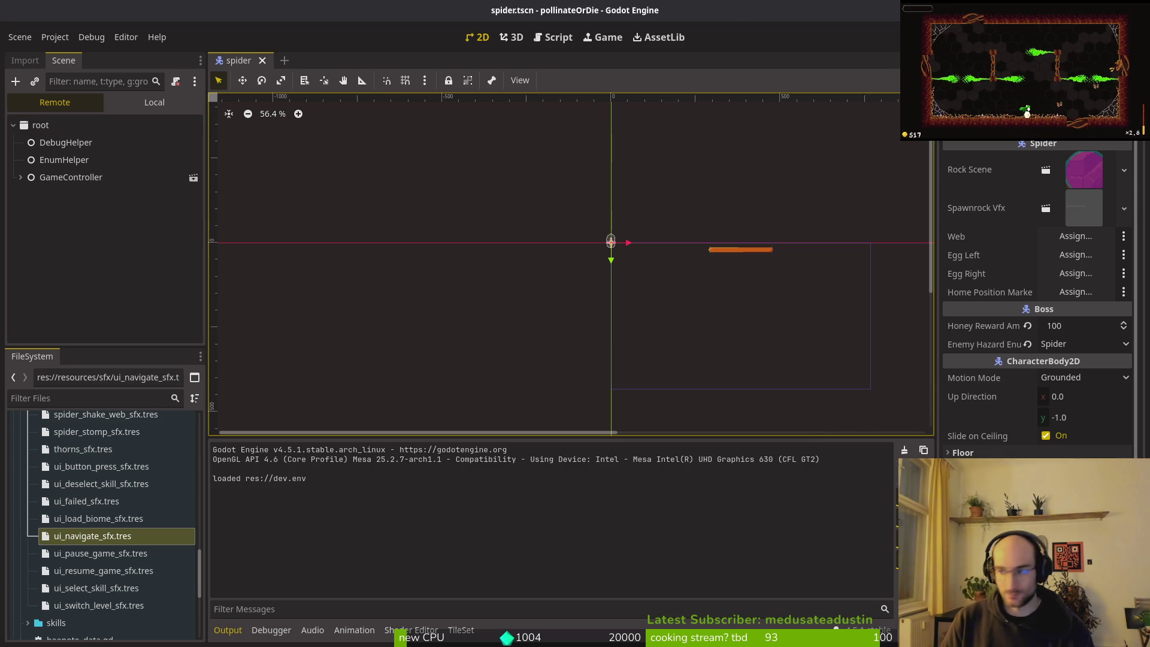
- Restart the game with F8/F5, Continue the saved run, and playtest again
key("alt+Tab")
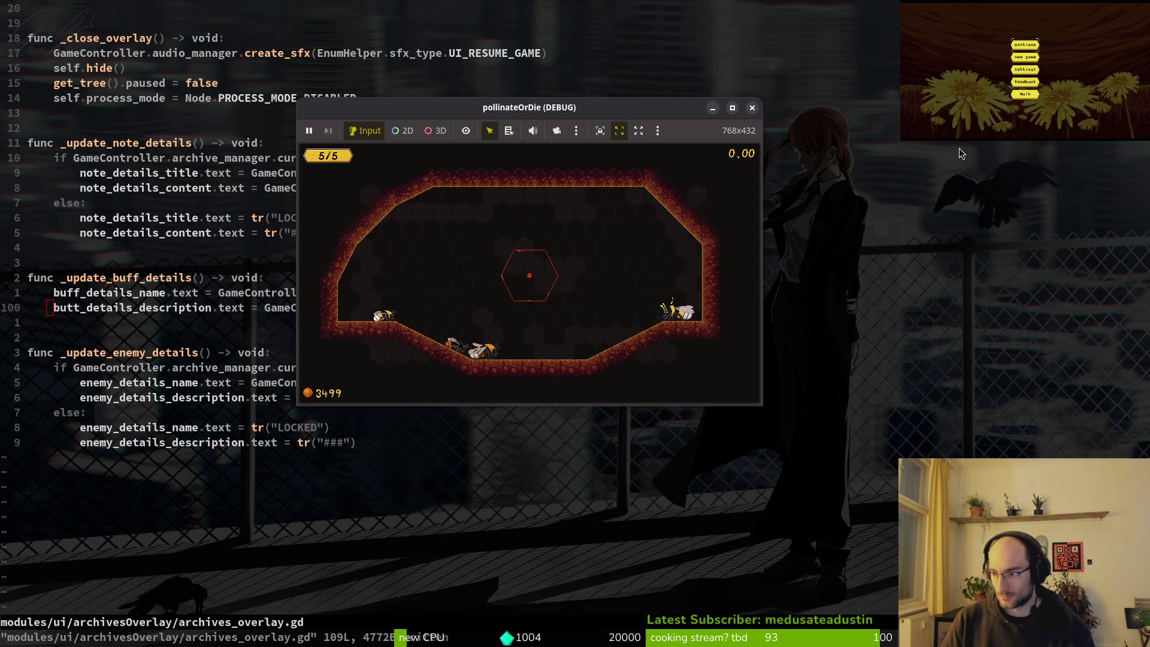
key("alt+Tab")
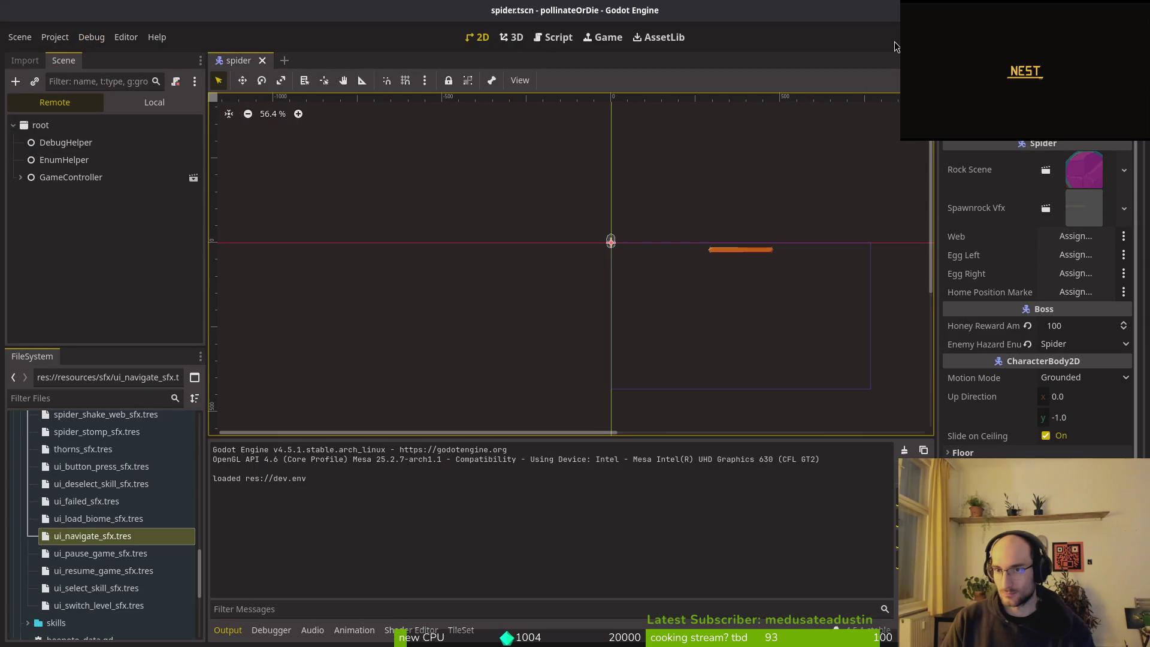
key("F8")
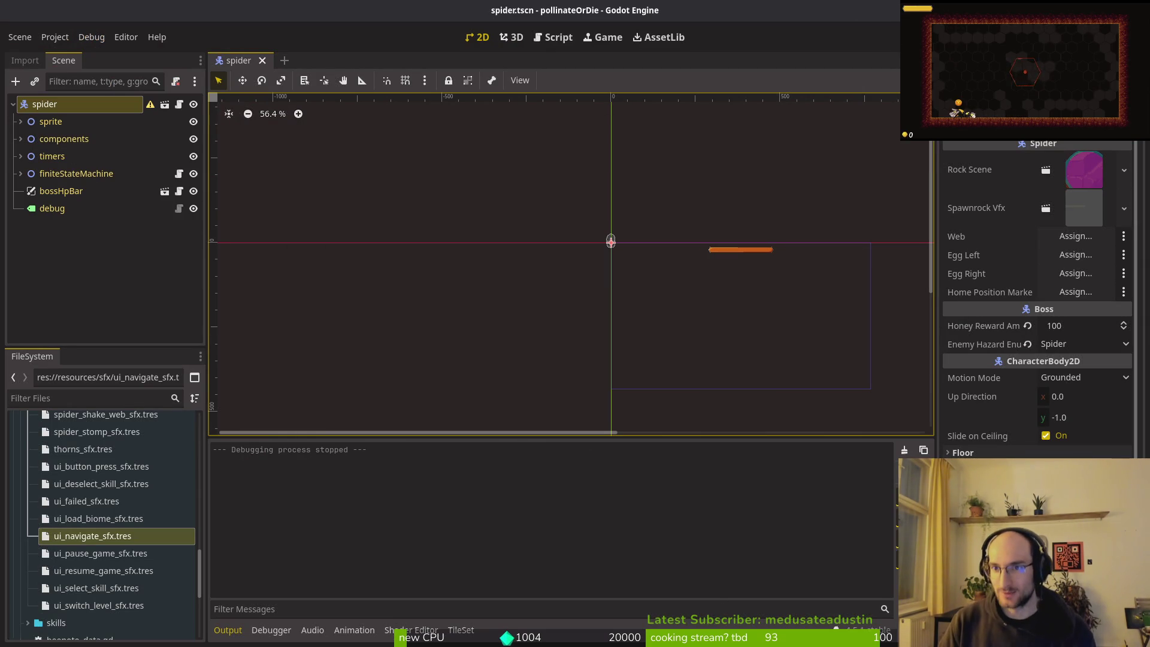
key("F5")
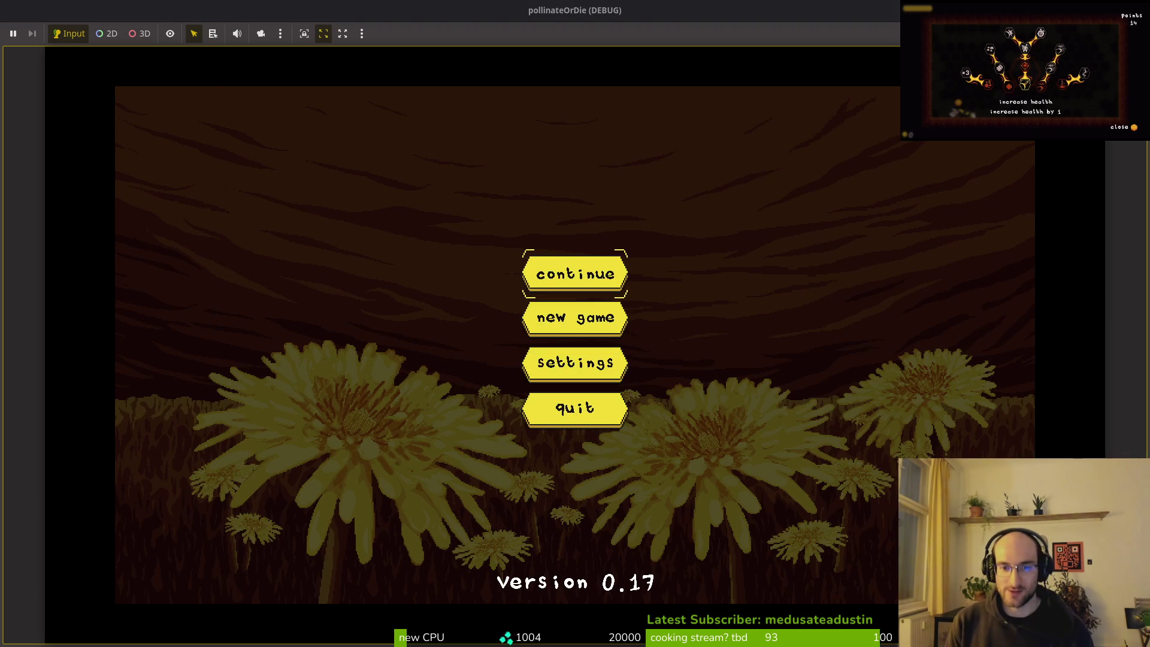
key("Return")
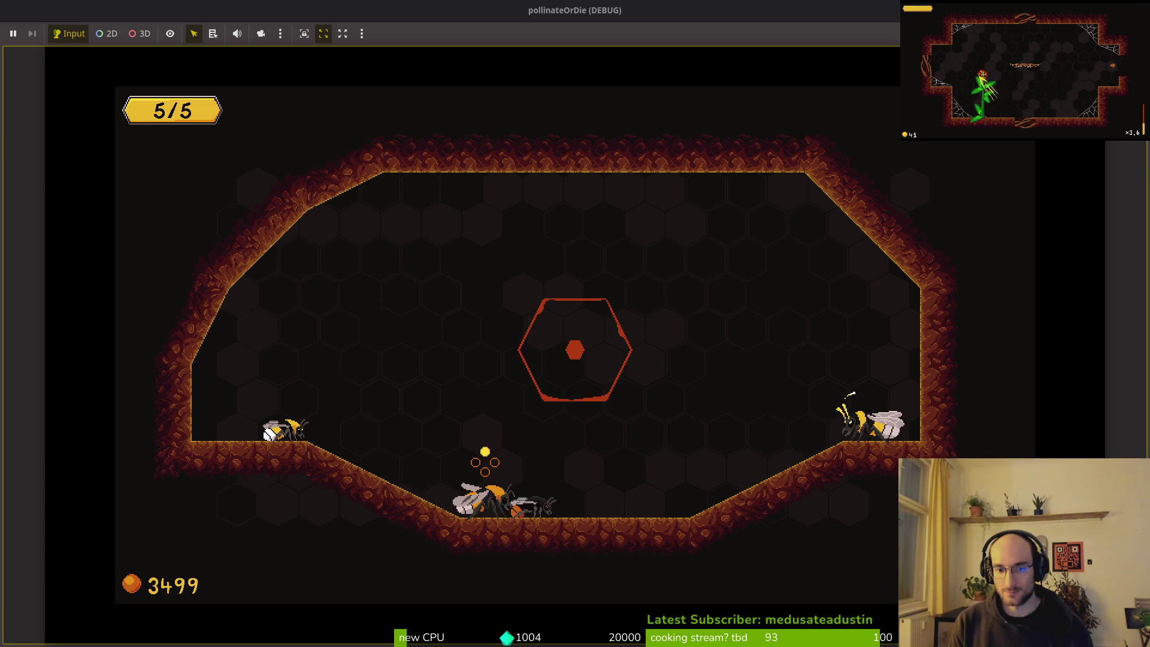
key("alt+Tab")
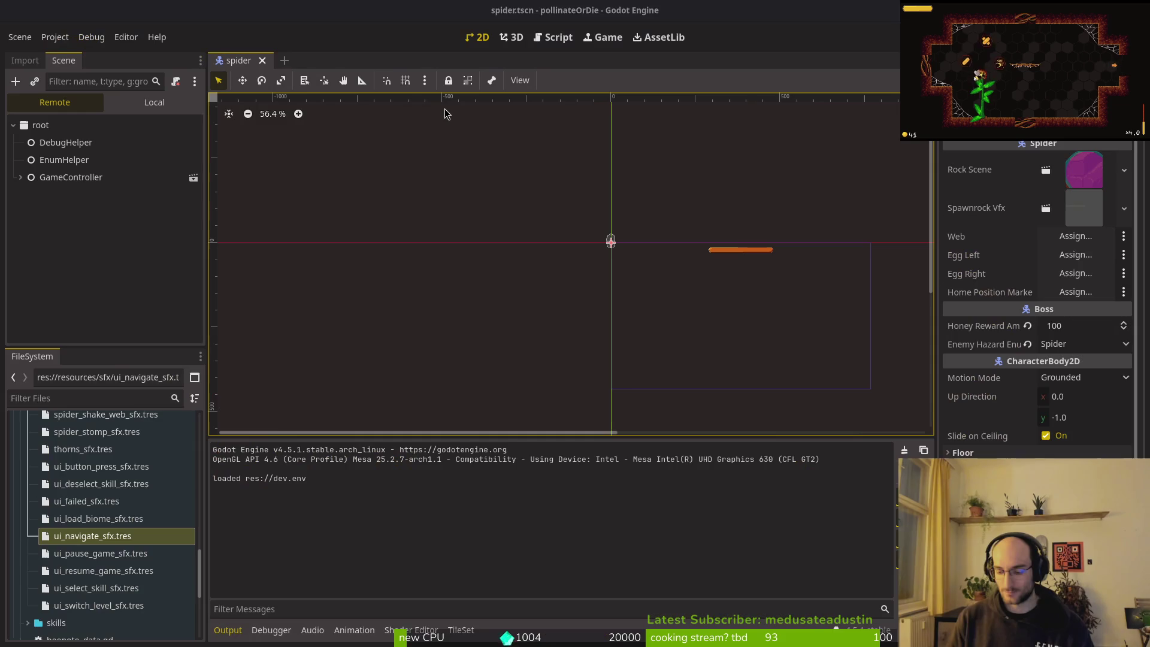
key("alt+Tab")
- In Neovim, find and open modules/player/crawling.gd via the file finder
key("ctrl+u")
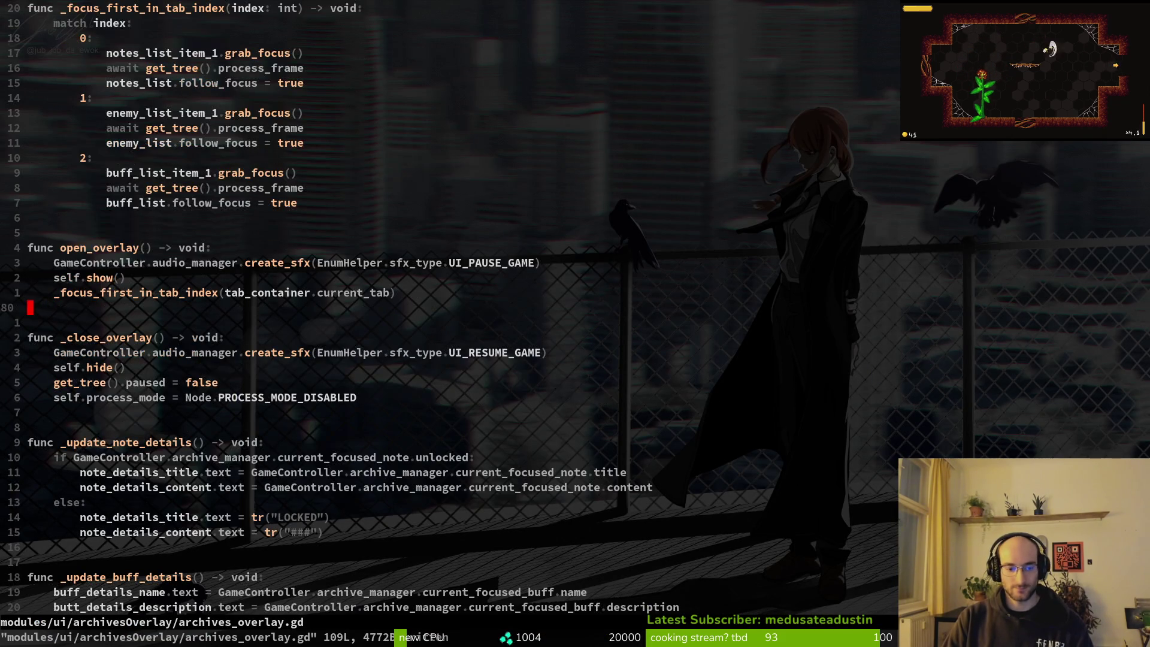
left_click(30, 323)
key("space")
key("f")
key("f")
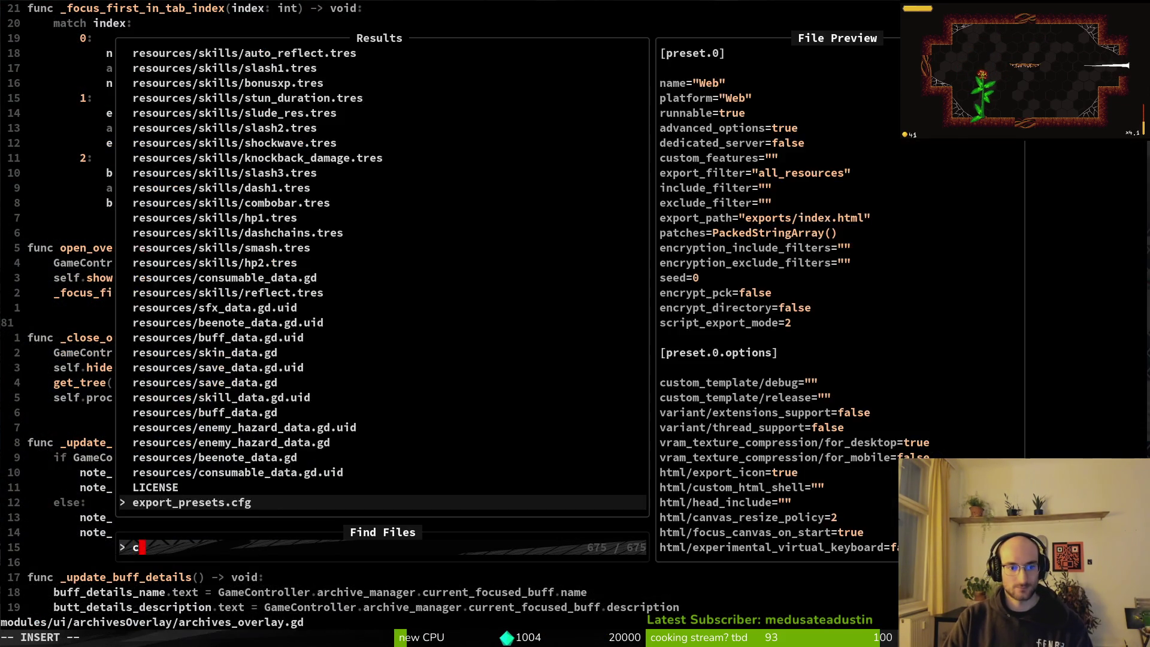
type("crawl")
key("Return")
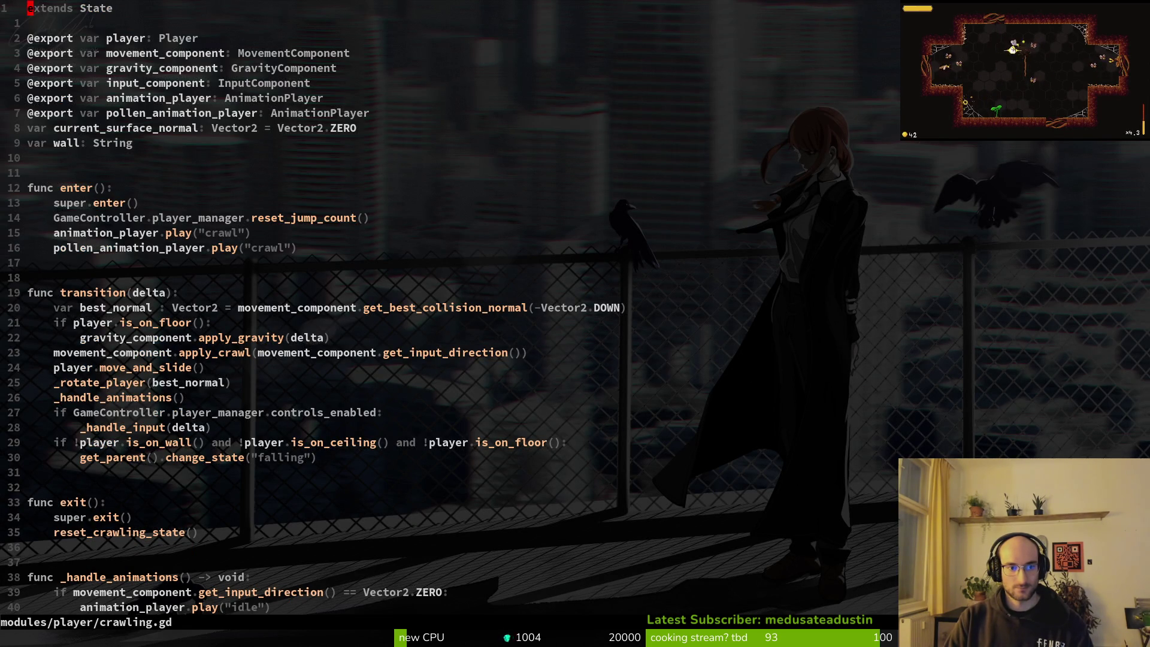
- Add gravity_component.apply_friction(delta) after the apply_crawl call and save crawling.gd
left_click(84, 352)
type("o")
type("gra")
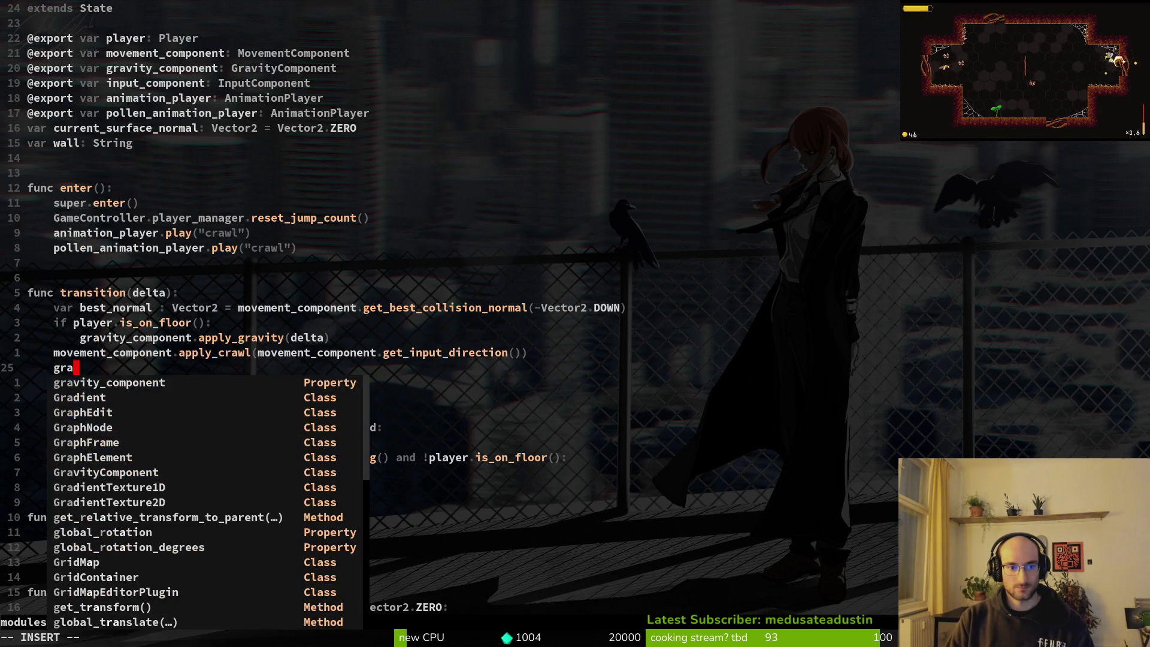
key("Return")
type(".afr")
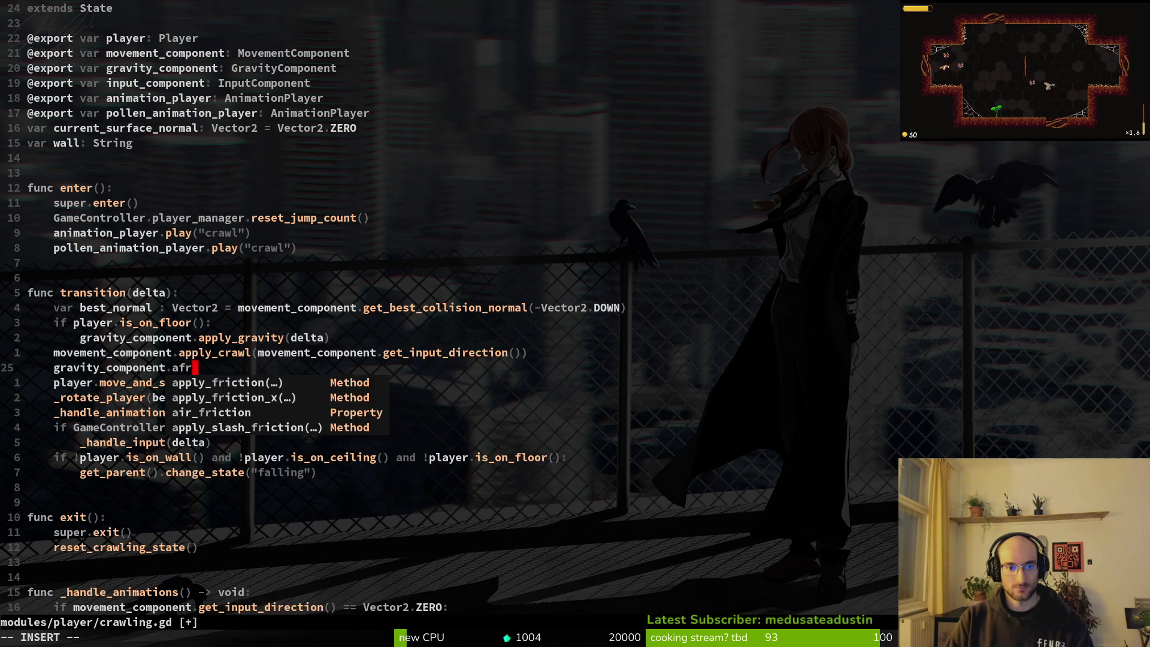
key("Return")
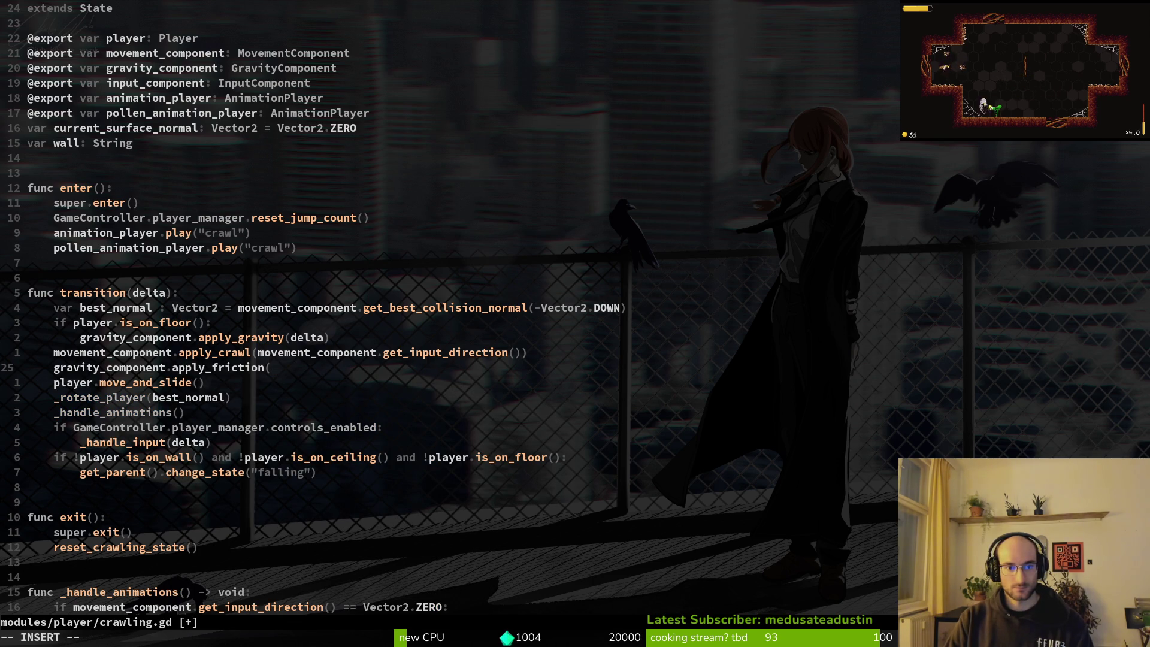
type(")")
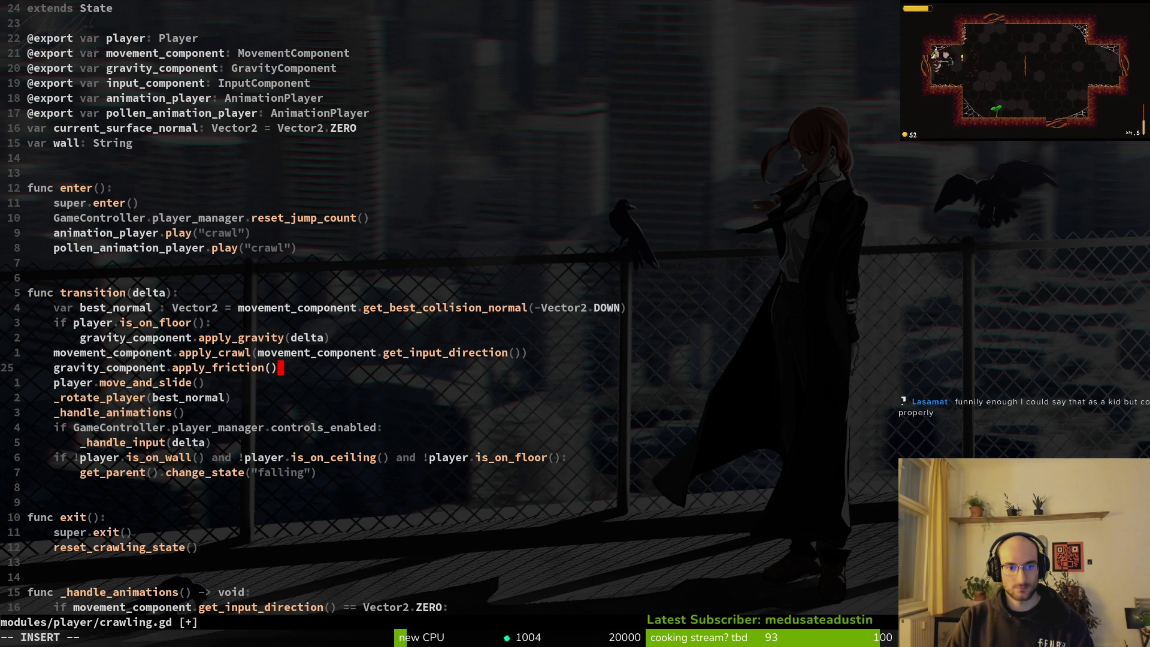
key("Escape")
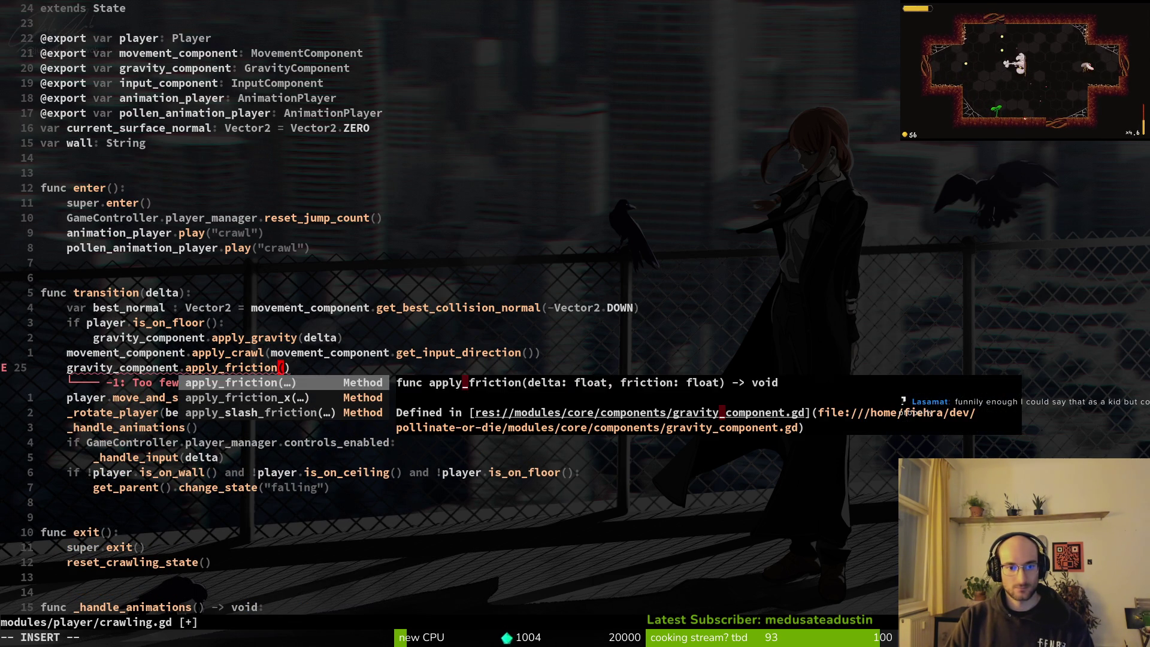
type("delta")
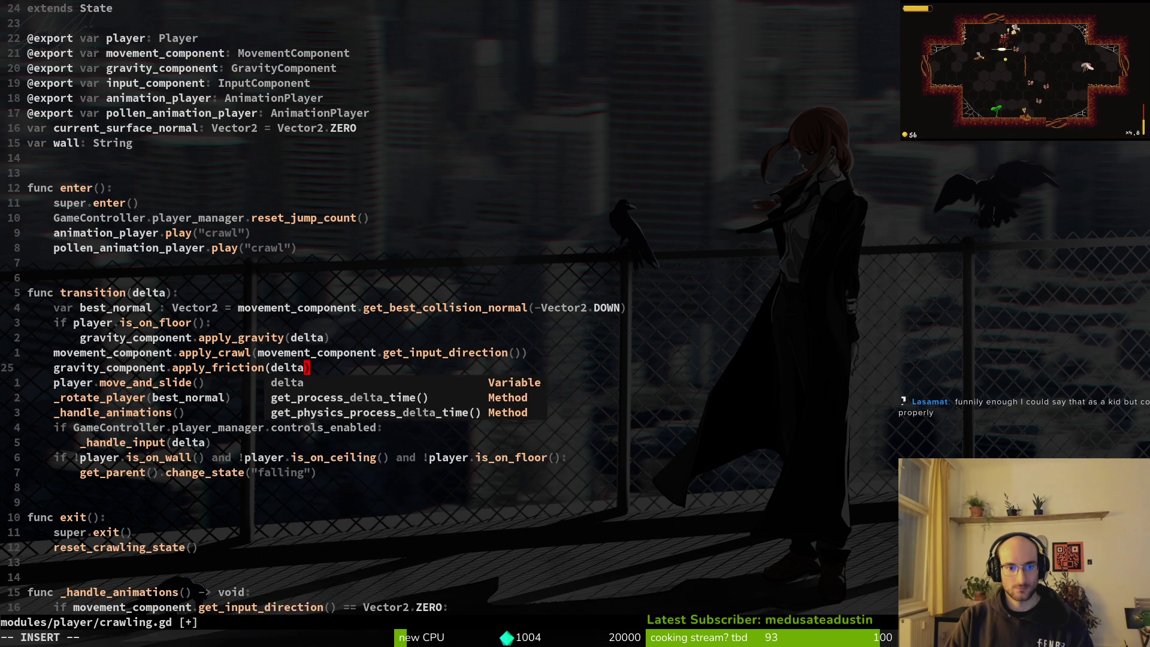
key("Escape")
type(":w")
key("Return")
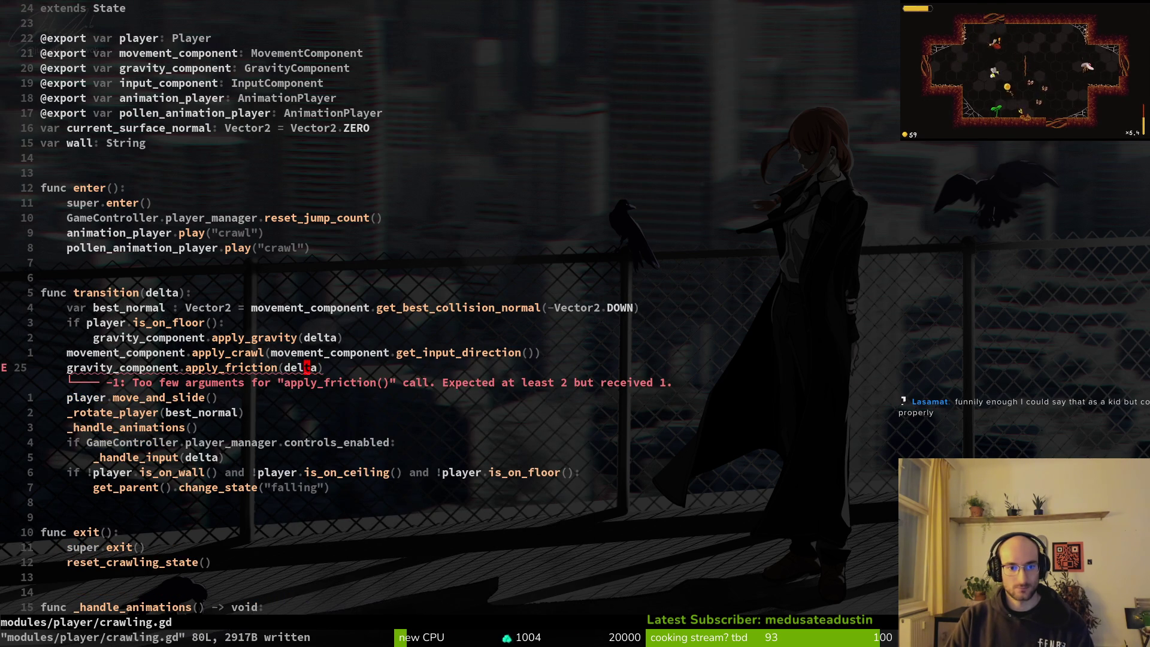
- Add gravity_component.default_friction as apply_friction's second argument
key("b")
key("b")
key("i")
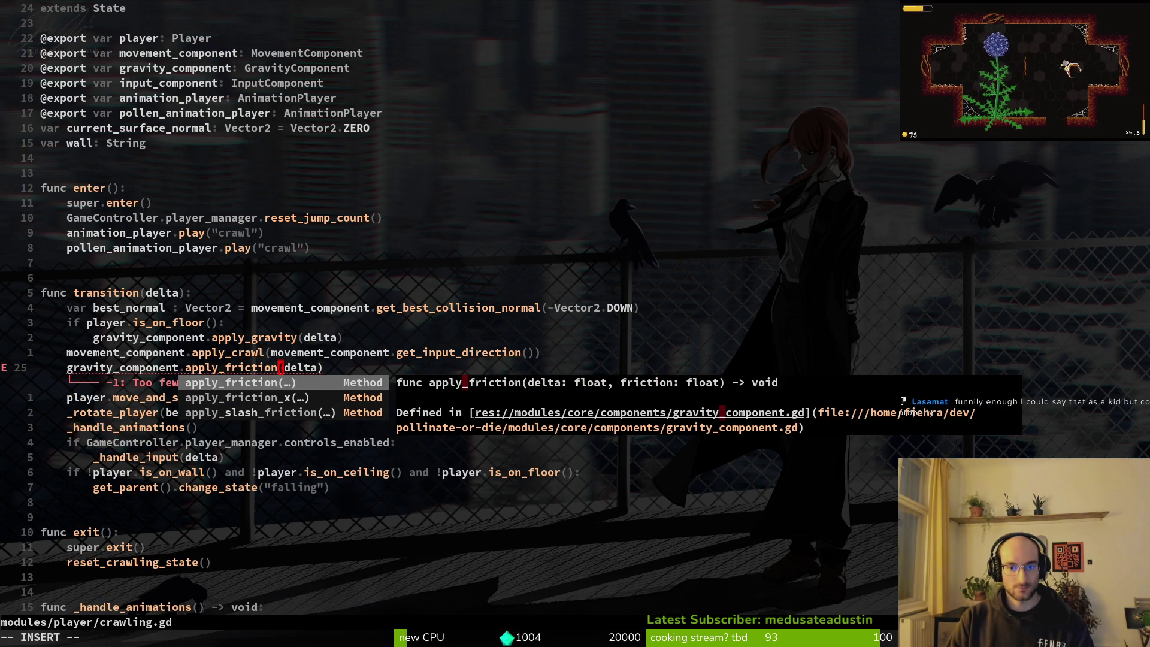
key("Escape")
key("Return")
type("ki, ")
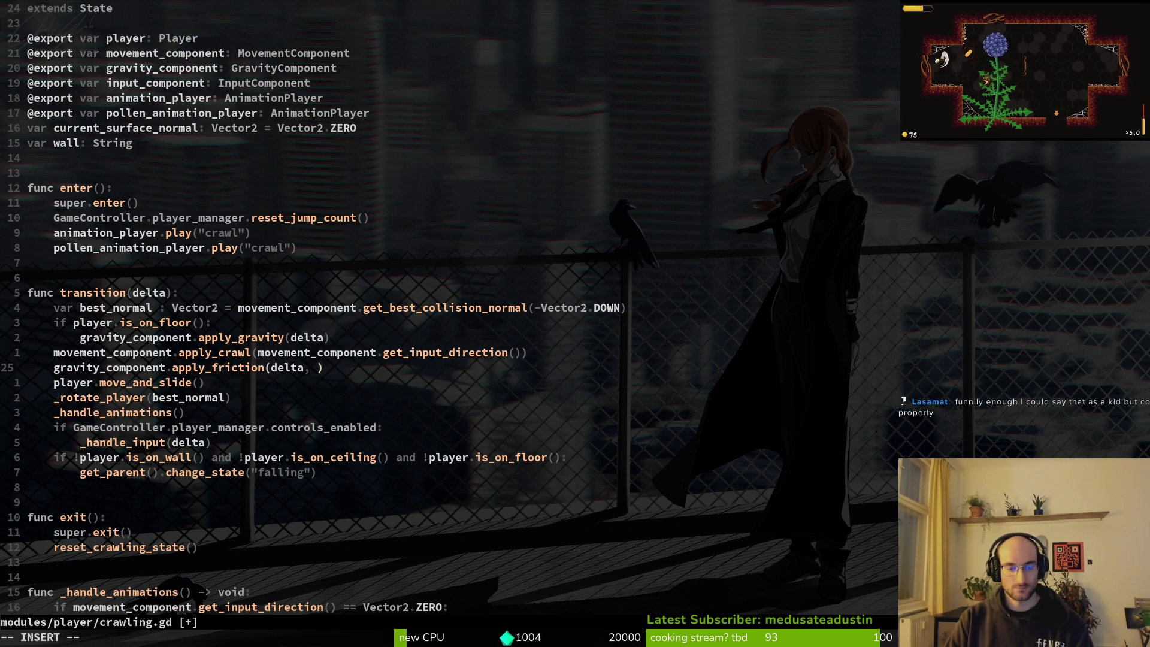
type("avity_component.default_friction")
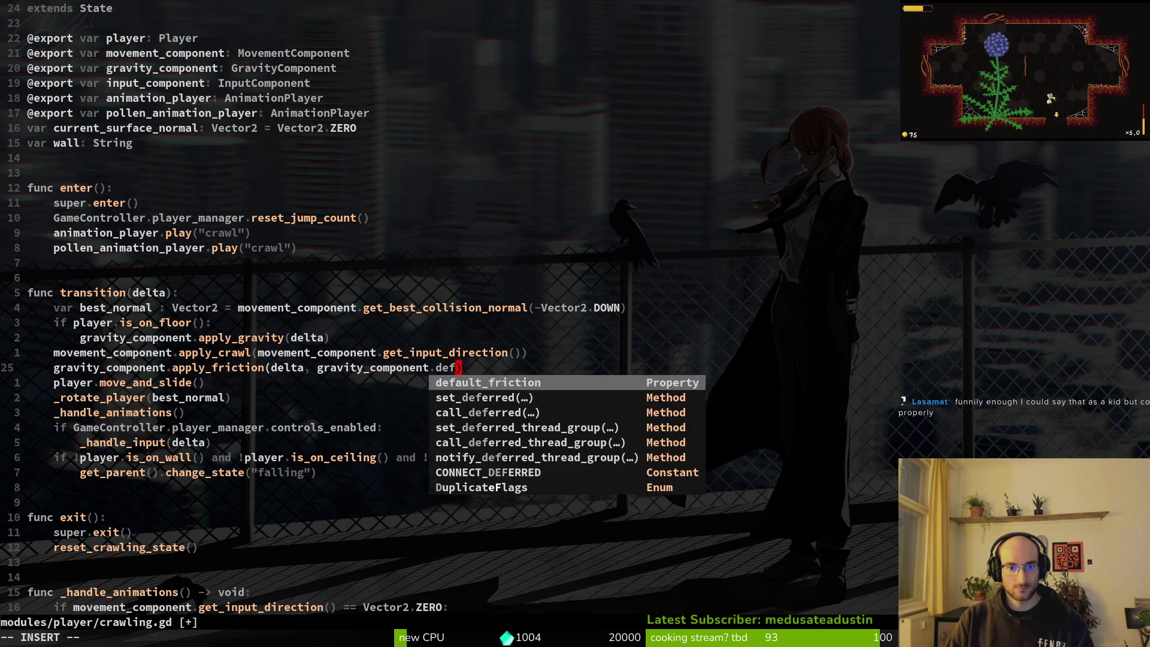
key("Escape")
key("alt+Tab")
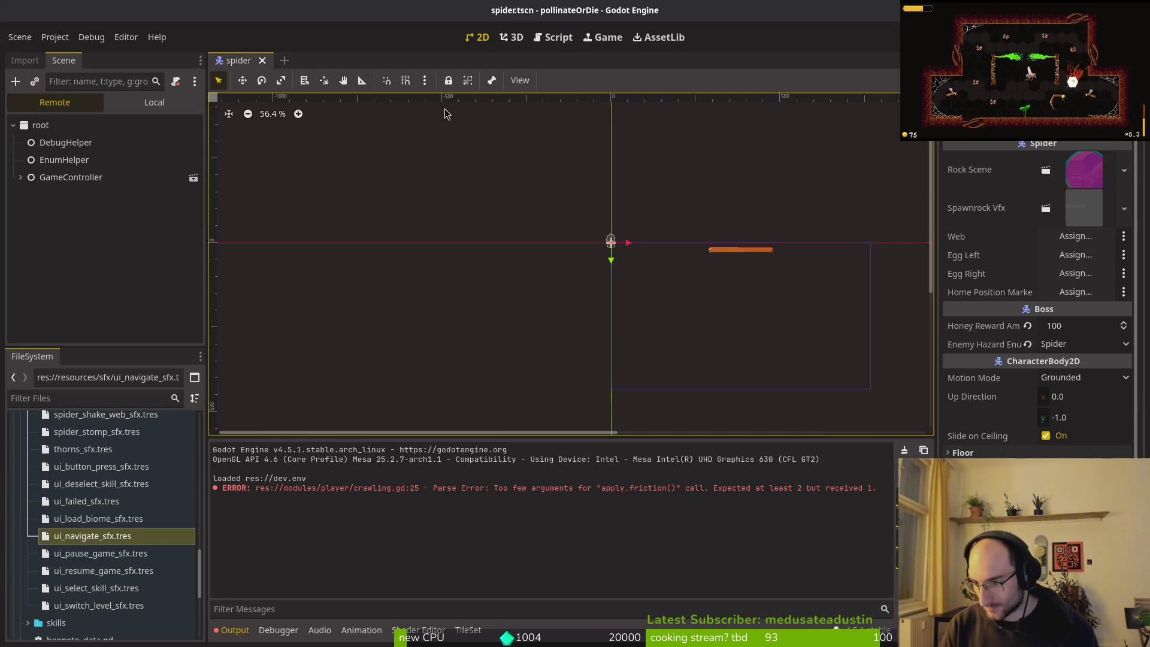
- Playtest crawling with friction in a maximized game window, then select line 25 in crawling.gd
key("F5")
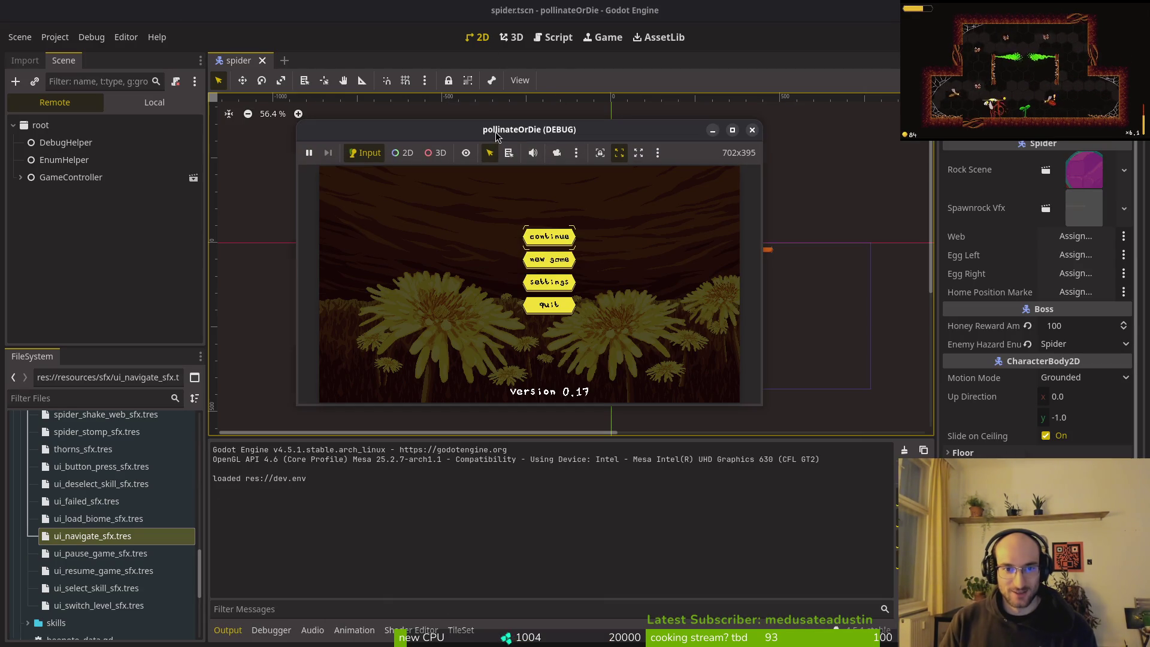
key("Return")
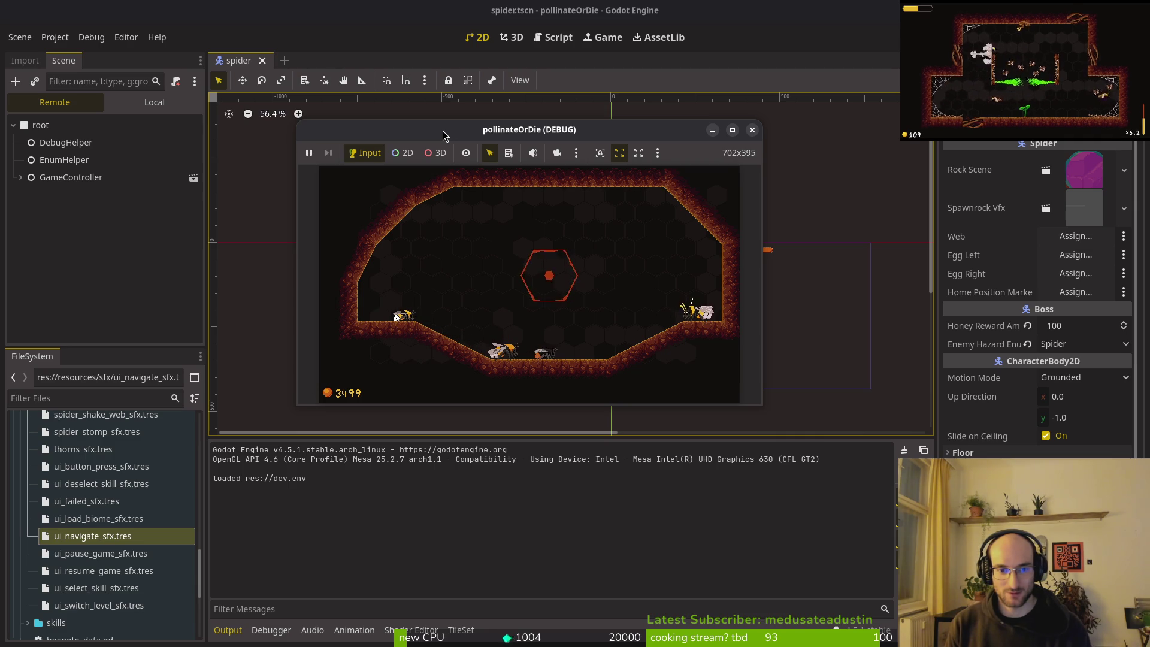
left_click(732, 130)
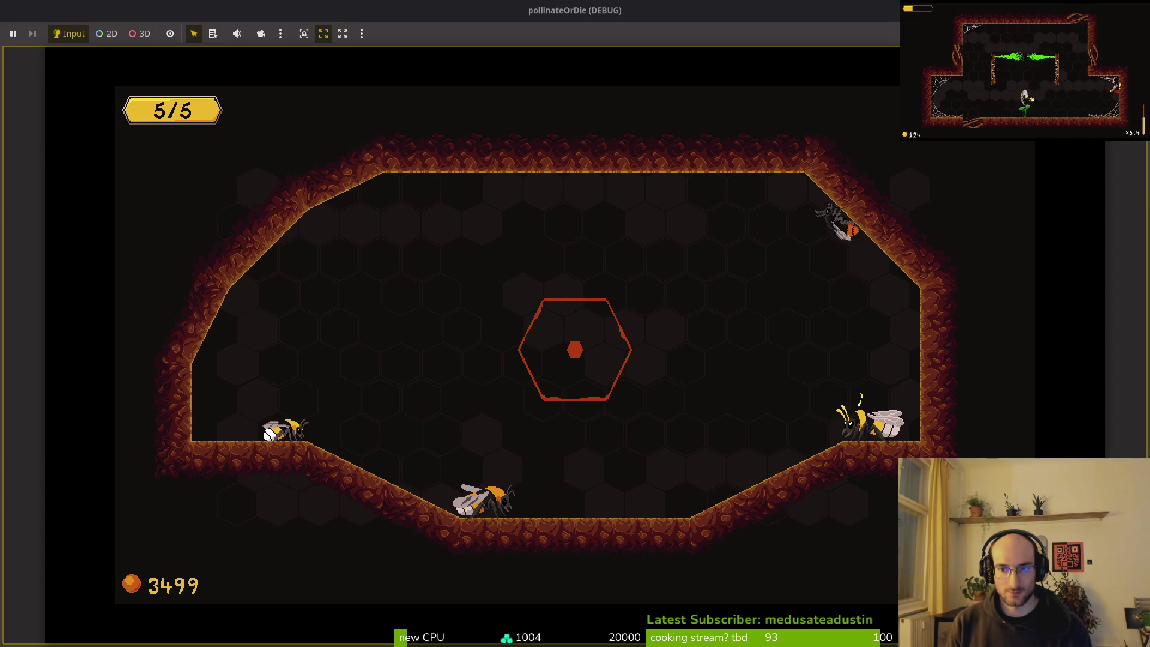
key("alt+Tab")
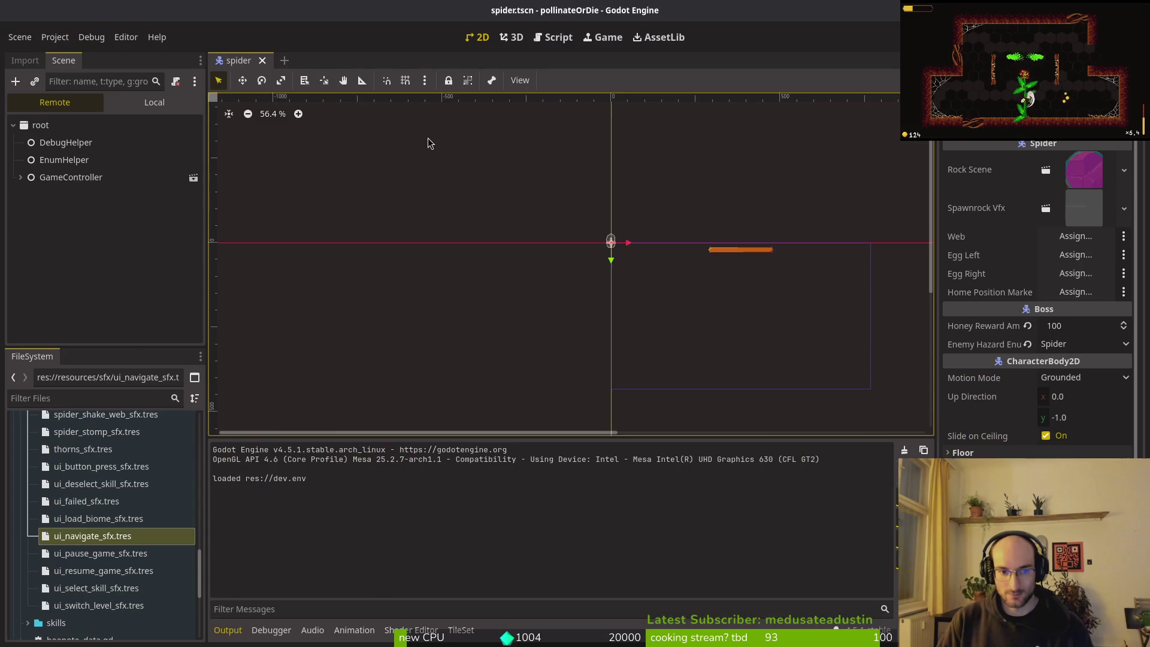
key("alt+Tab")
key("shift+v")
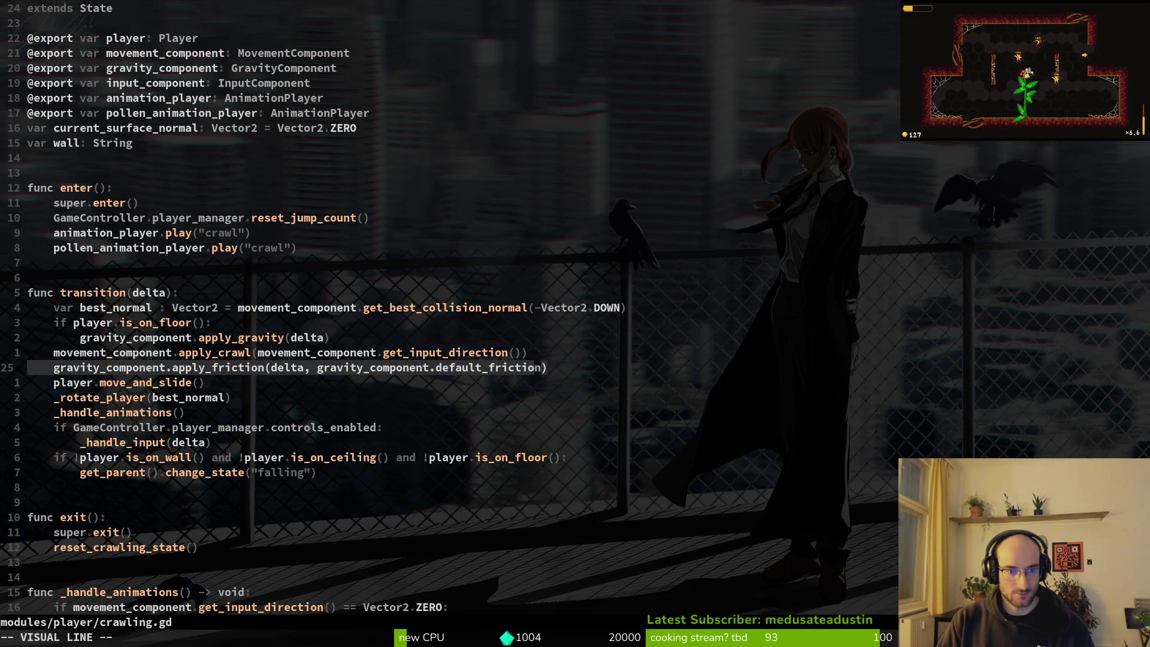
- Delete the apply_friction line and relaunch the game with F5
key("d")
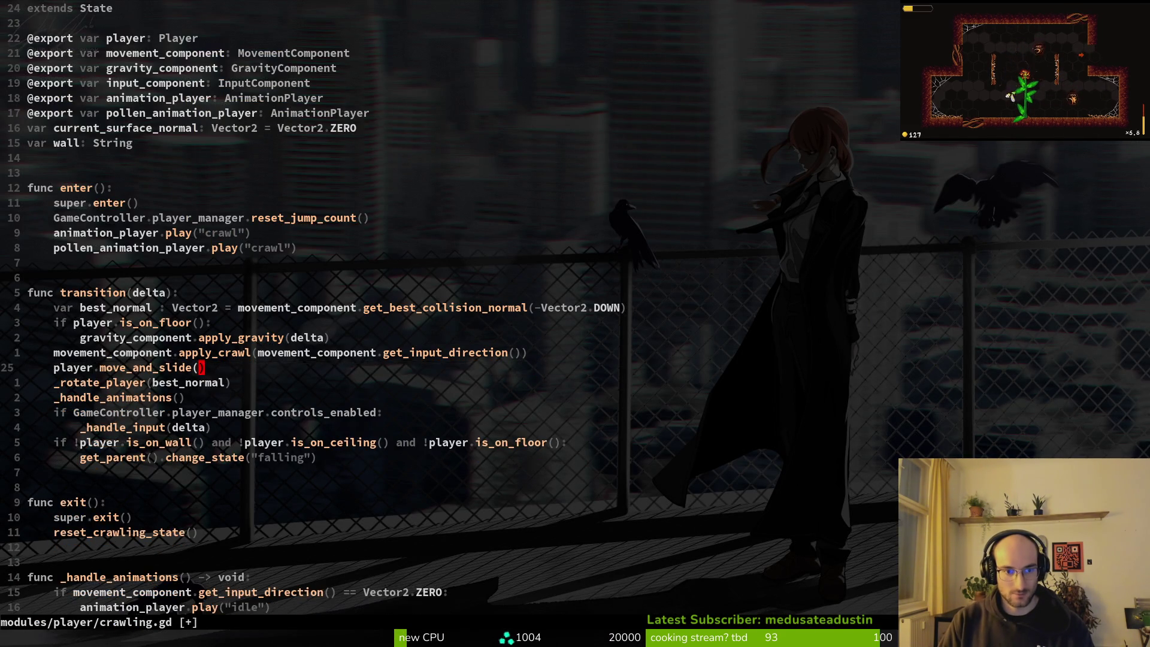
key("alt+Tab")
key("F5")
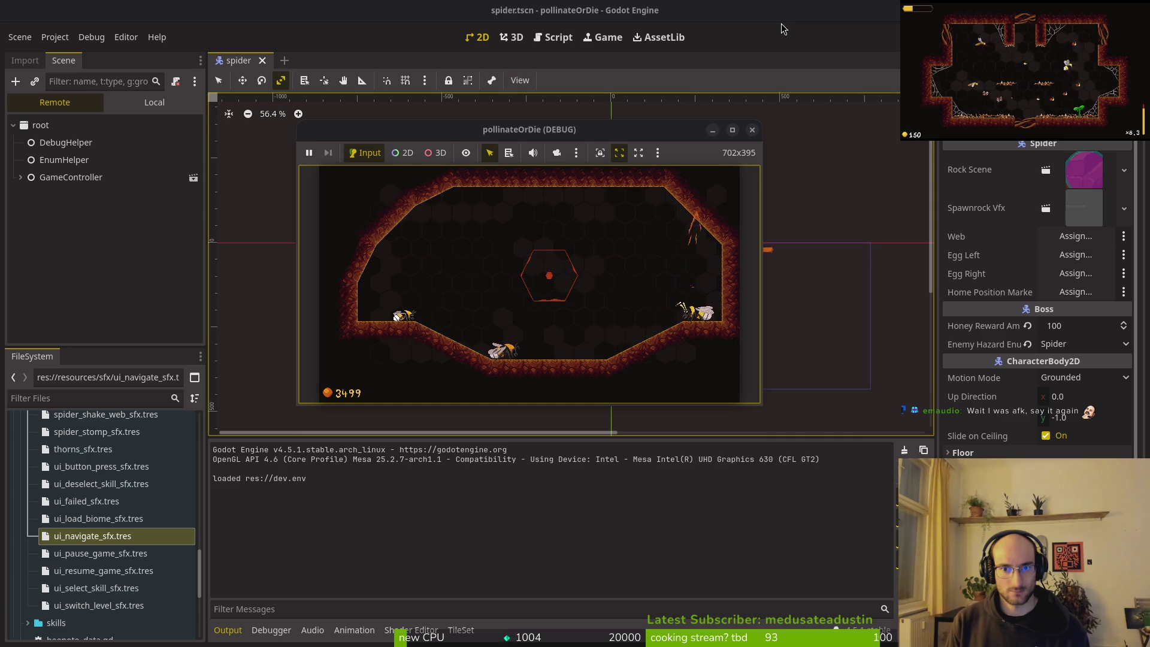
- Maximize the game window, play crawling without friction, then stop the game
left_click(565, 128)
double_click(566, 128)
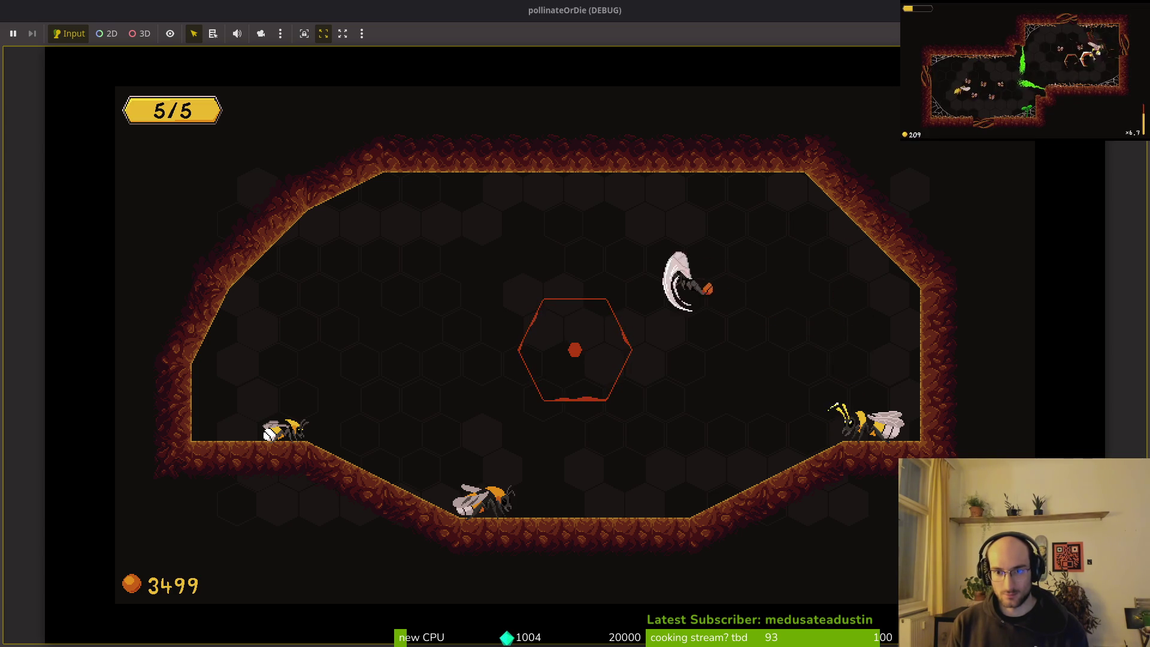
key("F8")
- Undo the deletion to restore apply_friction, save crawling.gd, and rerun then stop the game
key("alt+Tab")
type("u:w")
key("Return")
key("alt+Tab")
key("F5")
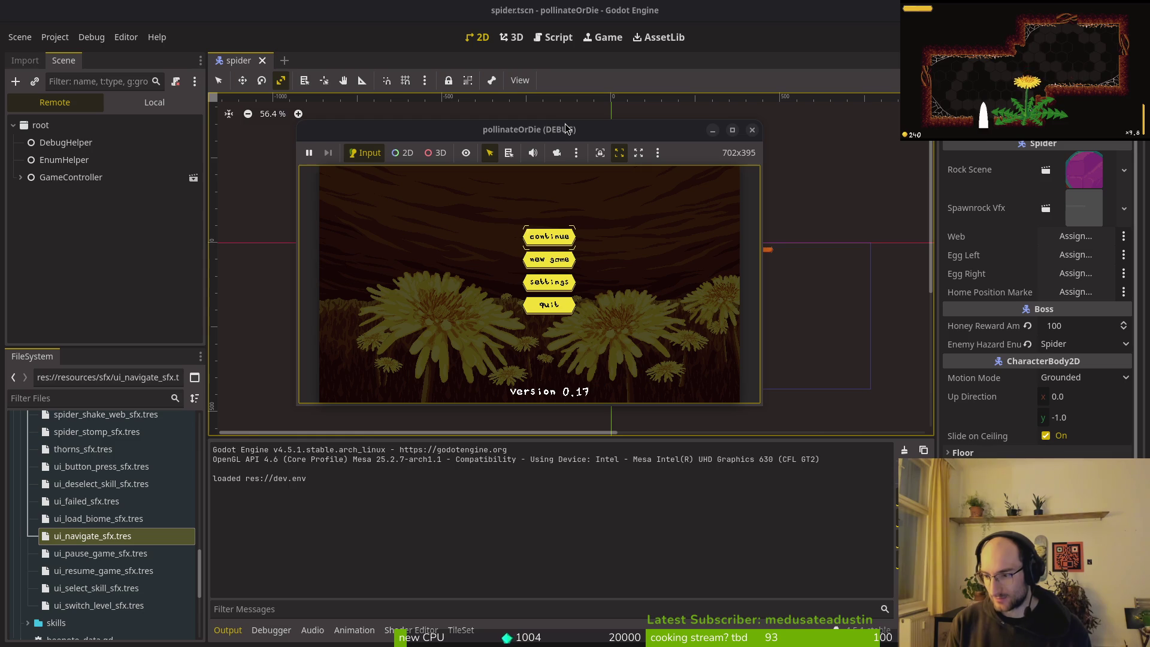
key("F8")
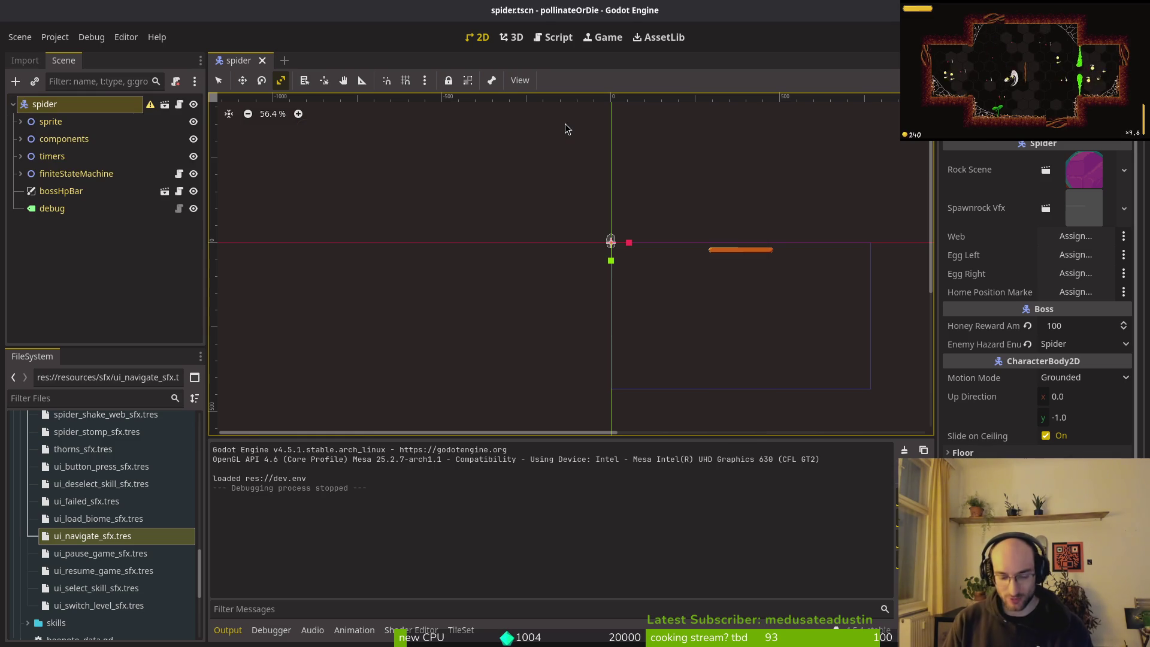
- Run the game with F5, playtest the restored friction, stop with F8, and return to crawling.gd
key("F5")
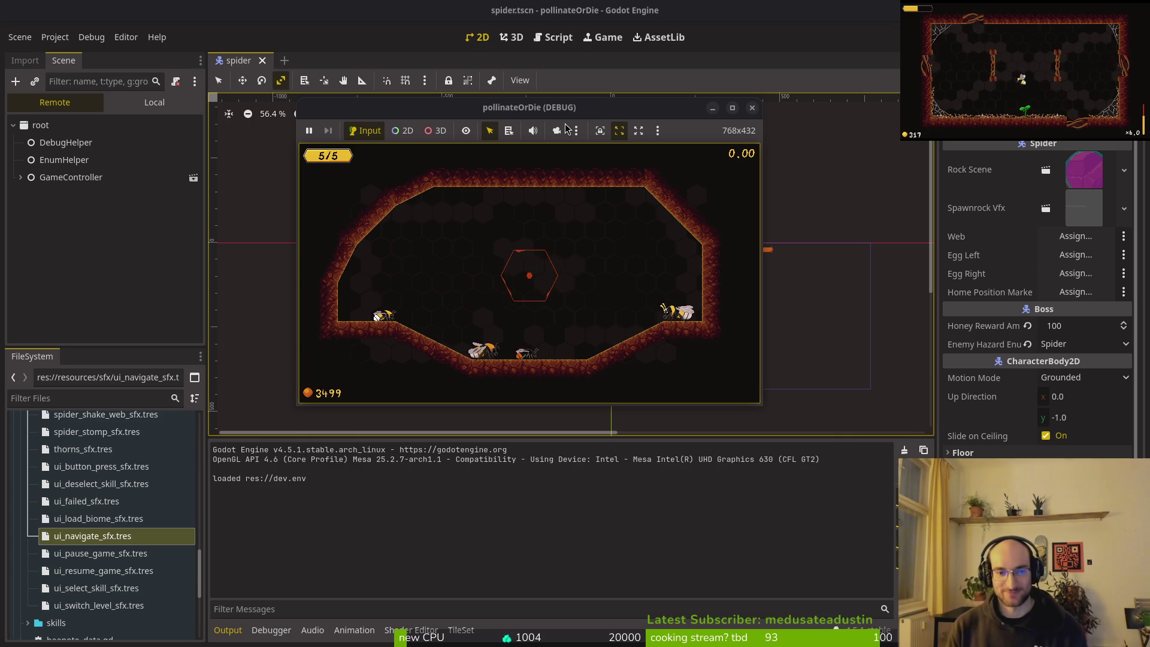
key("F8")
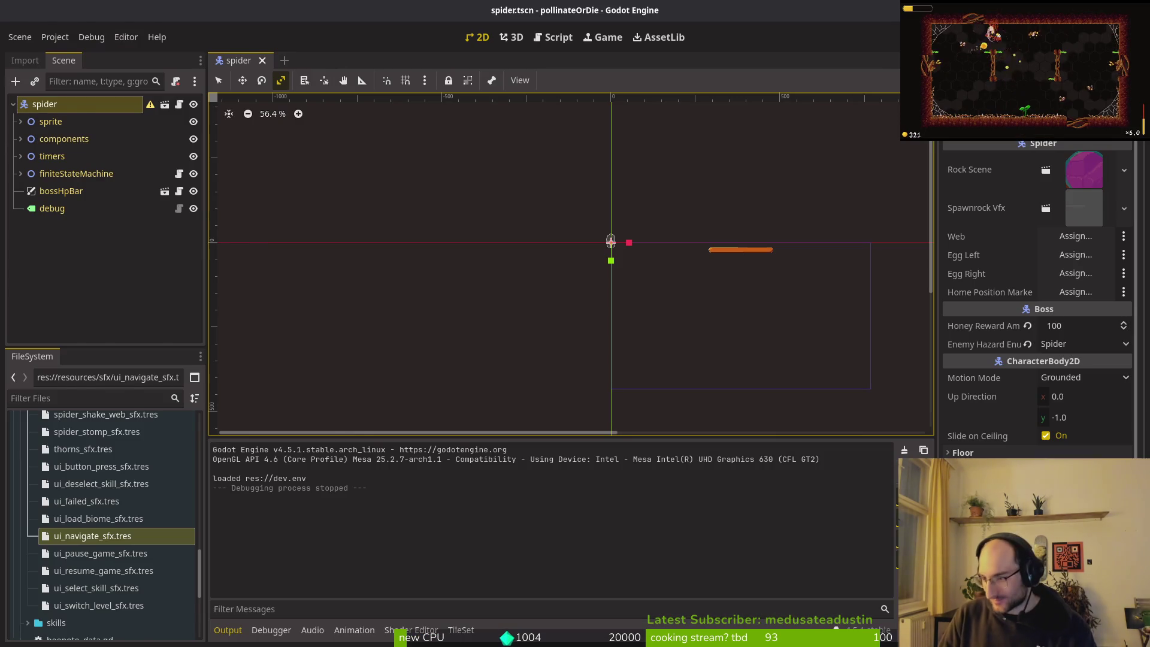
key("alt+Tab")
- Save and quit Vim, then review the hive.tscn and crawling.gd diffs in tig
type(":")
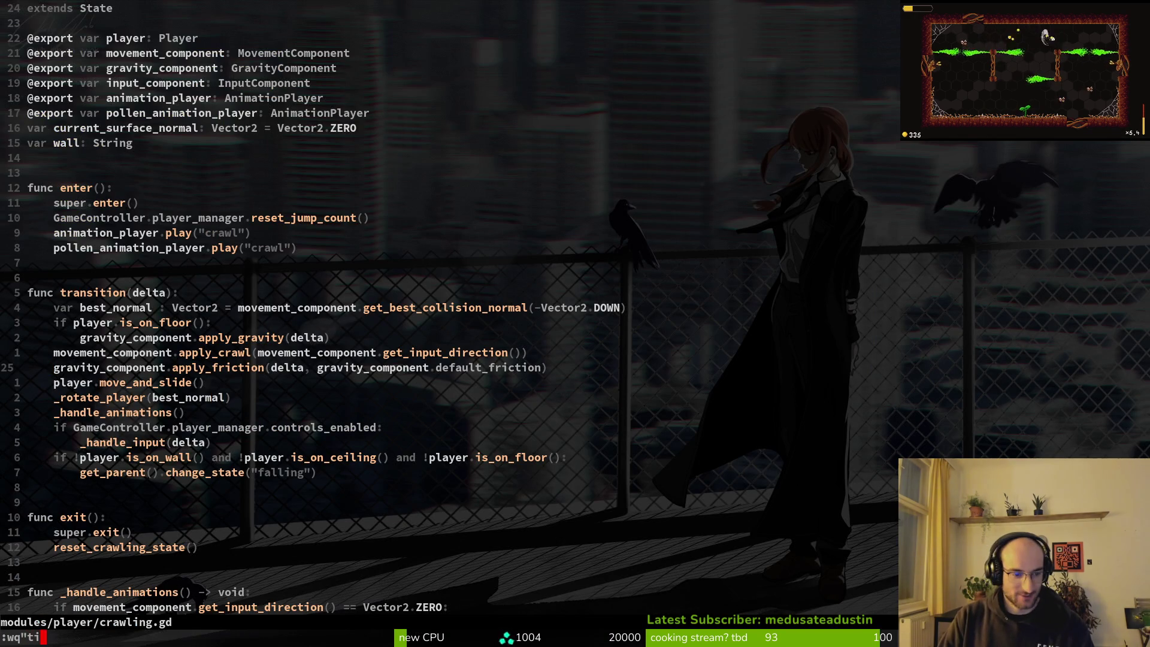
key("Return")
type("tig")
key("Return")
key("Down")
key("Down")
key("Down")
key("Up")
key("Up")
key("Up")
key("Return")
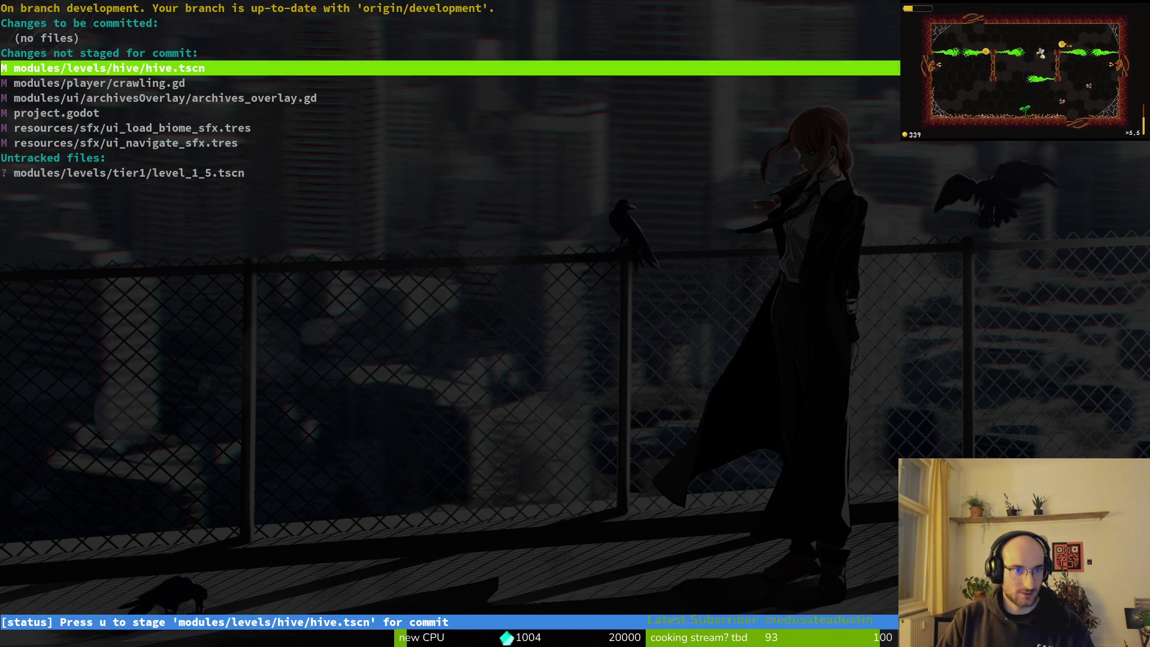
key("j")
key("q")
key("q")
- Commit with message "added frcition to crawling to prevent sliding alot", push, and reopen tig status
type("git commit -m \"added frcition to crawling to prevent sliding alot")
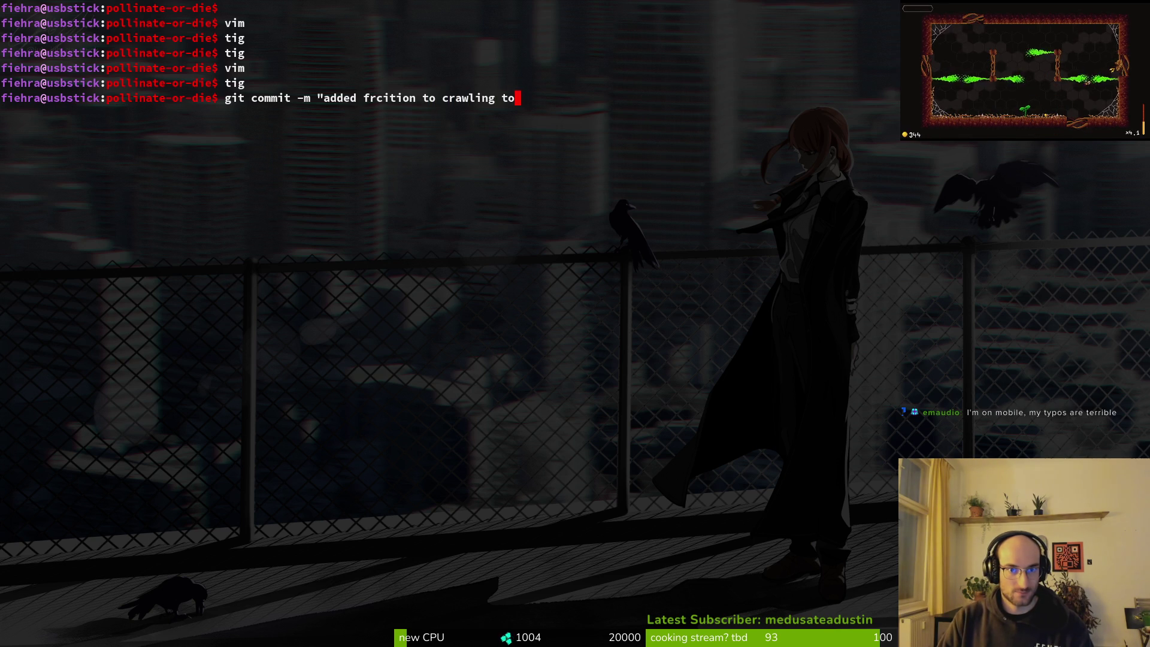
key("BackSpace")
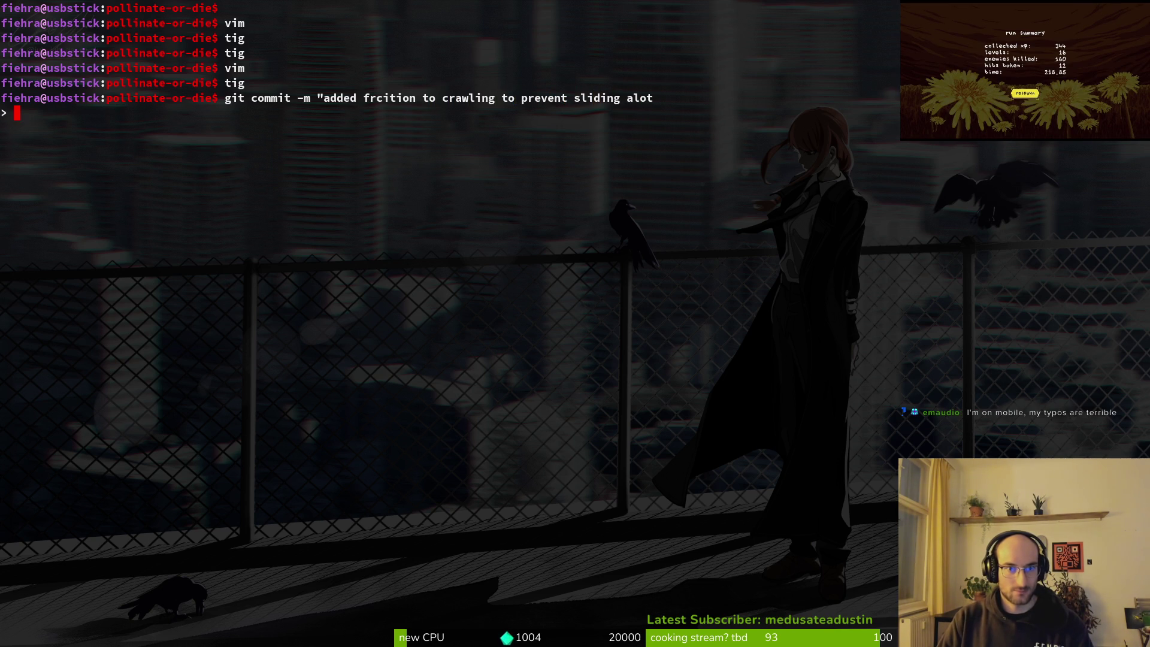
type("\"")
key("Return")
type("git push")
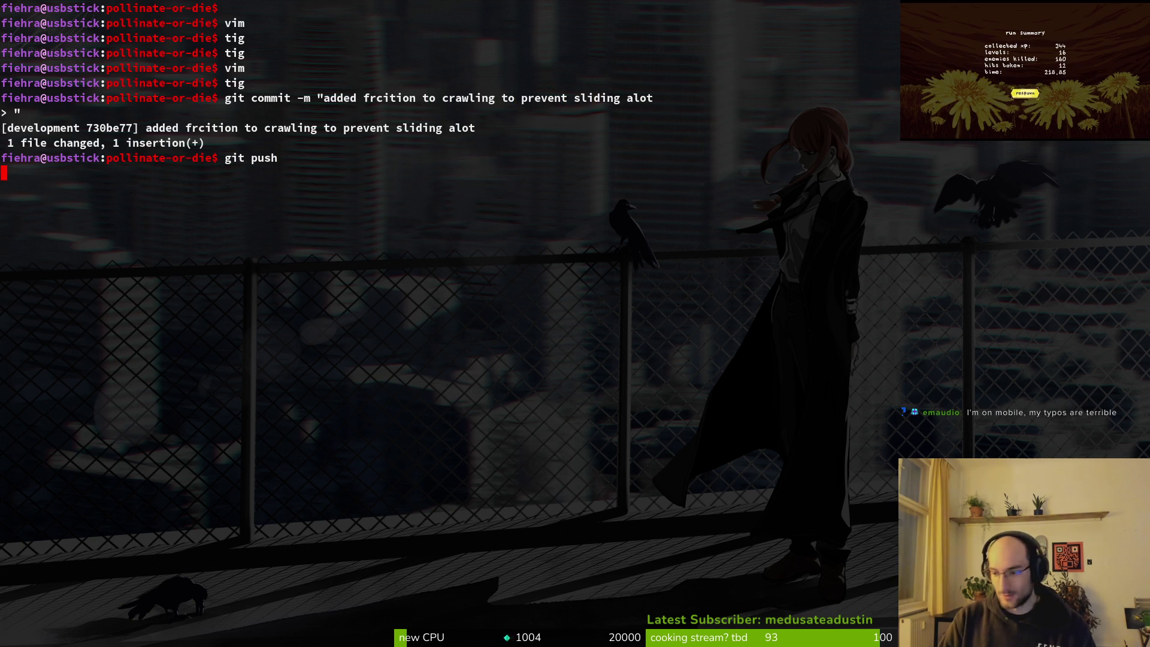
key("Return")
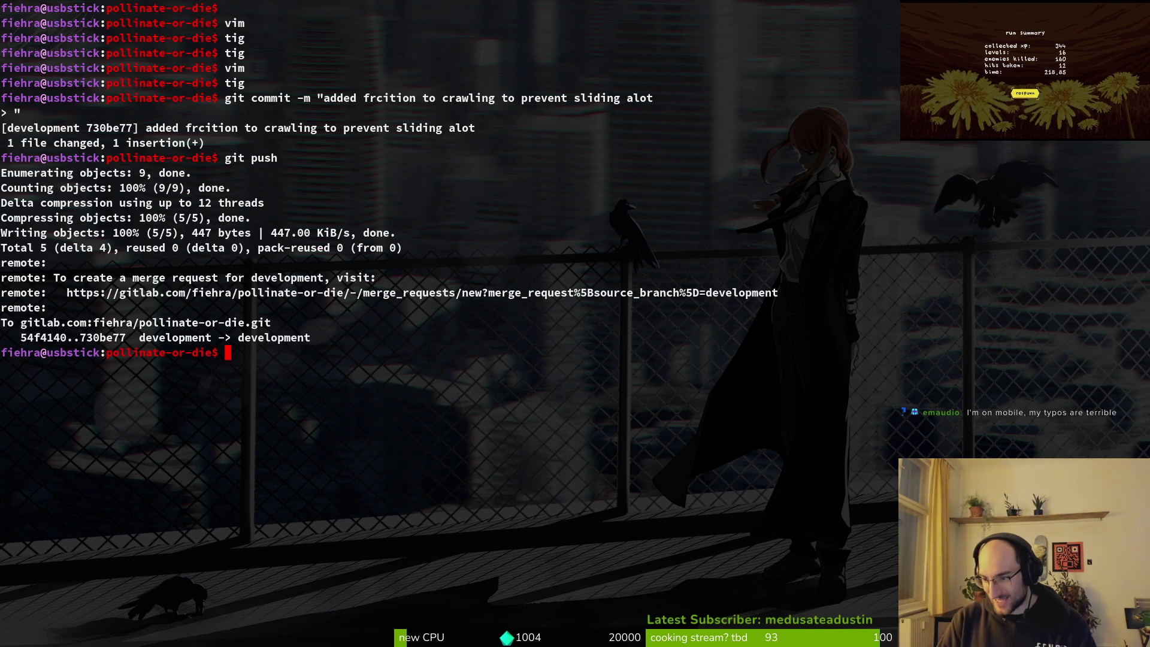
type("tig")
key("Return")
key("Down")
key("Down")
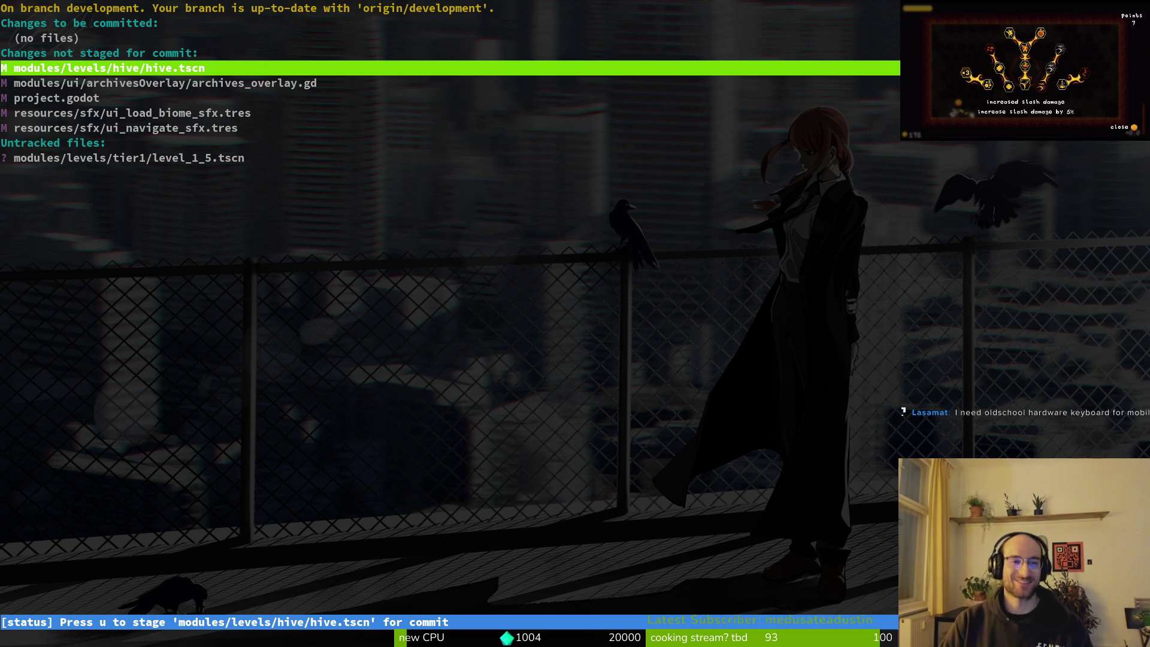
- Review the archives_overlay.gd diff in tig and stage it
key("Down")
key("Return")
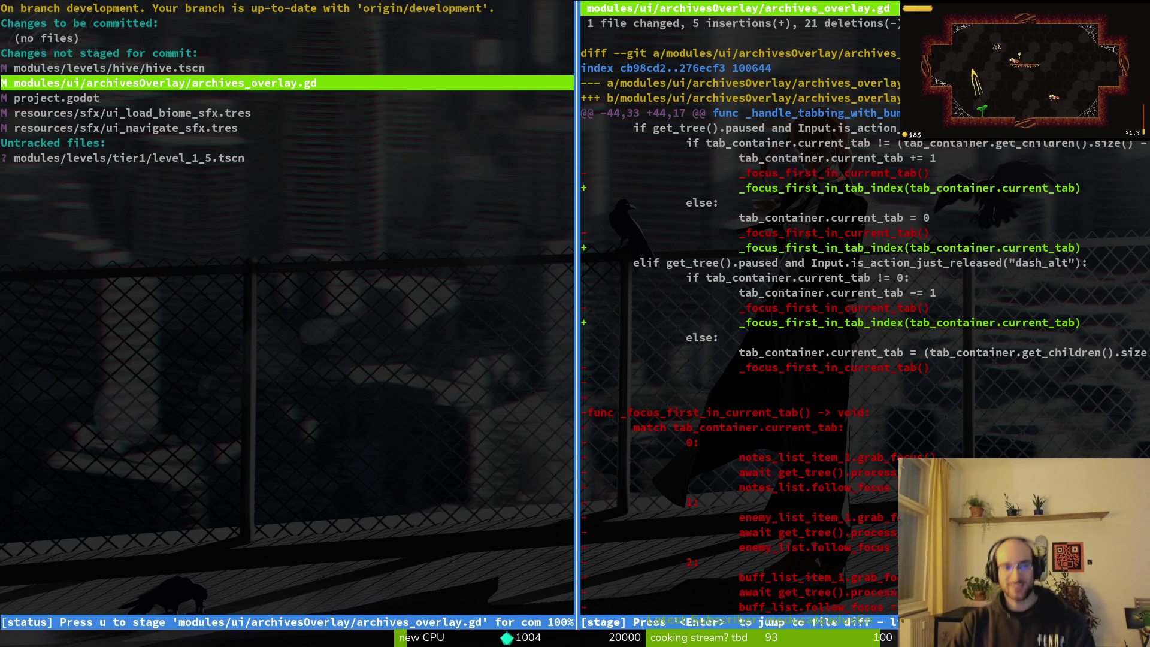
key("u")
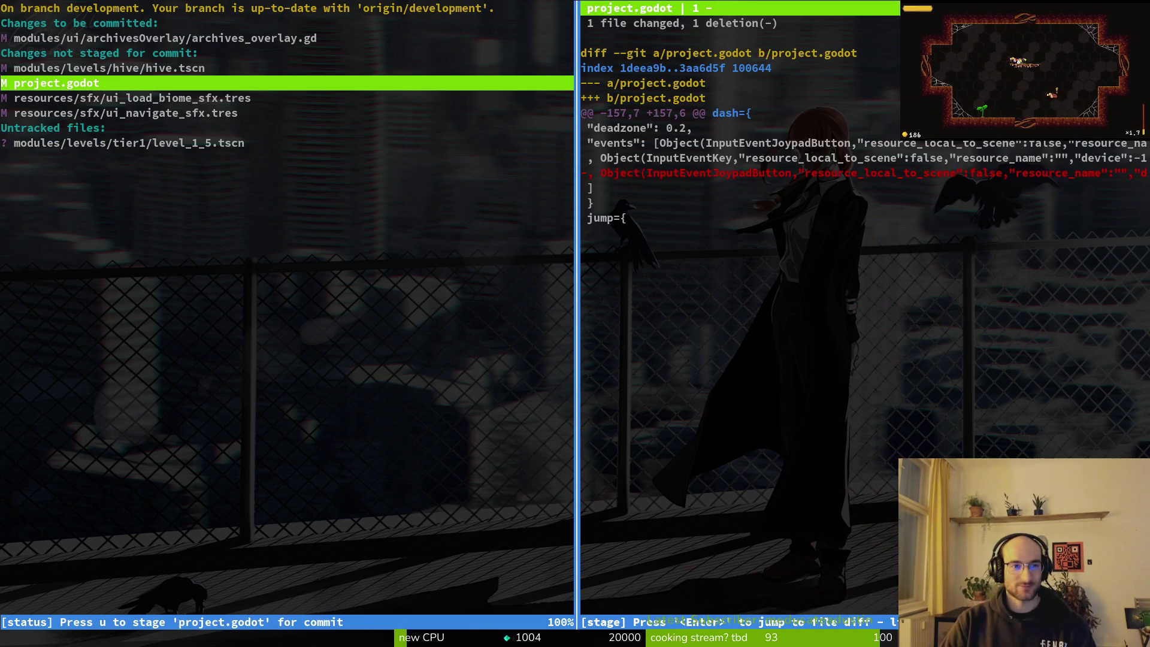
- Stage ui_load_biome_sfx.tres, ui_navigate_sfx.tres, hive.tscn and project.godot, then leave tig
key("Up")
key("Up")
key("Down")
key("Down")
key("Down")
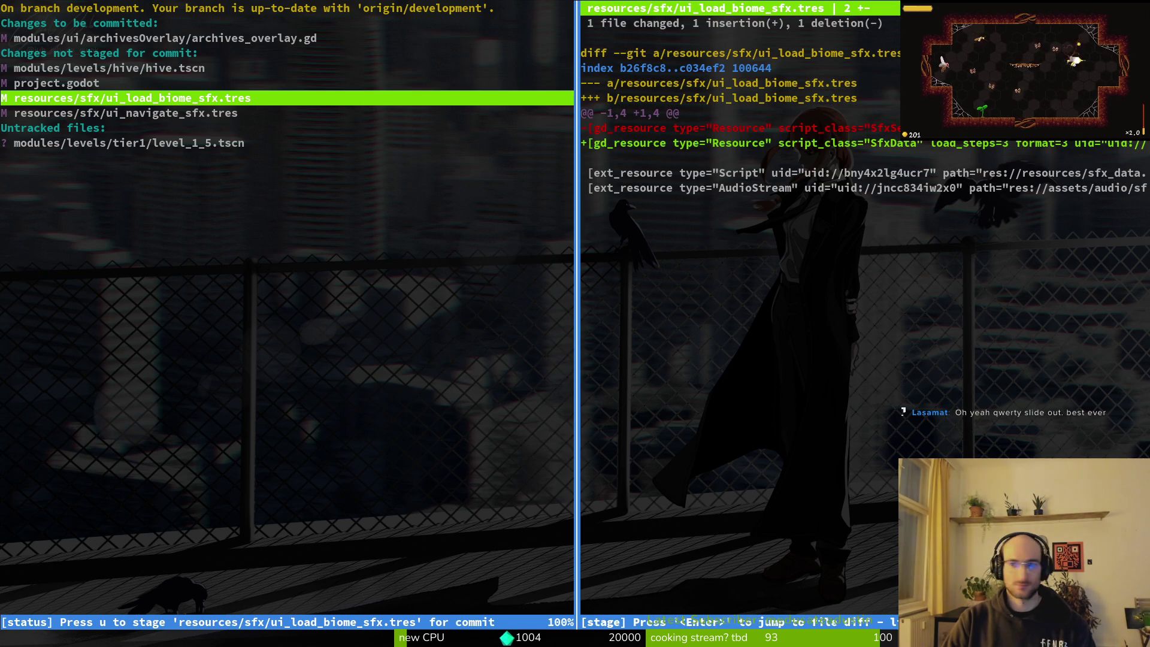
key("Down")
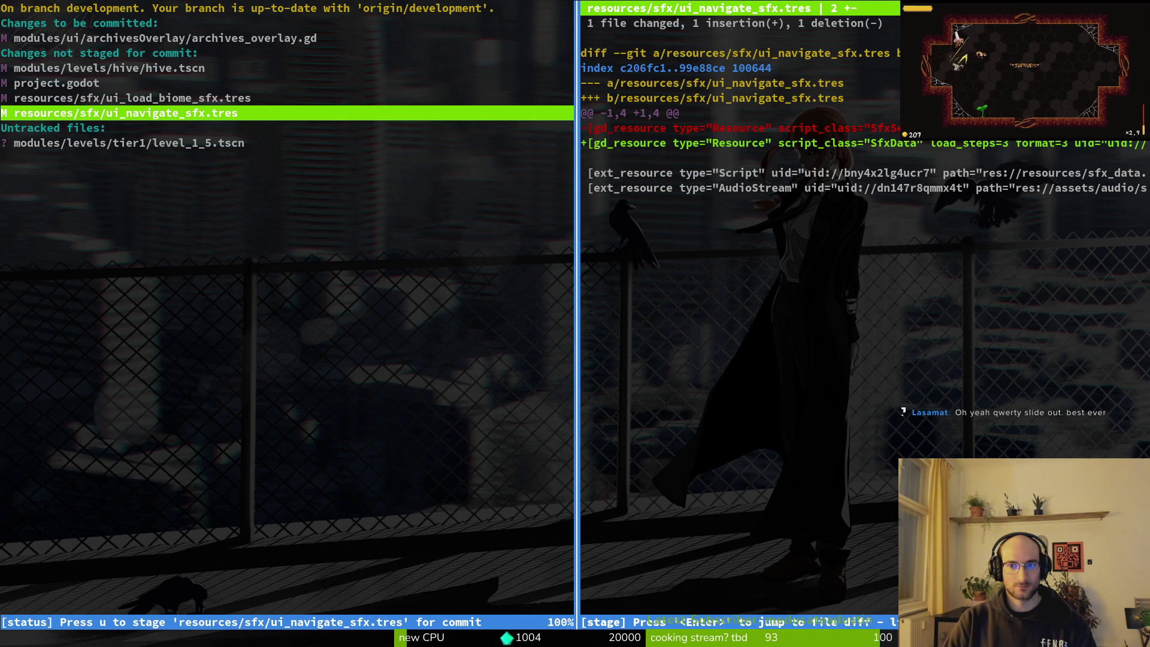
key("u")
key("u")
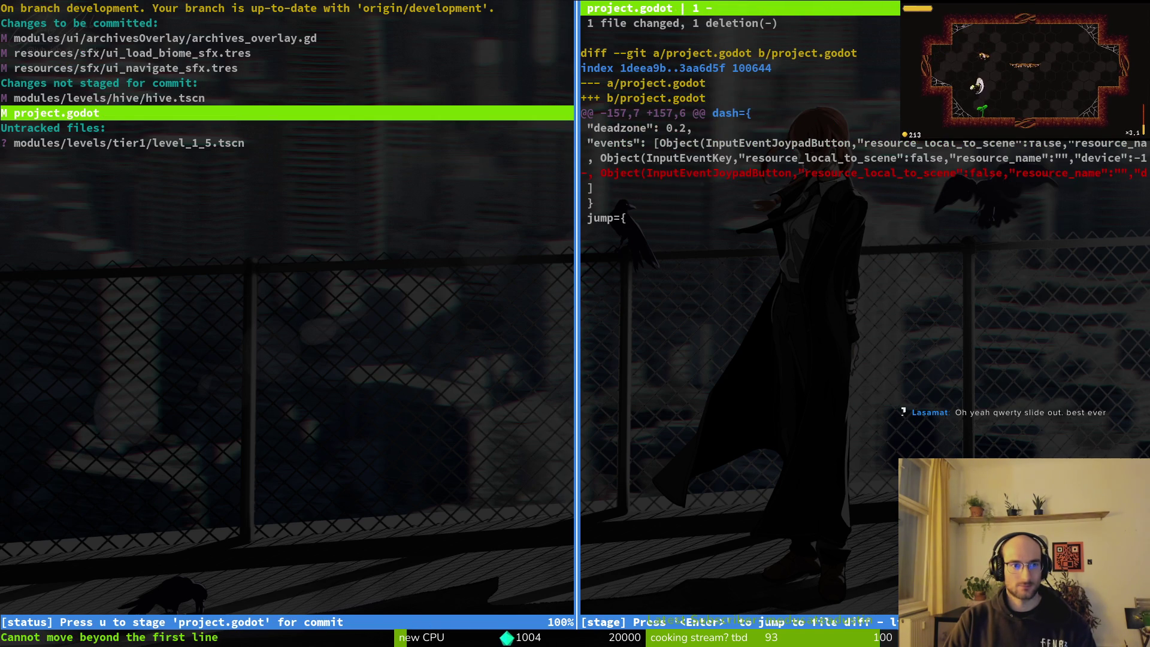
key("Up")
key("u")
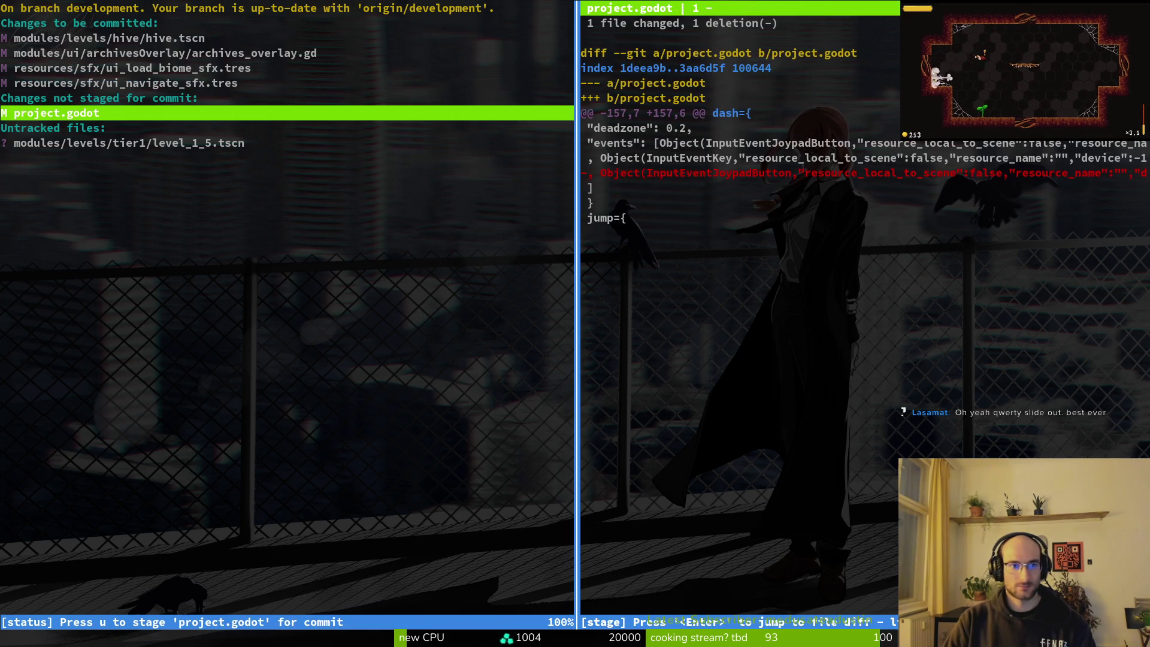
type("uqgit ")
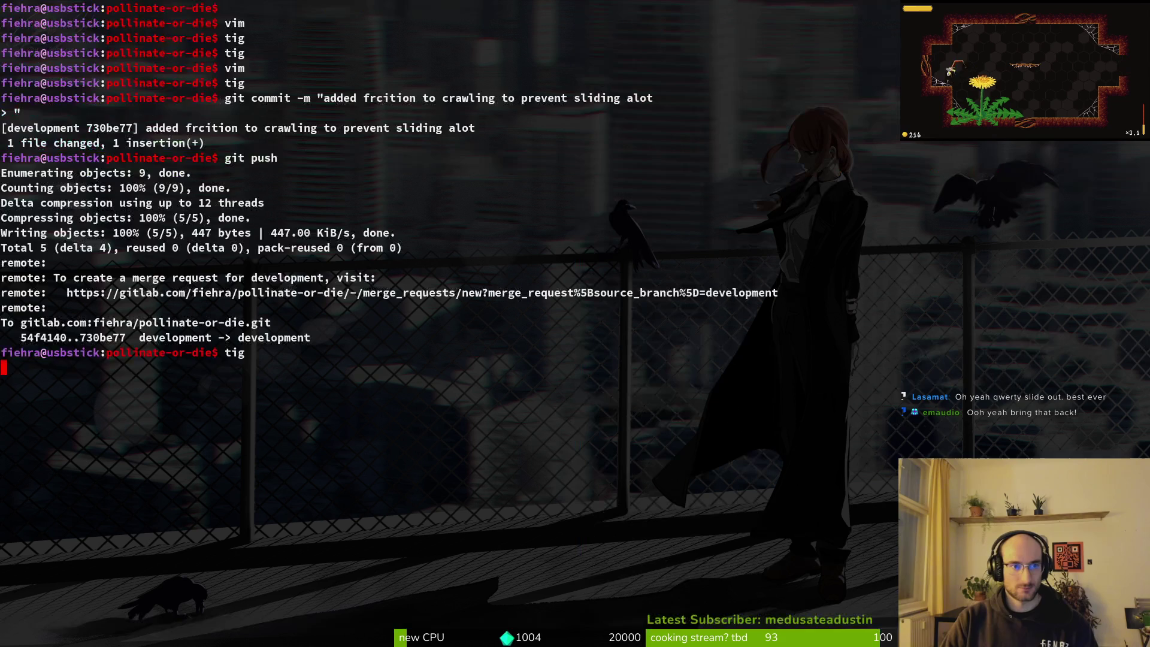
type("commit -m \"")
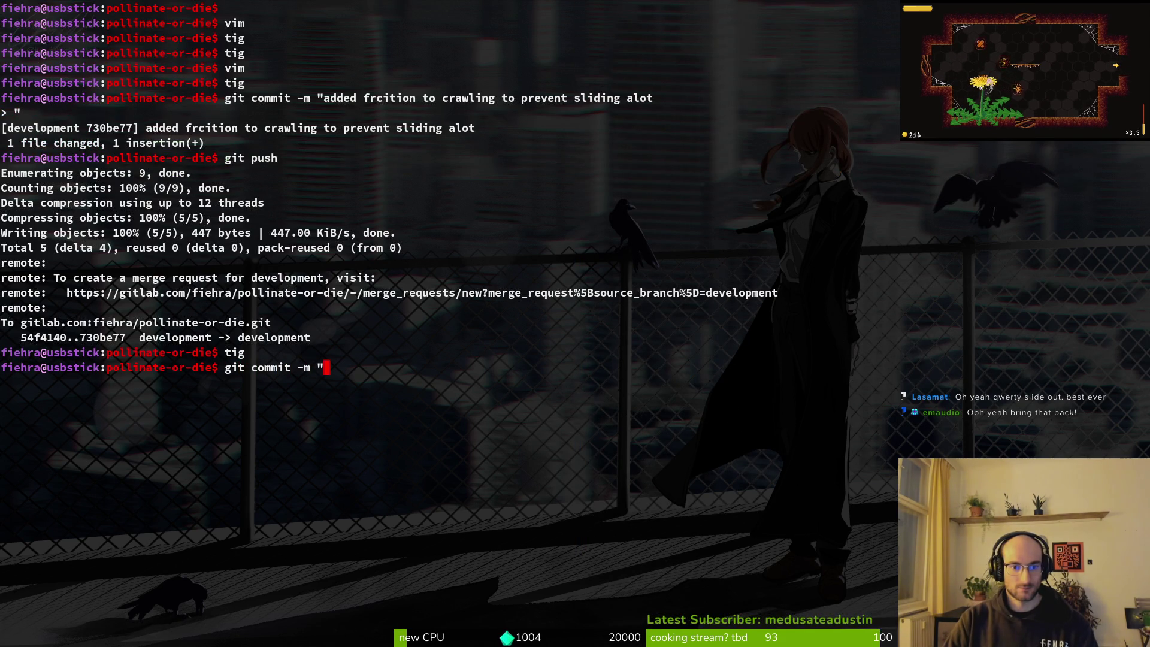
- Recheck the staged files in a side tig view, then commit with message 'fixed tabbing with bumper'
key("super+Return")
key("s")
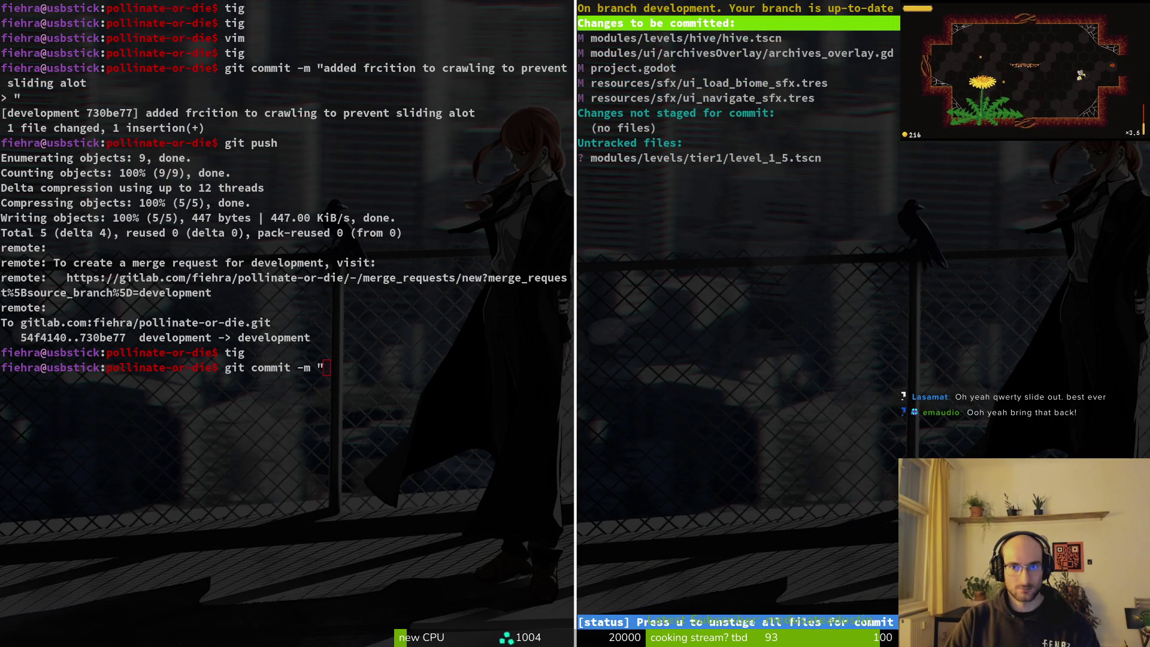
key("q")
key("q")
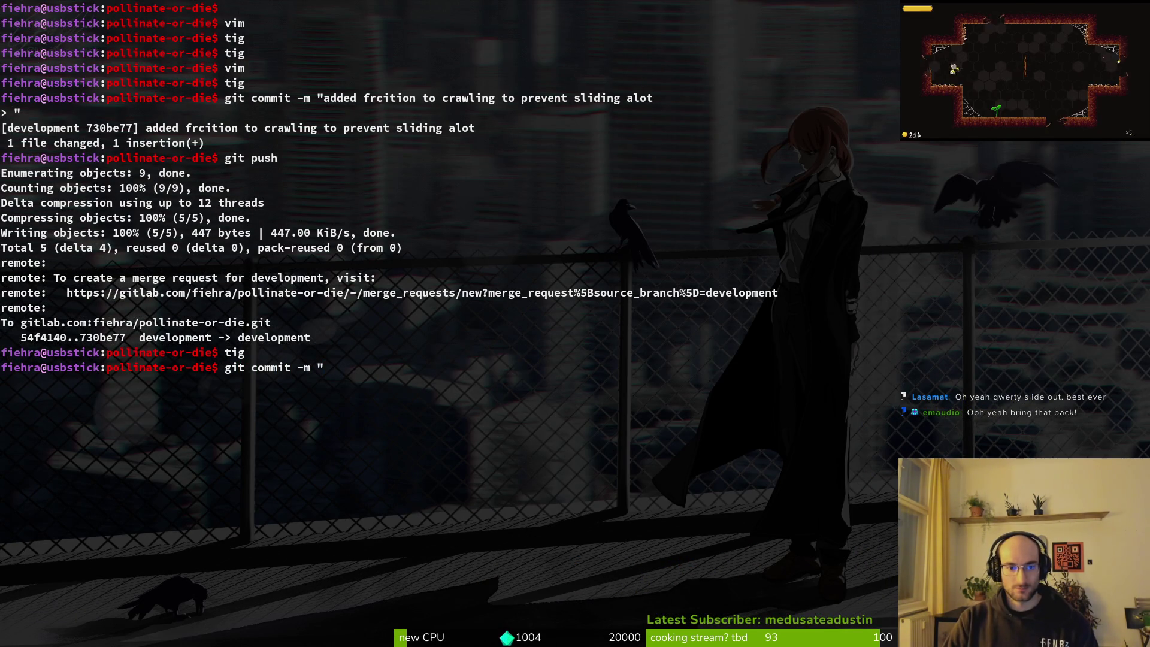
type("fixed tabbing with bumper")
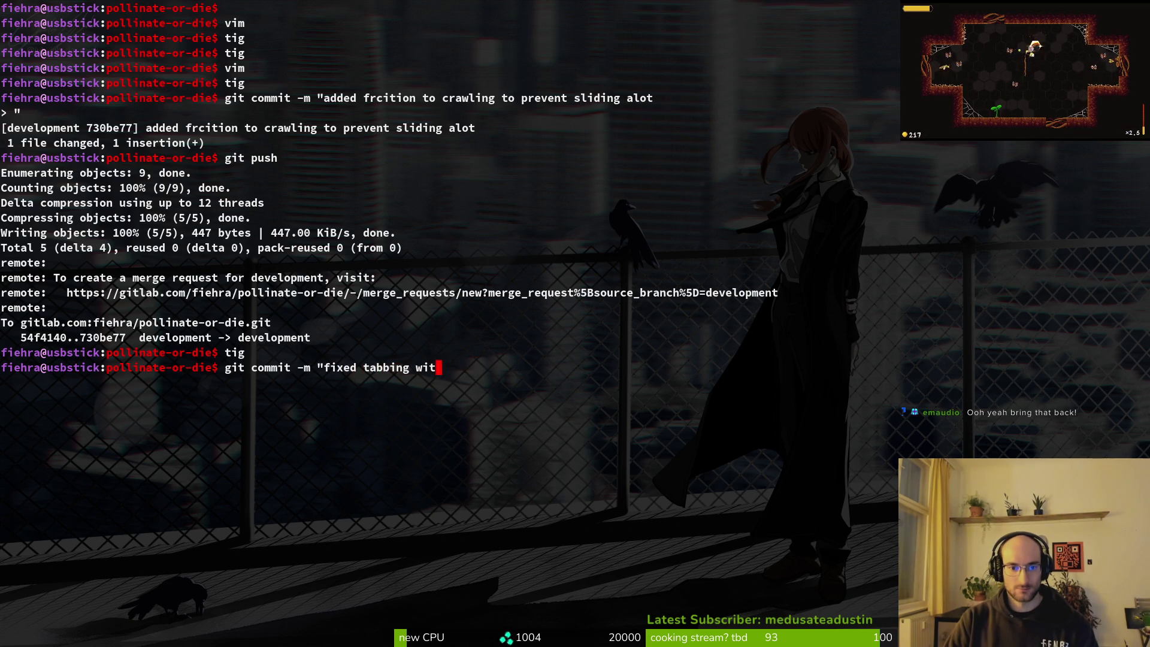